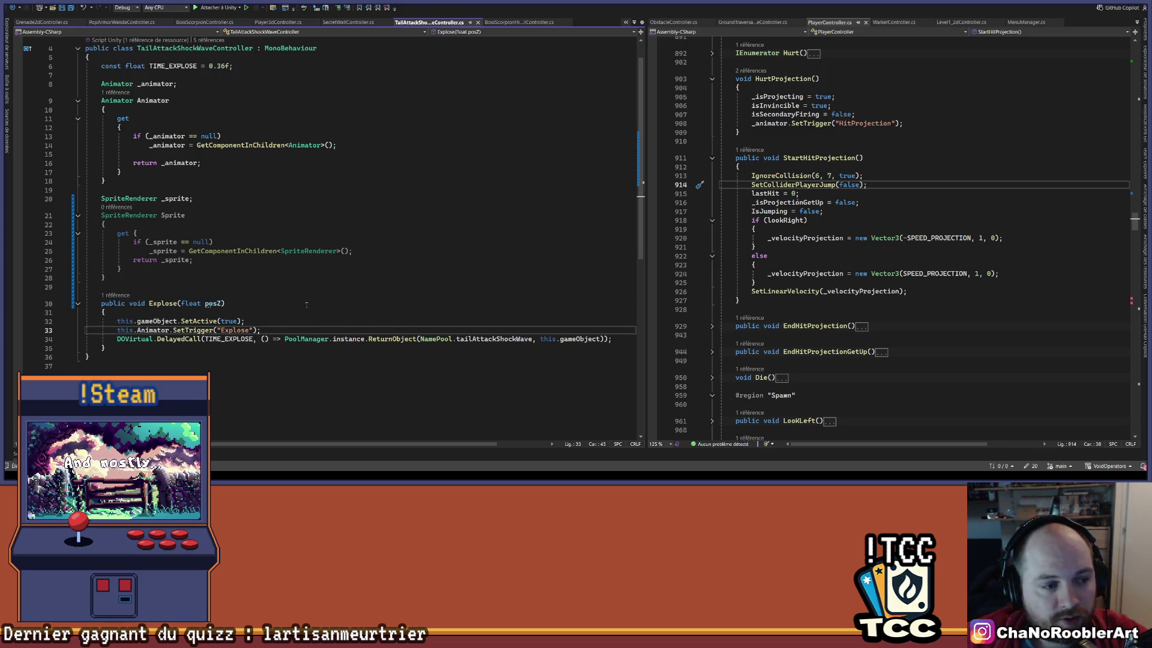
# Inspect the Explose method on lines 30–34 of TailAttackShockWaveController.cs, then list all open code files.
pyautogui.click(615, 340)
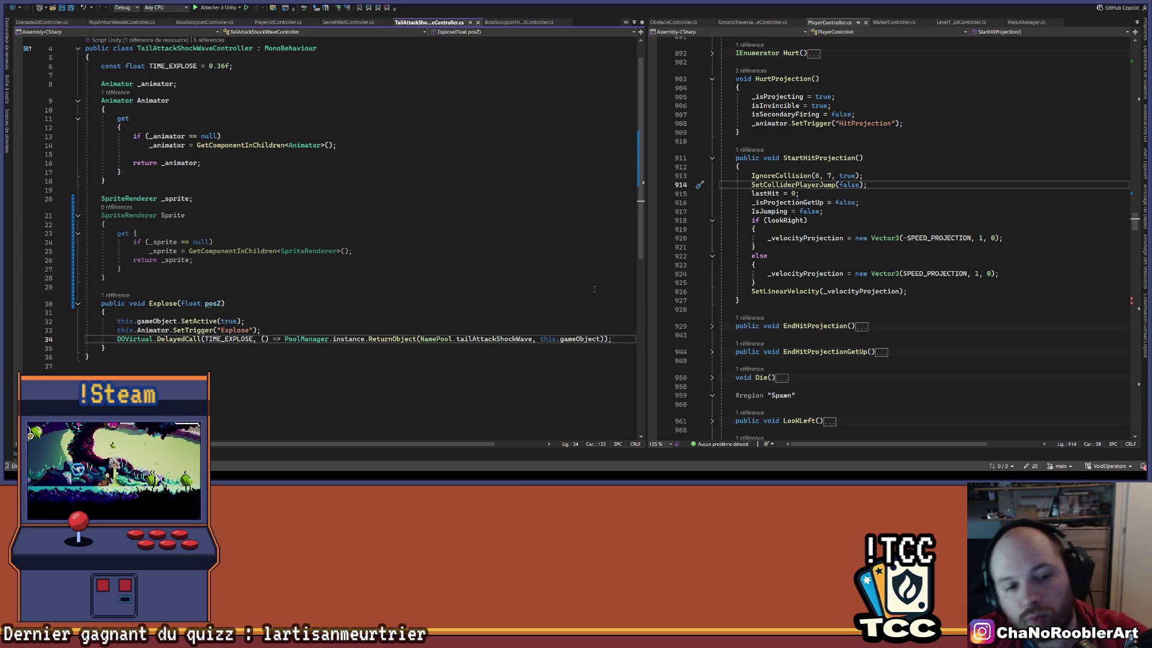
pyautogui.press('Up')
pyautogui.press('Up')
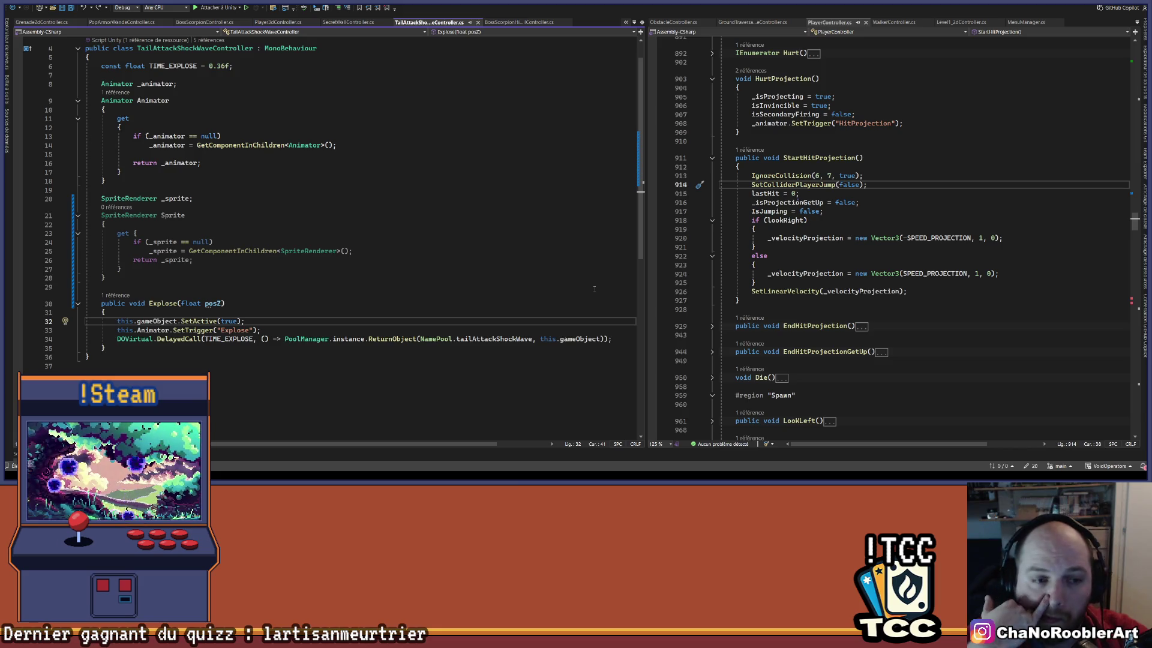
pyautogui.click(162, 278)
pyautogui.press('Down')
pyautogui.press('Down')
pyautogui.press('Down')
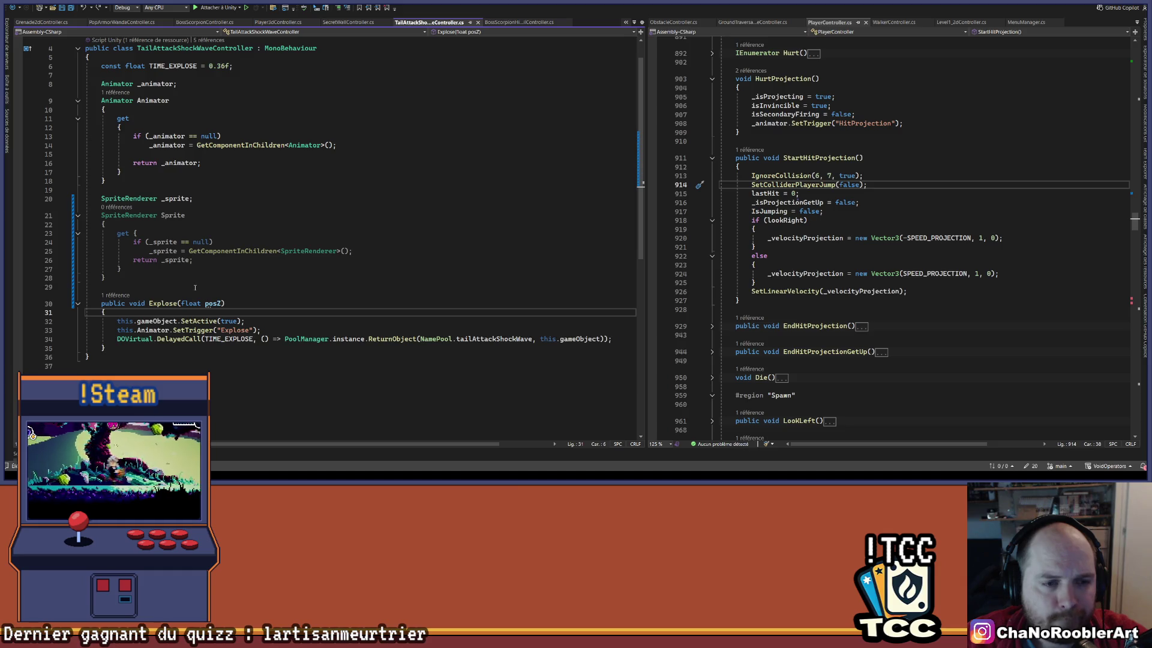
pyautogui.click(165, 304)
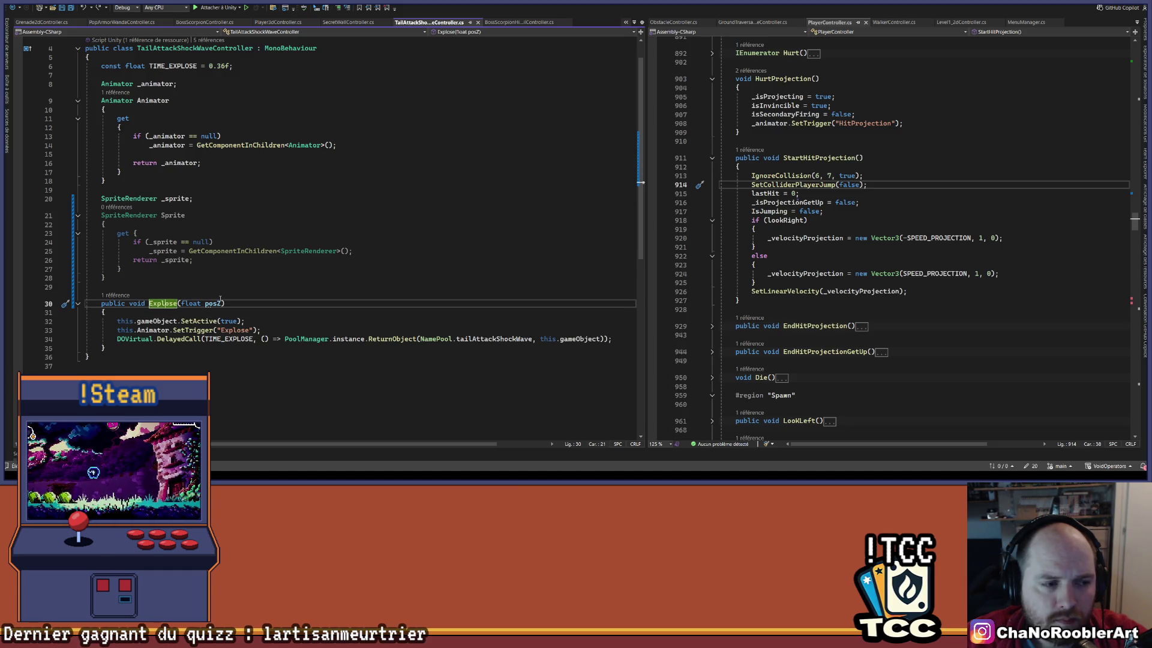
pyautogui.moveTo(390, 468)
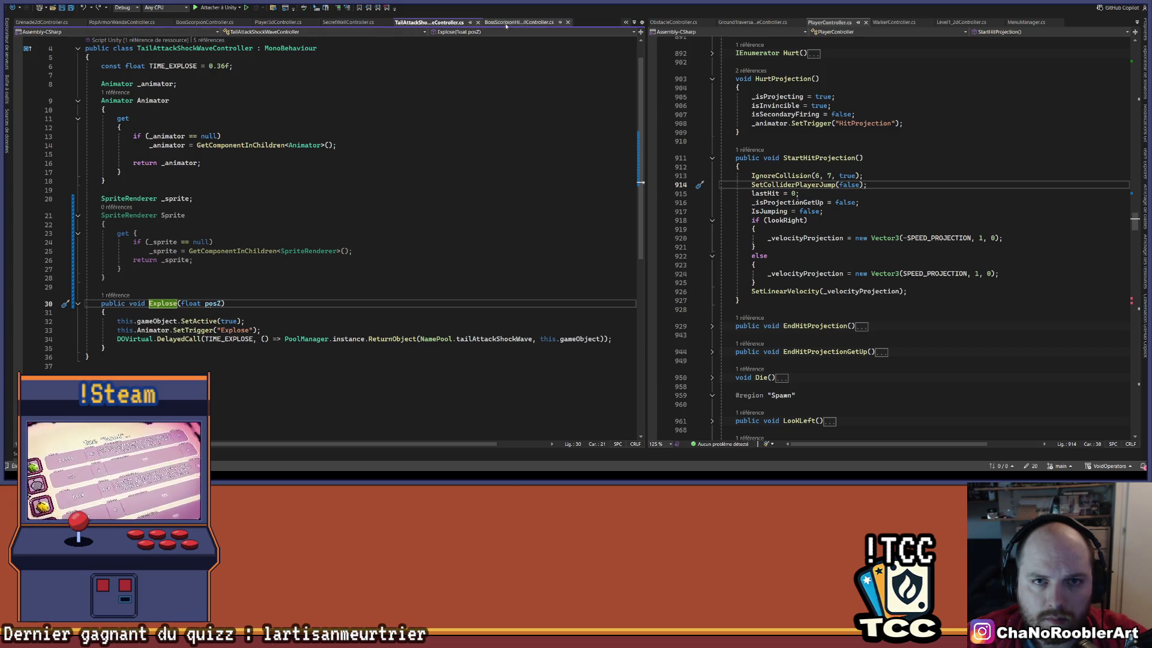
pyautogui.click(635, 23)
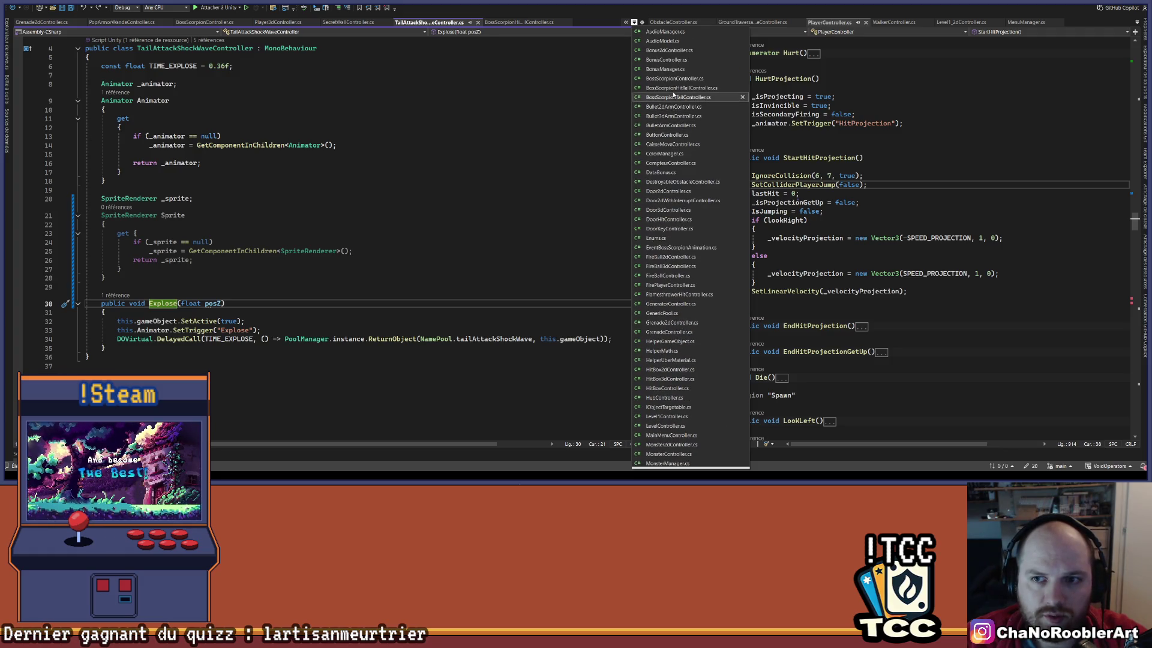
pyautogui.click(674, 78)
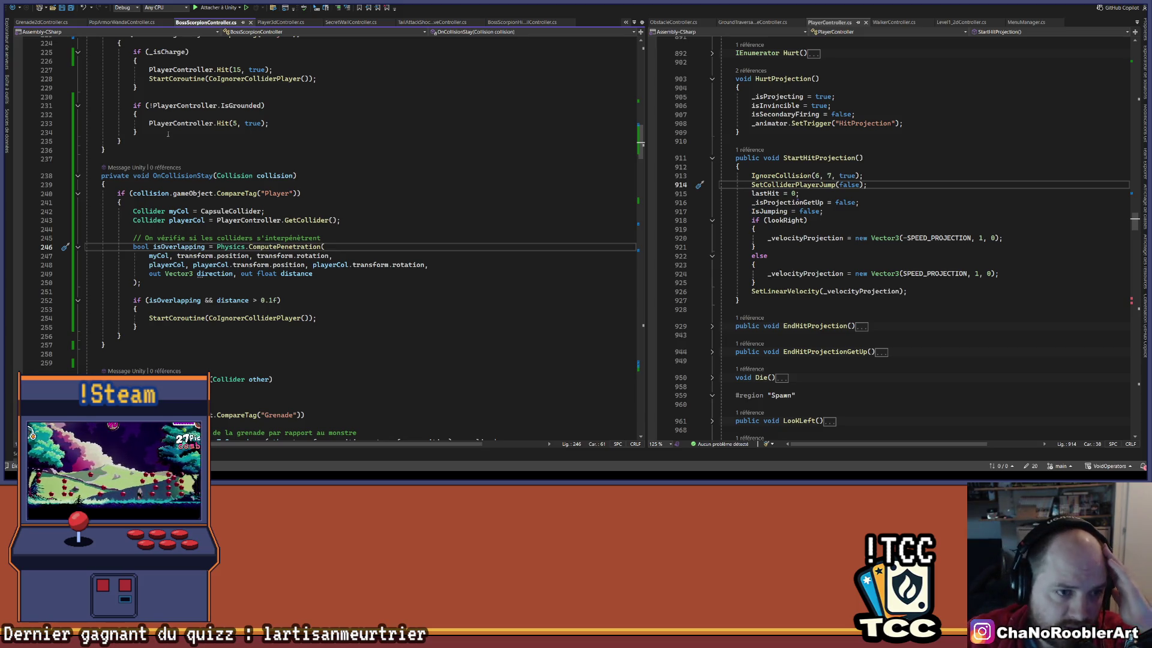
pyautogui.scroll(1, 323, 160)
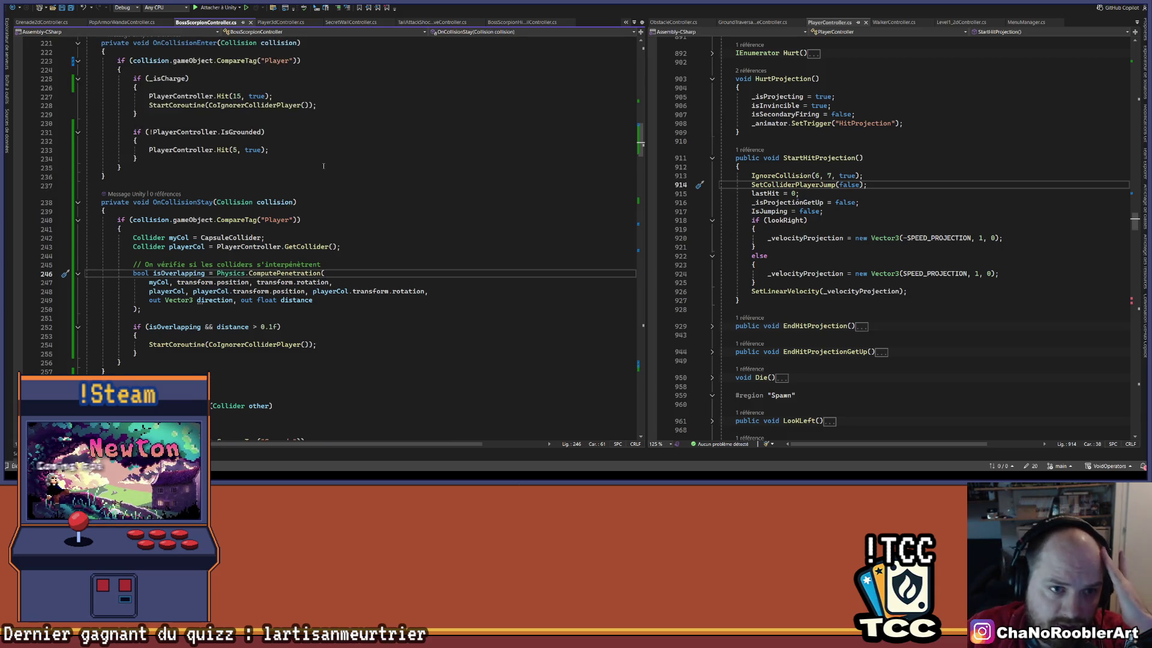
pyautogui.scroll(1, 336, 171)
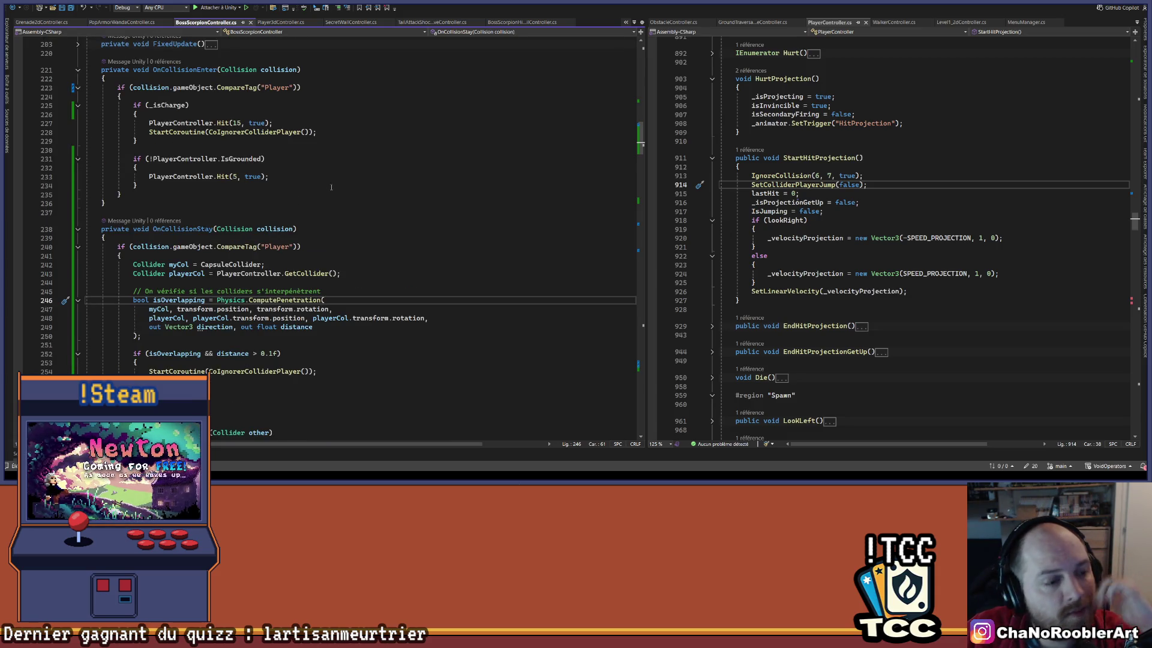
pyautogui.scroll(-5, 331, 187)
pyautogui.scroll(-5, 336, 185)
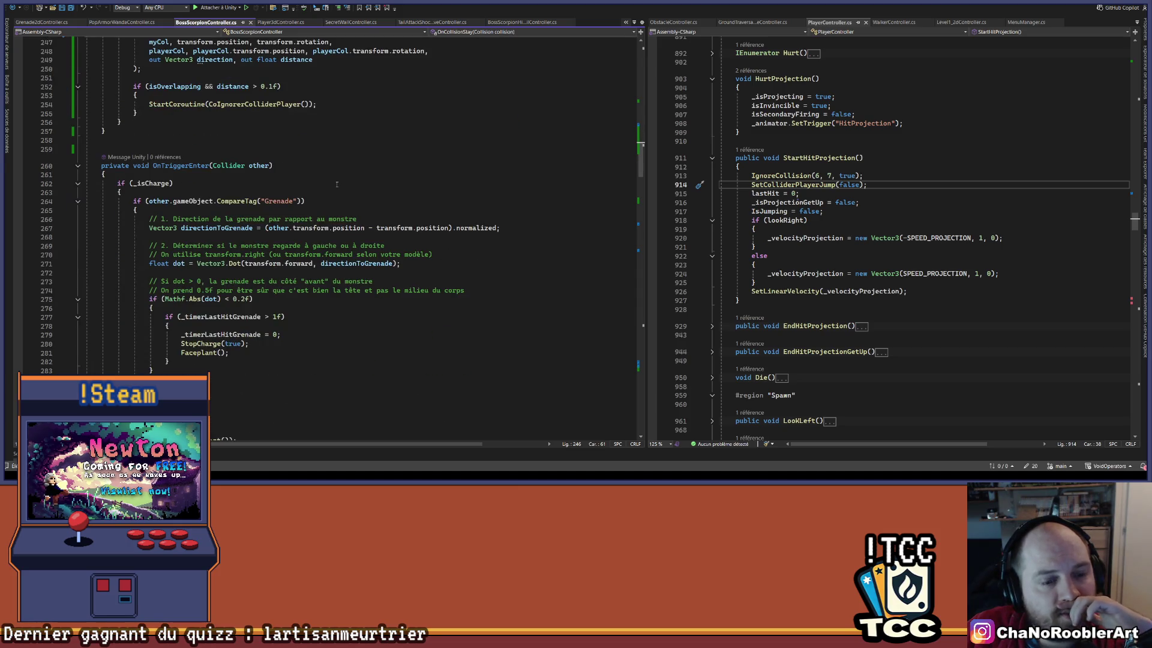
pyautogui.scroll(-9, 336, 184)
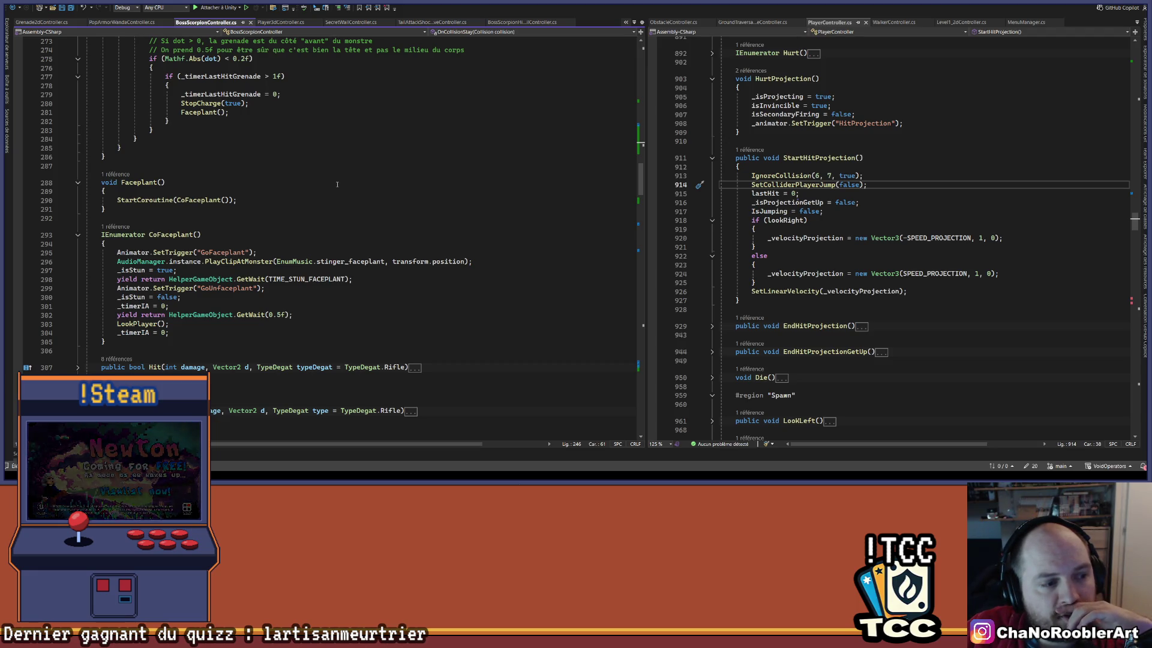
pyautogui.scroll(-3, 337, 184)
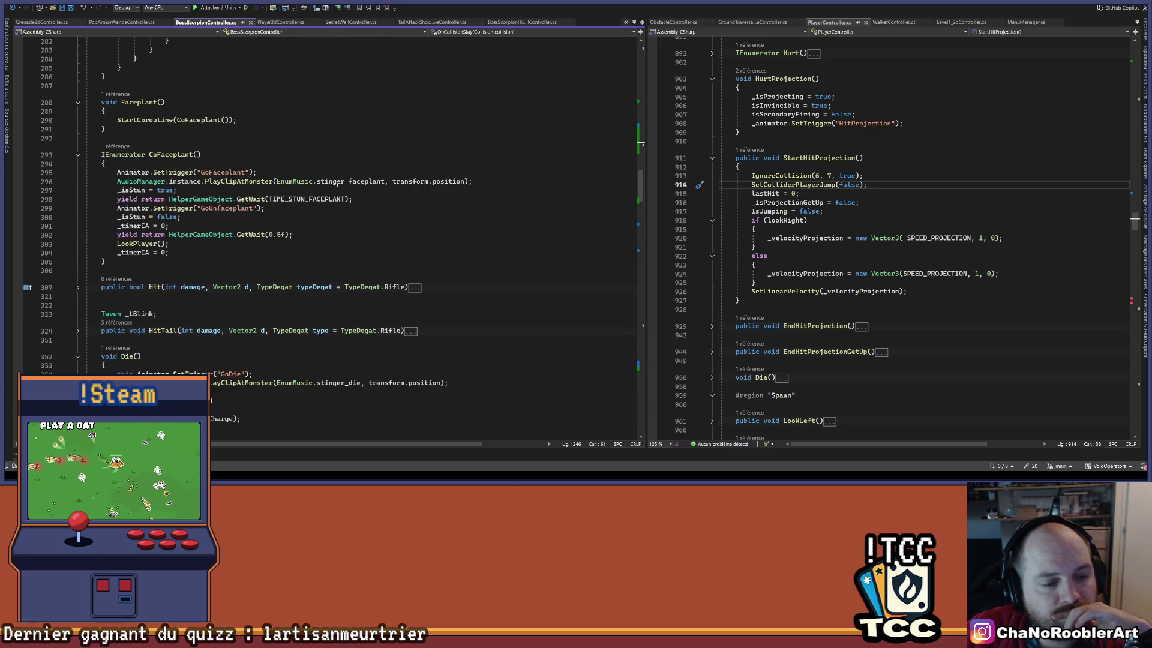
pyautogui.scroll(-3, 337, 184)
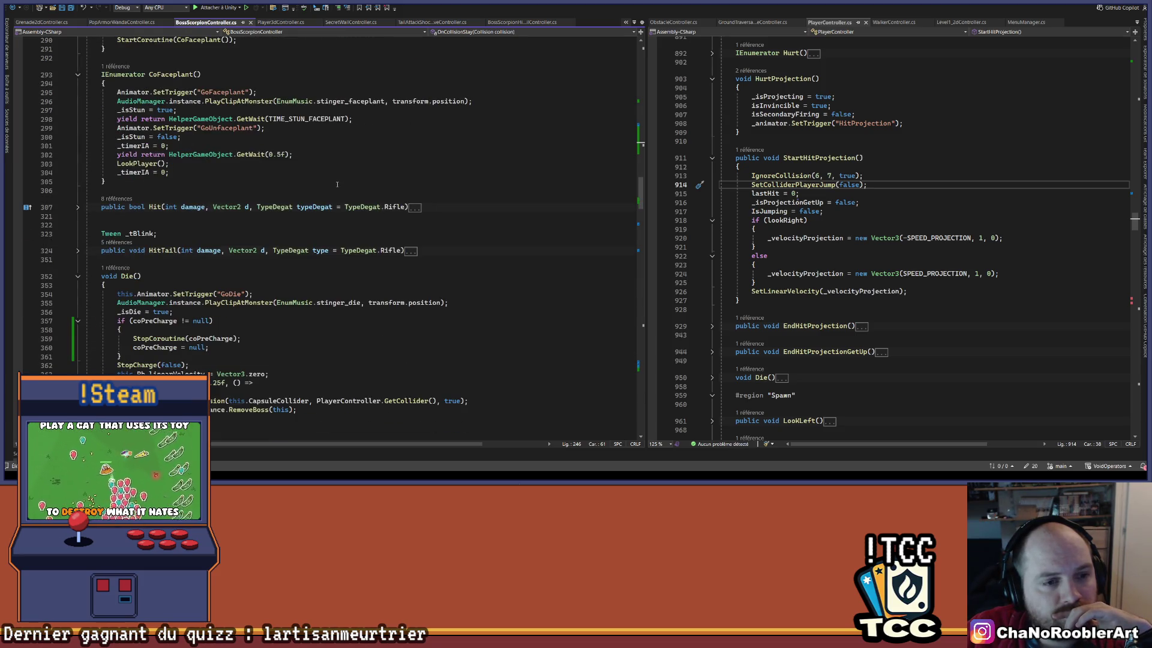
pyautogui.scroll(3, 337, 184)
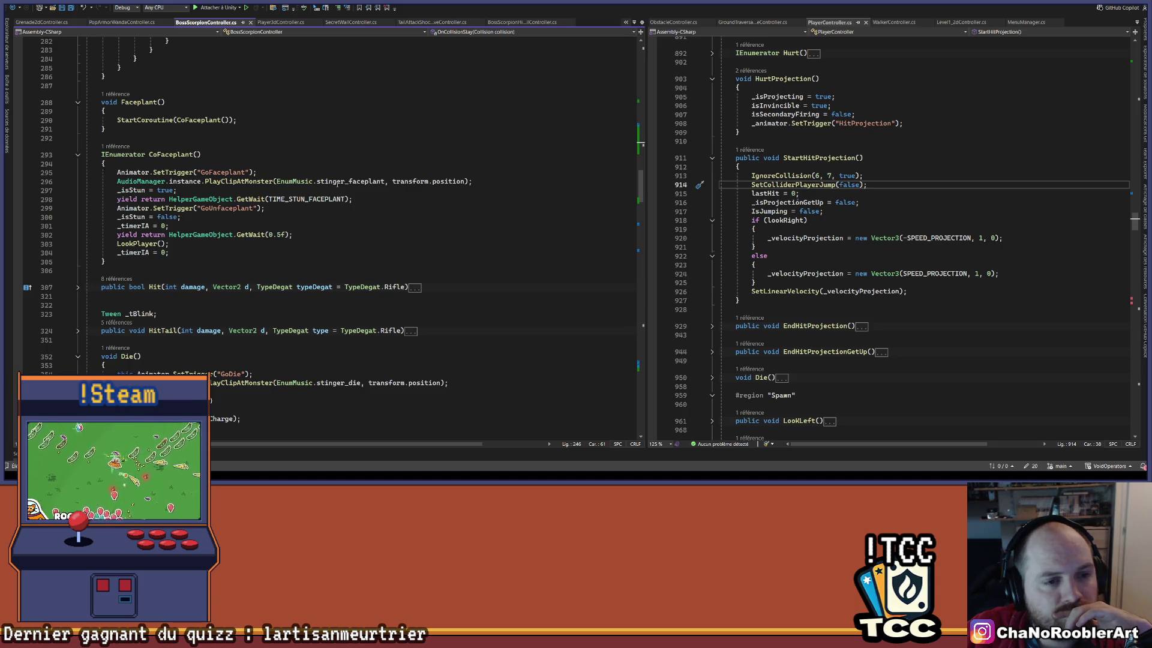
pyautogui.scroll(-12, 338, 185)
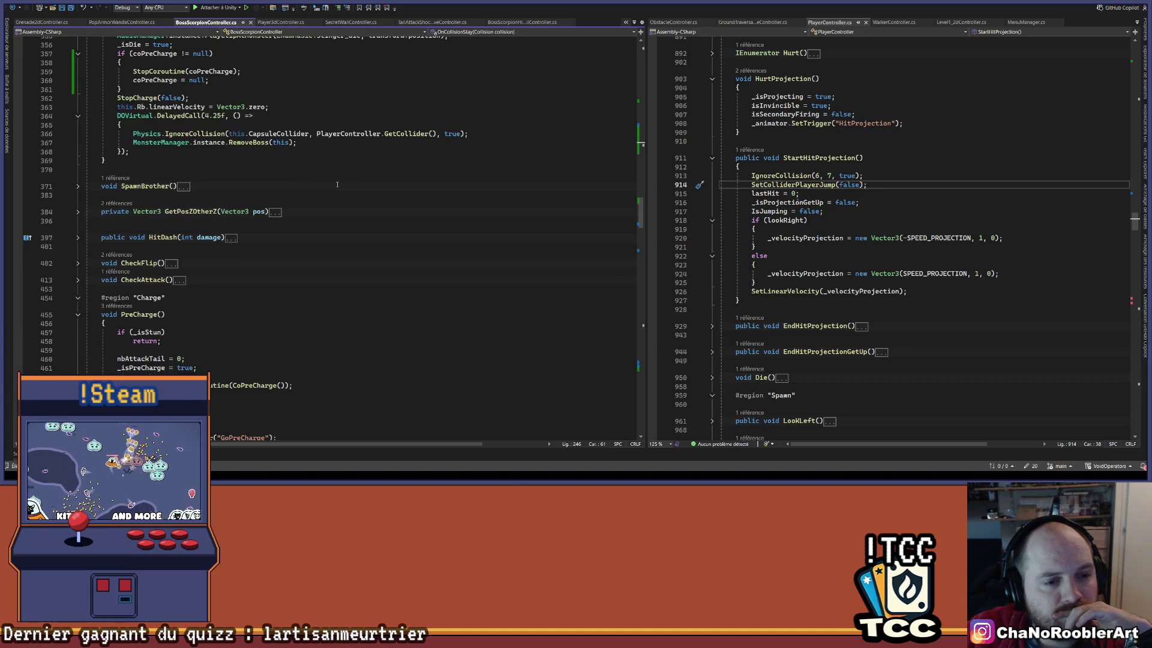
pyautogui.scroll(-20, 337, 184)
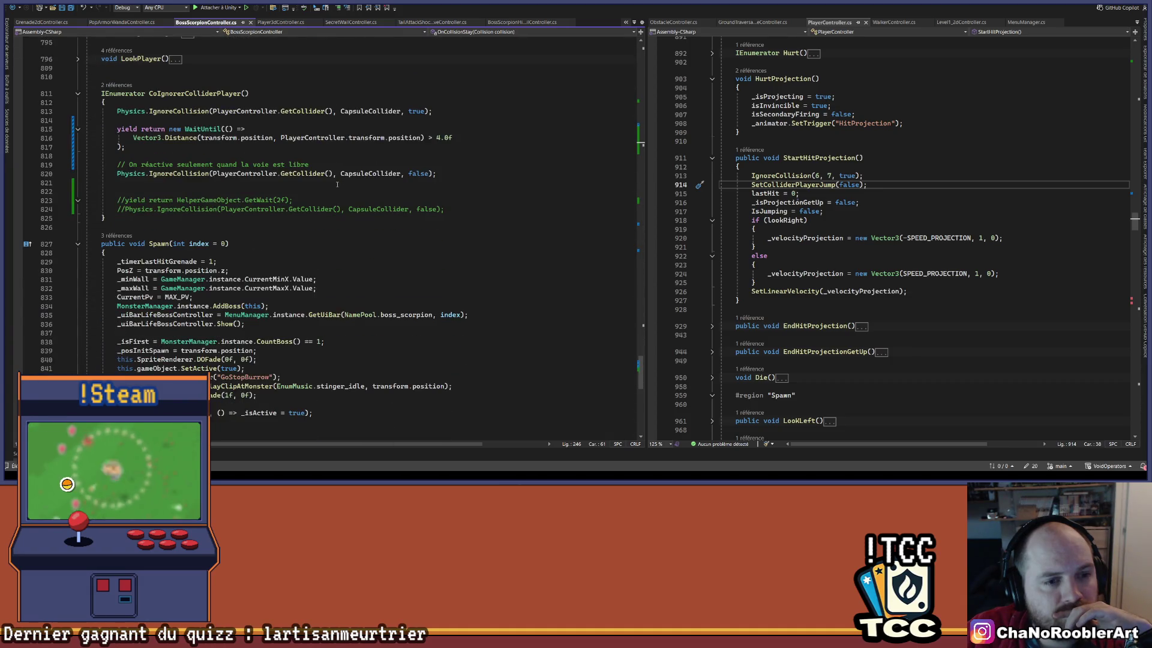
pyautogui.scroll(-8, 337, 184)
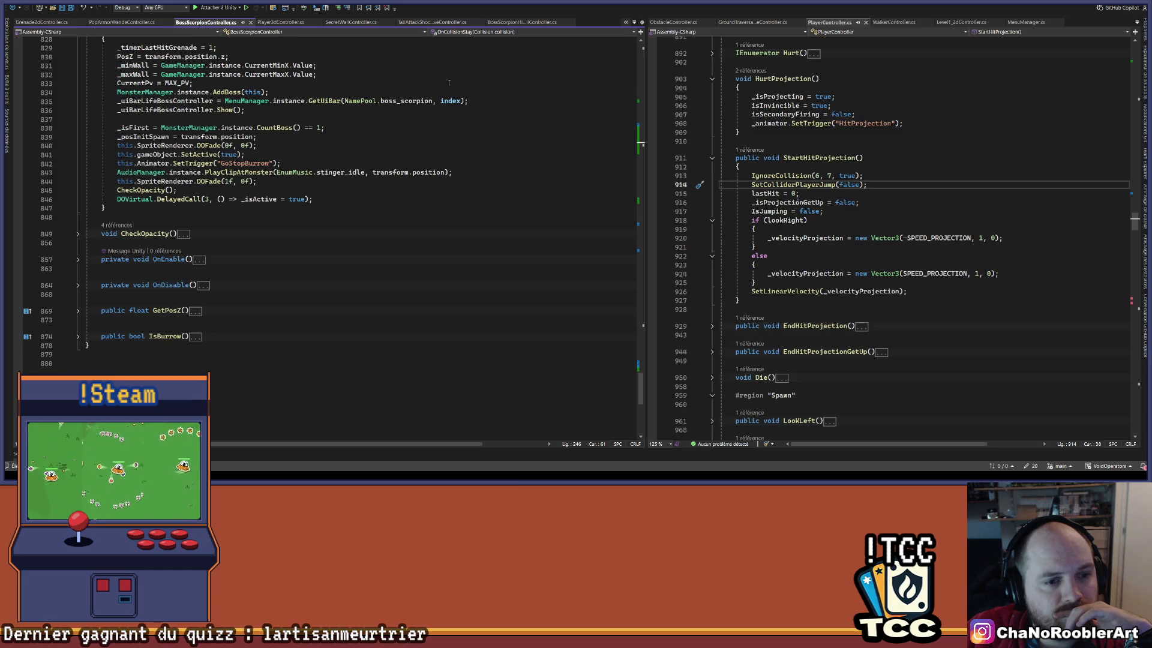
pyautogui.scroll(-1, 350, 200)
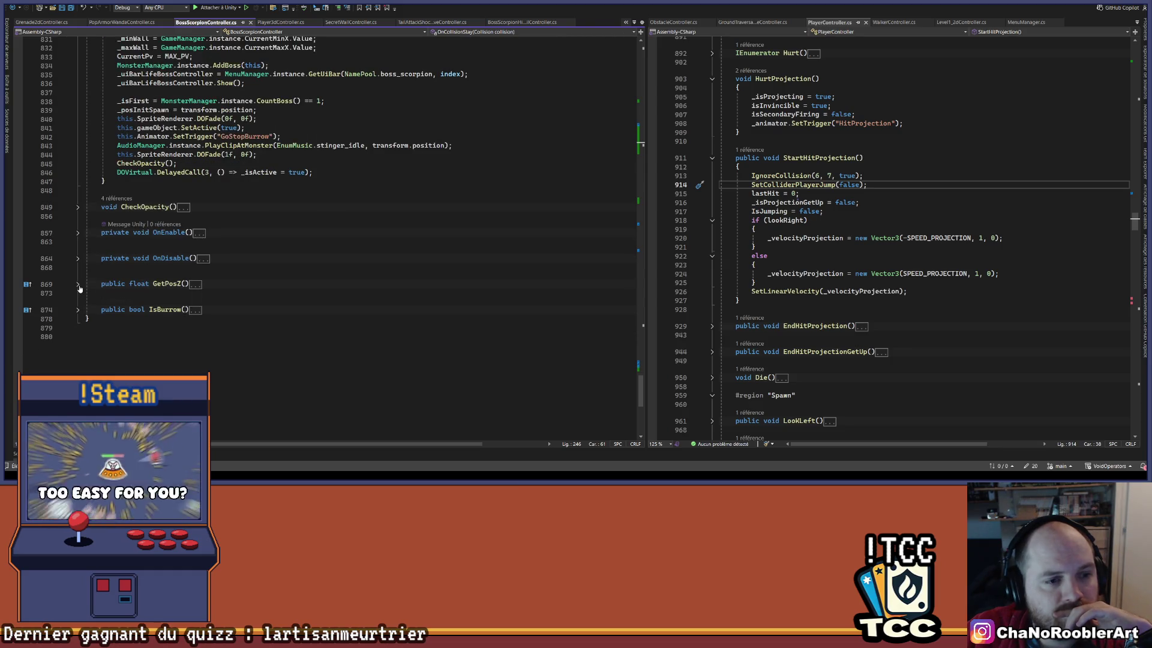
pyautogui.scroll(20, 111, 280)
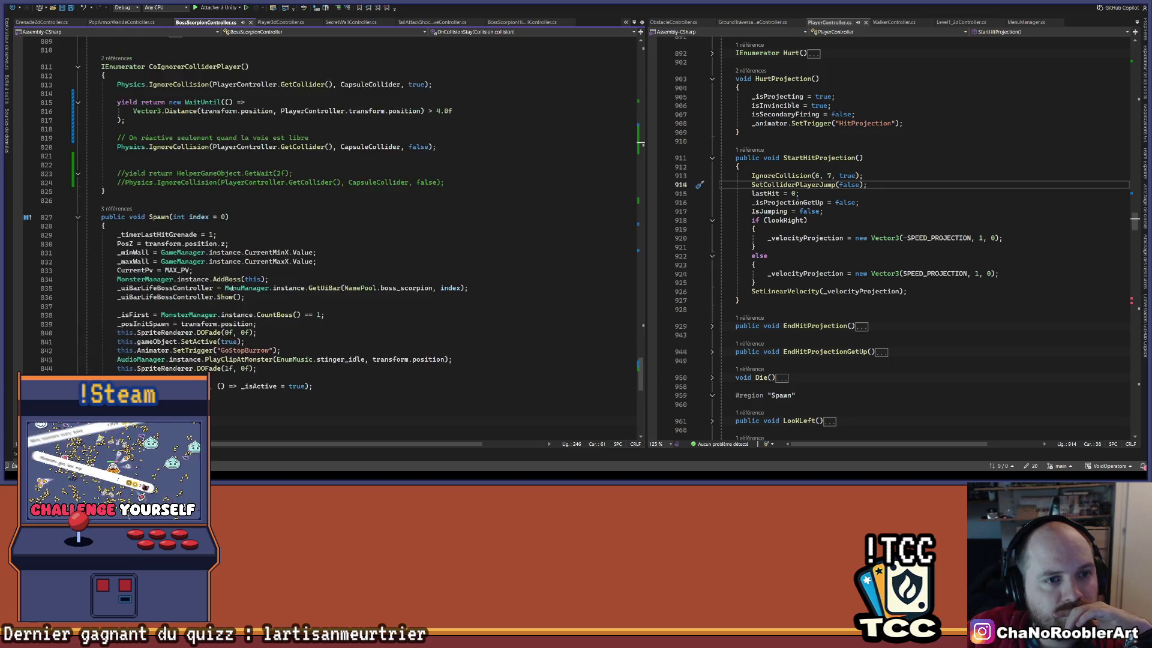
pyautogui.scroll(1, 206, 222)
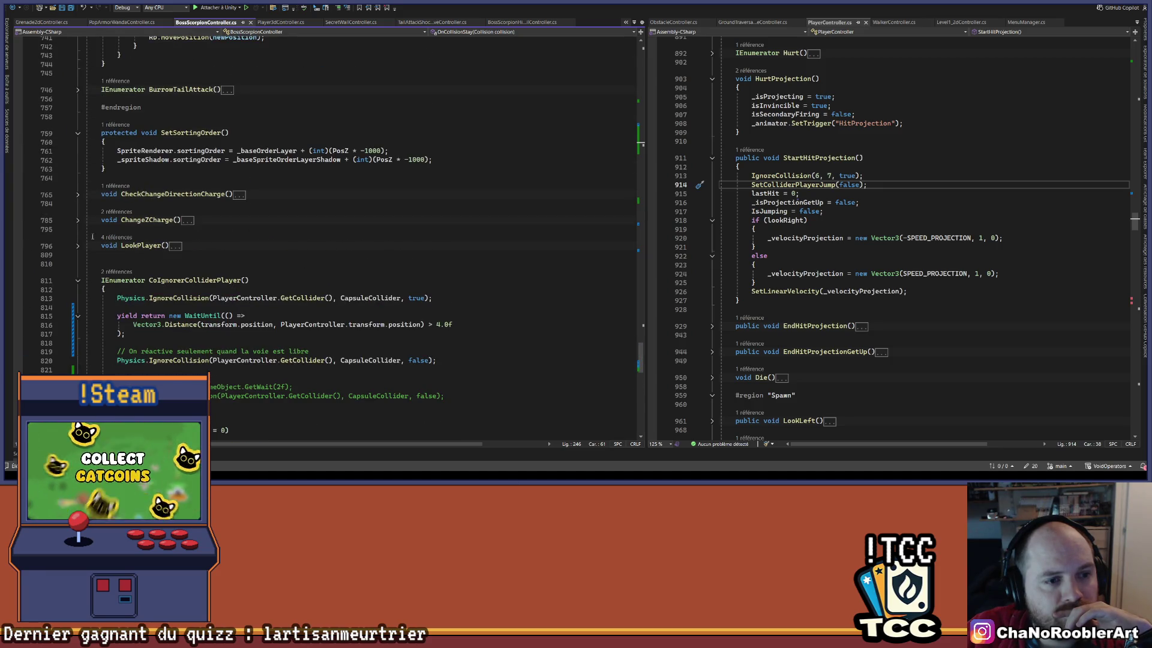
pyautogui.scroll(4, 177, 218)
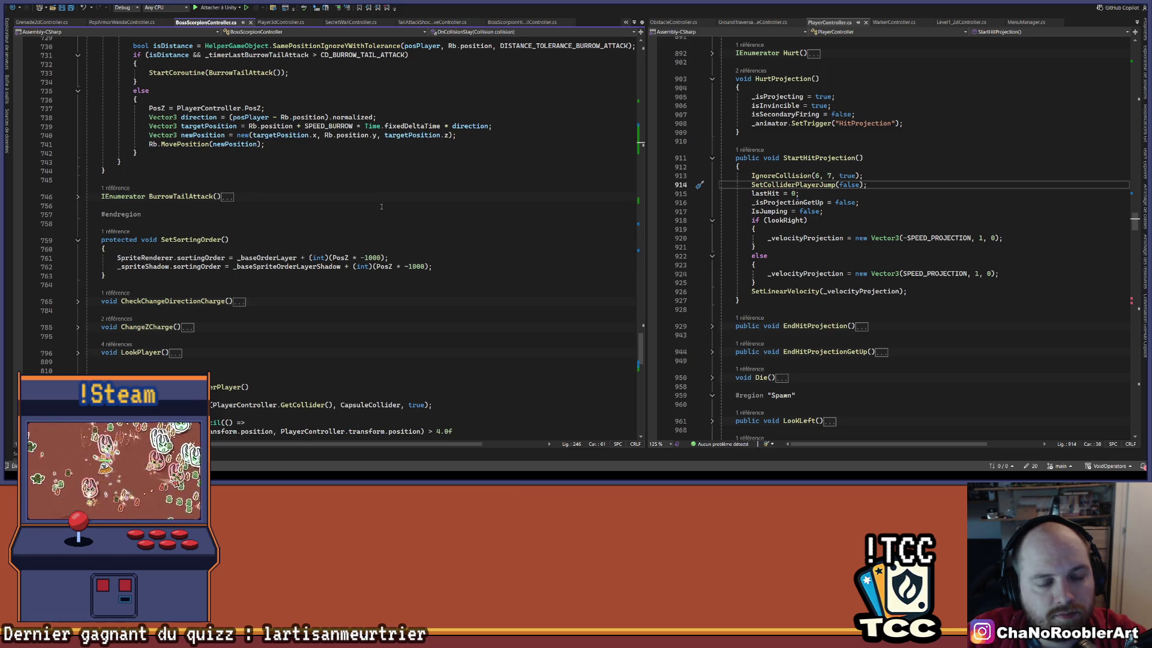
pyautogui.press('F12')
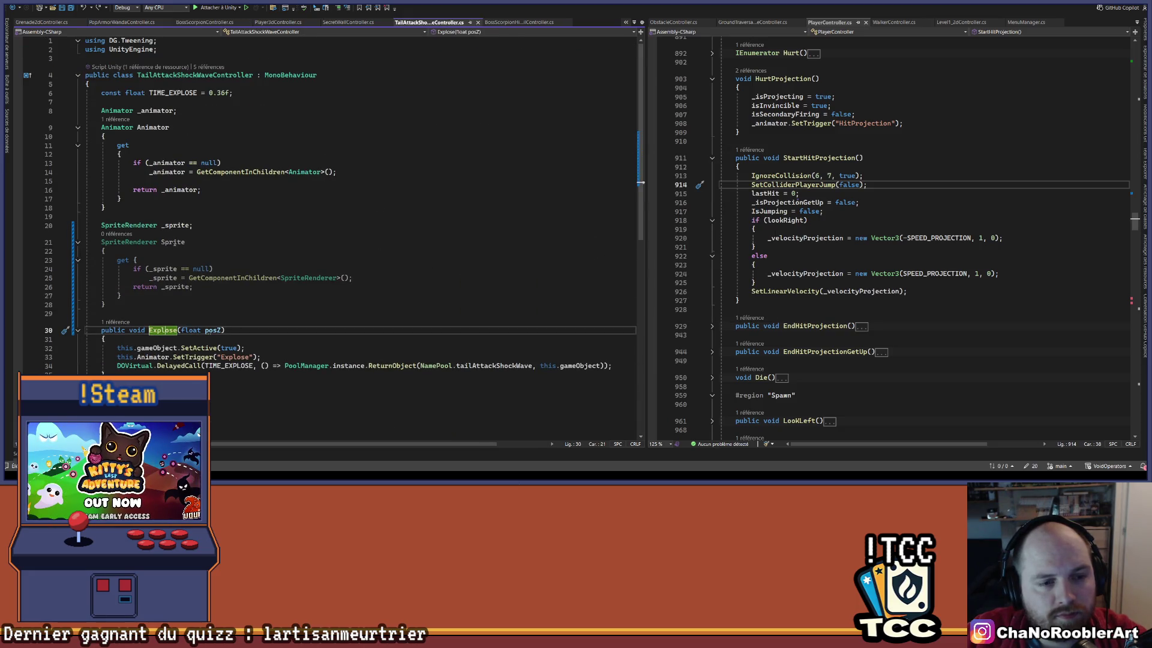
# Add blank lines after line 28 and begin an int _base member with a braced body.
pyautogui.click(128, 304)
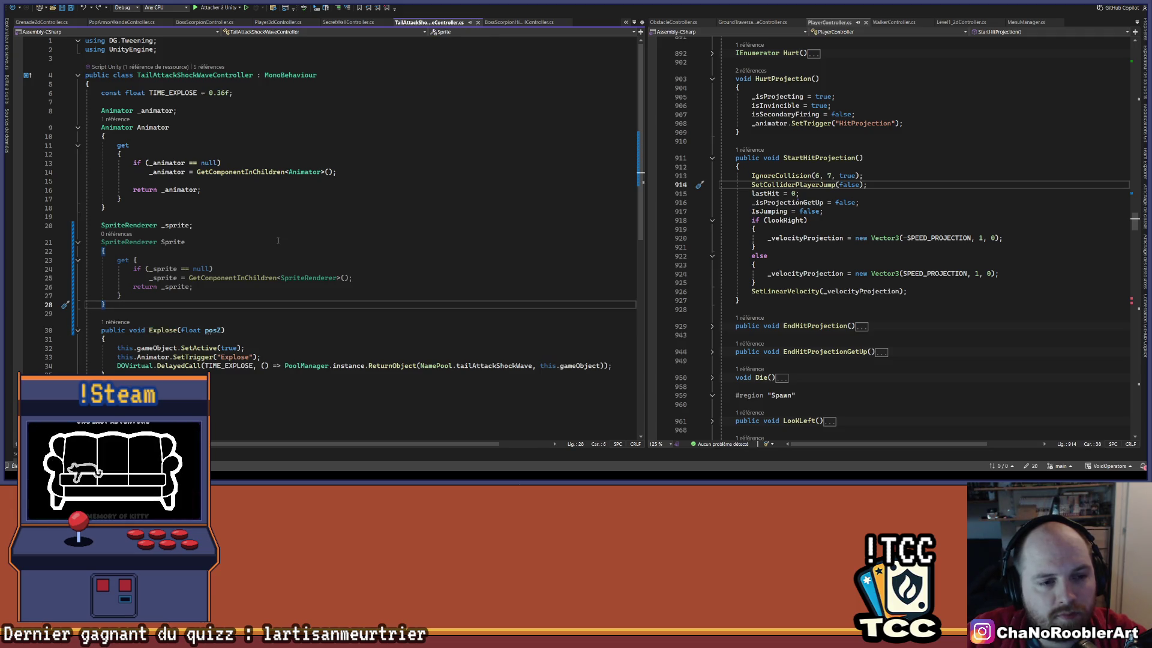
pyautogui.press('Return')
pyautogui.press('Return')
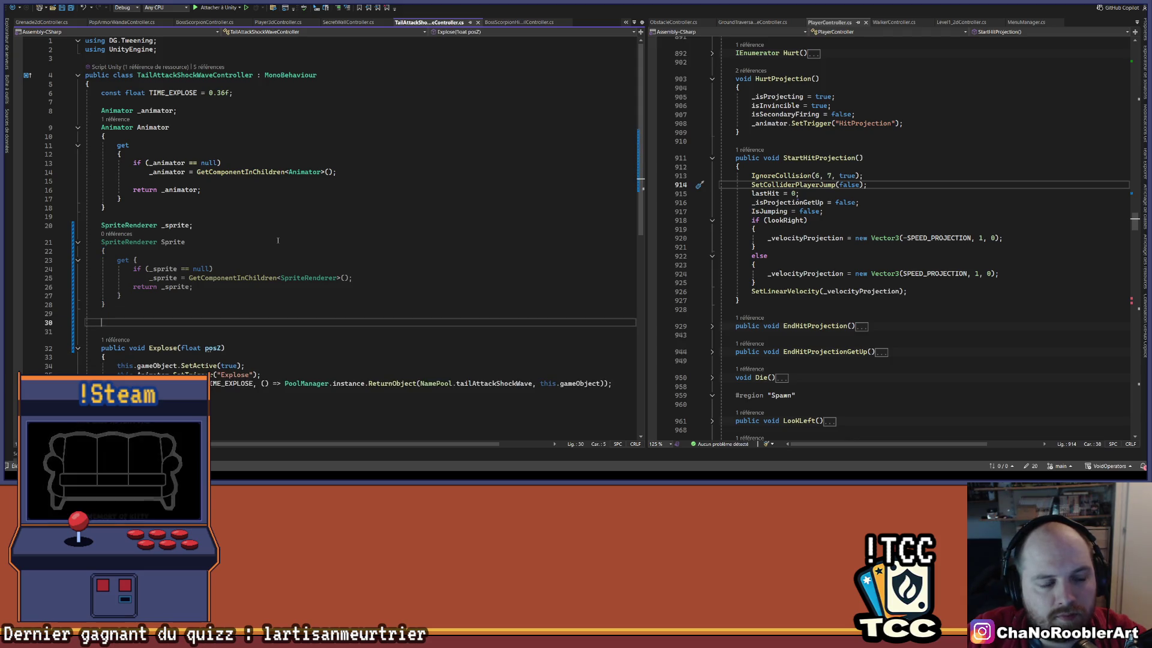
pyautogui.hotkey('ctrl', 'a')
pyautogui.press('Up')
pyautogui.press('Up')
pyautogui.press('Up')
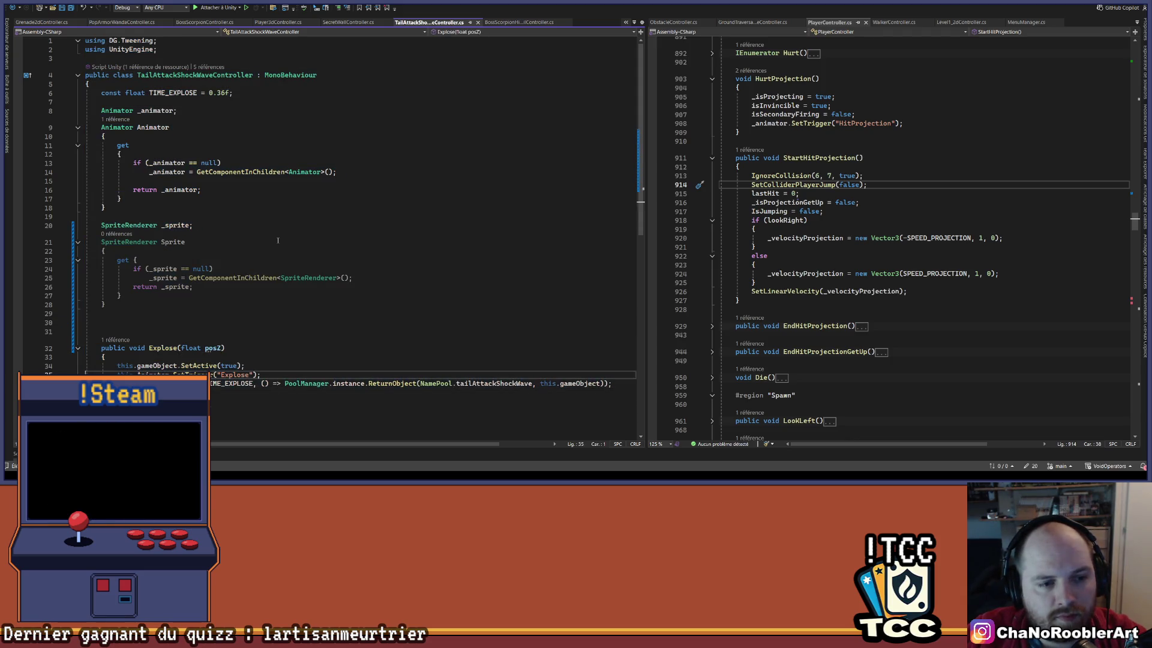
pyautogui.press('Up')
pyautogui.press('Up')
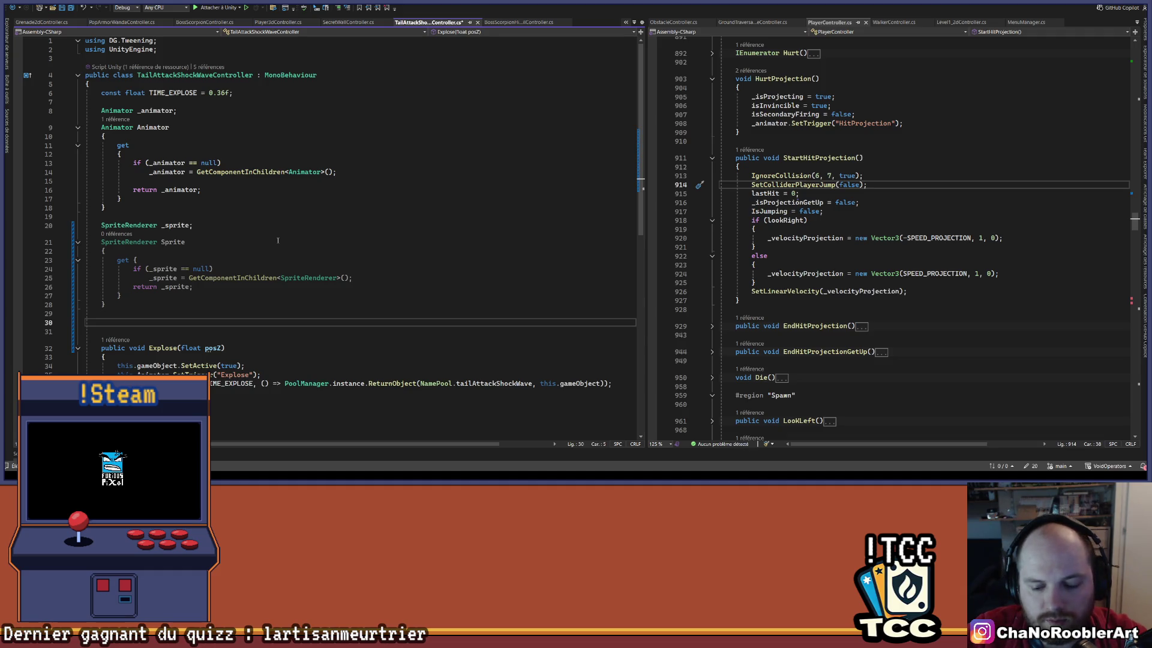
pyautogui.write('int _')
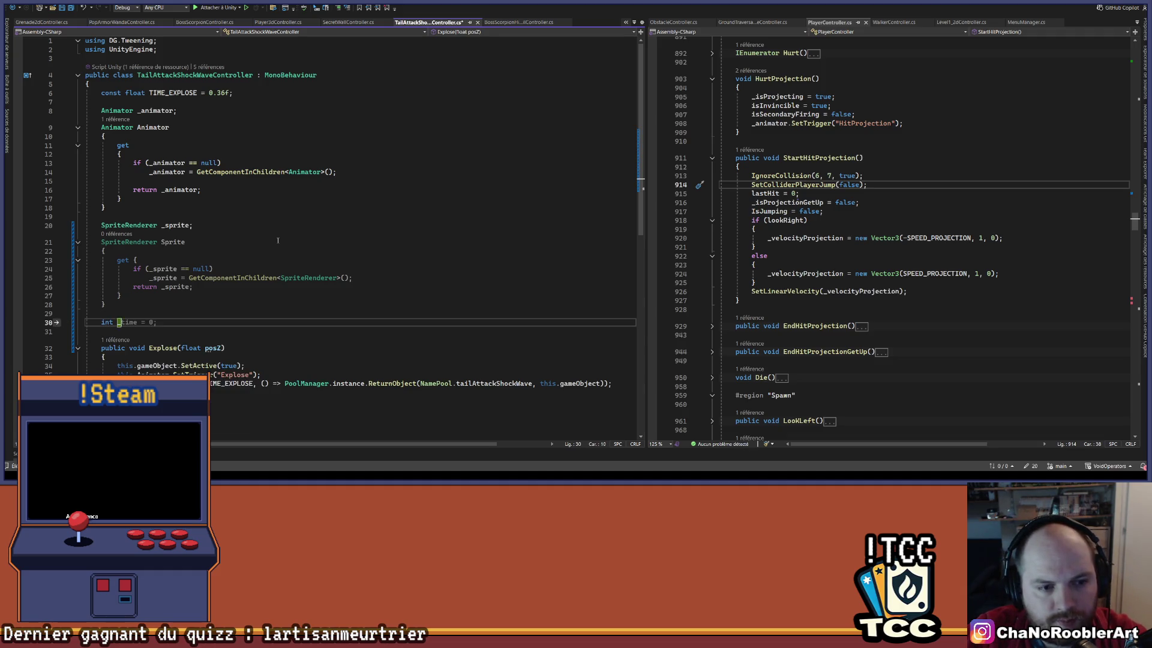
pyautogui.write('baseS')
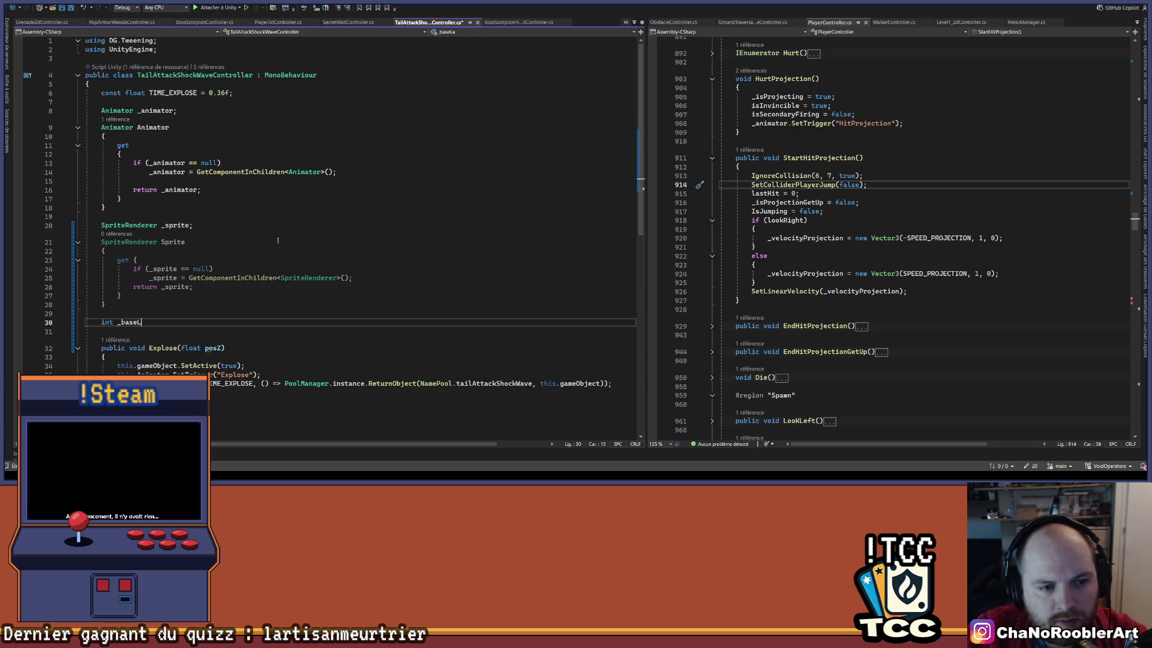
pyautogui.press('BackSpace')
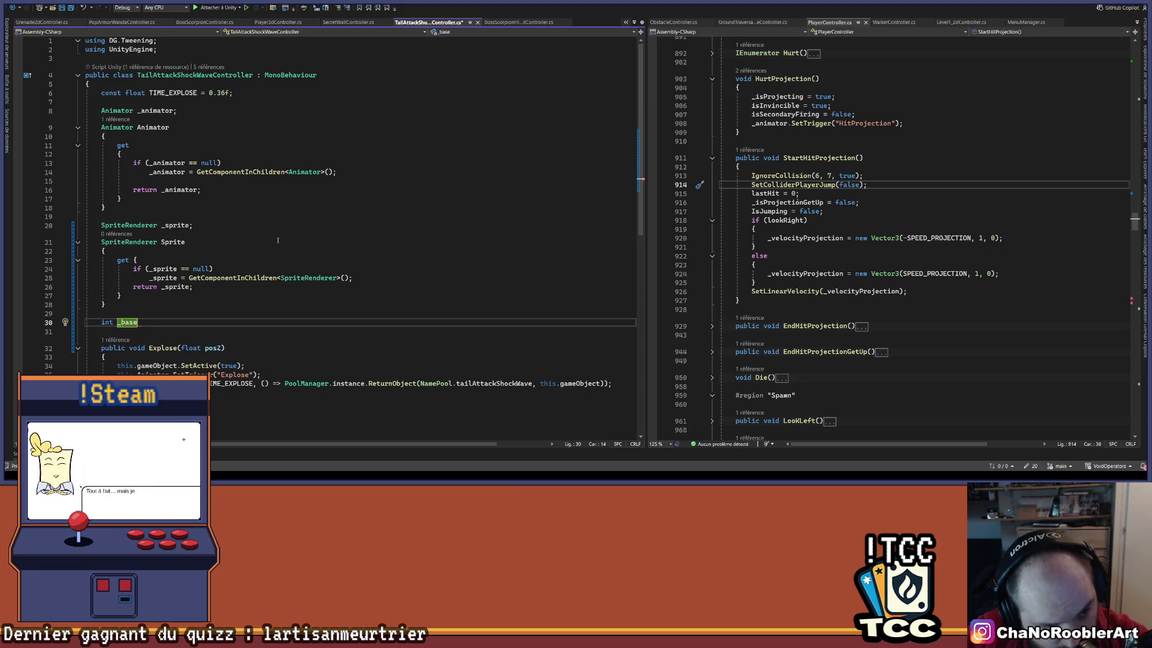
pyautogui.write('{')
pyautogui.press('Return')
pyautogui.write('Sprite.')
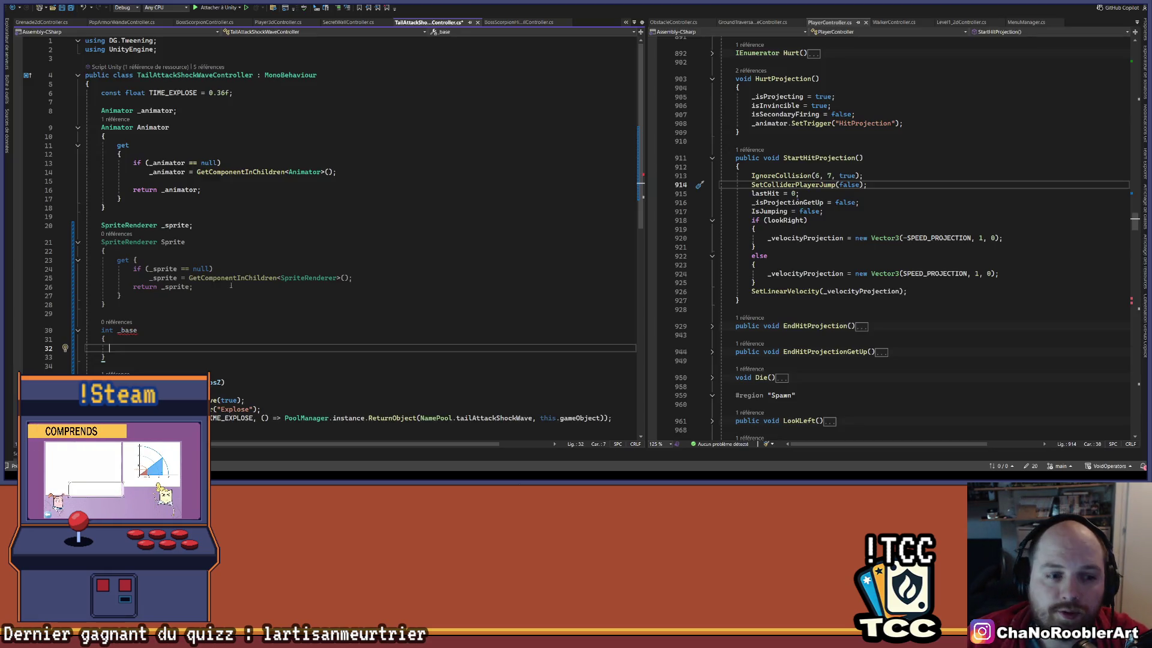
# Finish the field as int _baseOrderLayer, delete the leftover braces and end it with a semicolon.
pyautogui.click(179, 329)
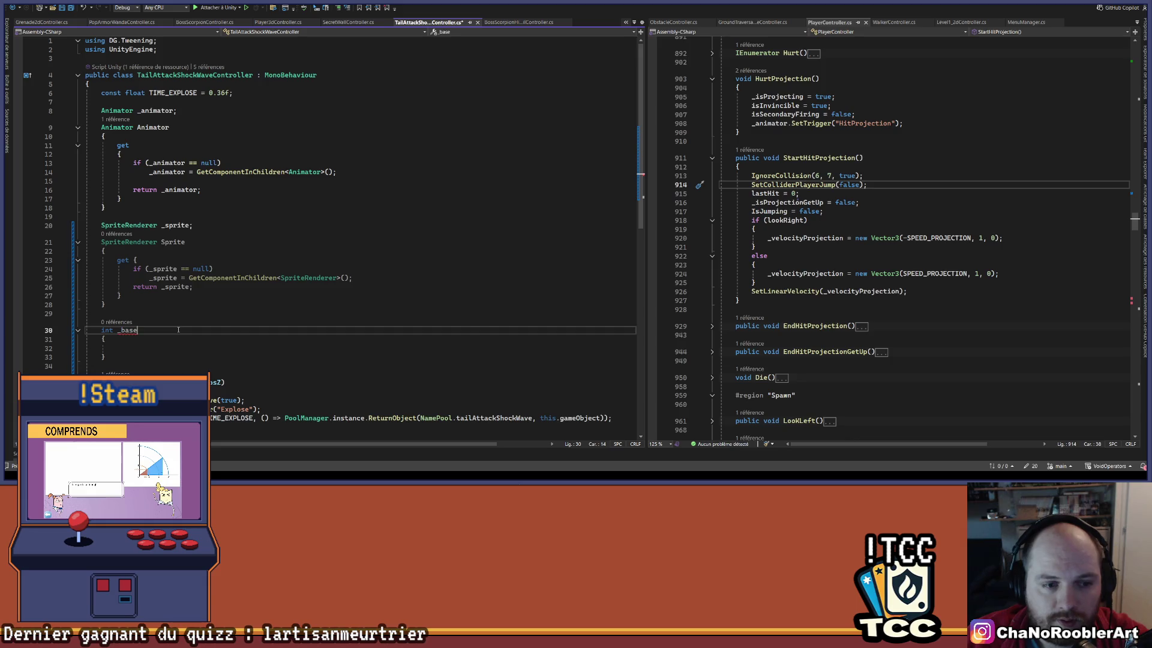
pyautogui.write('OrderLya')
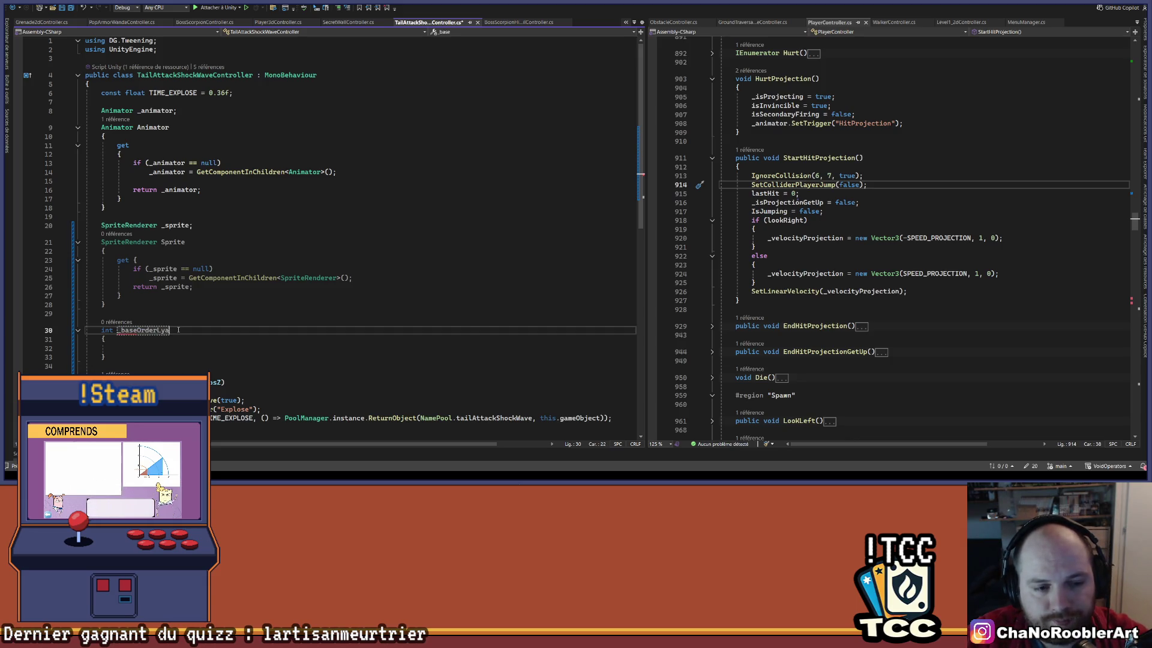
pyautogui.press('Return')
pyautogui.press('Down')
pyautogui.press('Down')
pyautogui.press('Up')
pyautogui.hotkey('shift', 'Down')
pyautogui.hotkey('shift', 'Down')
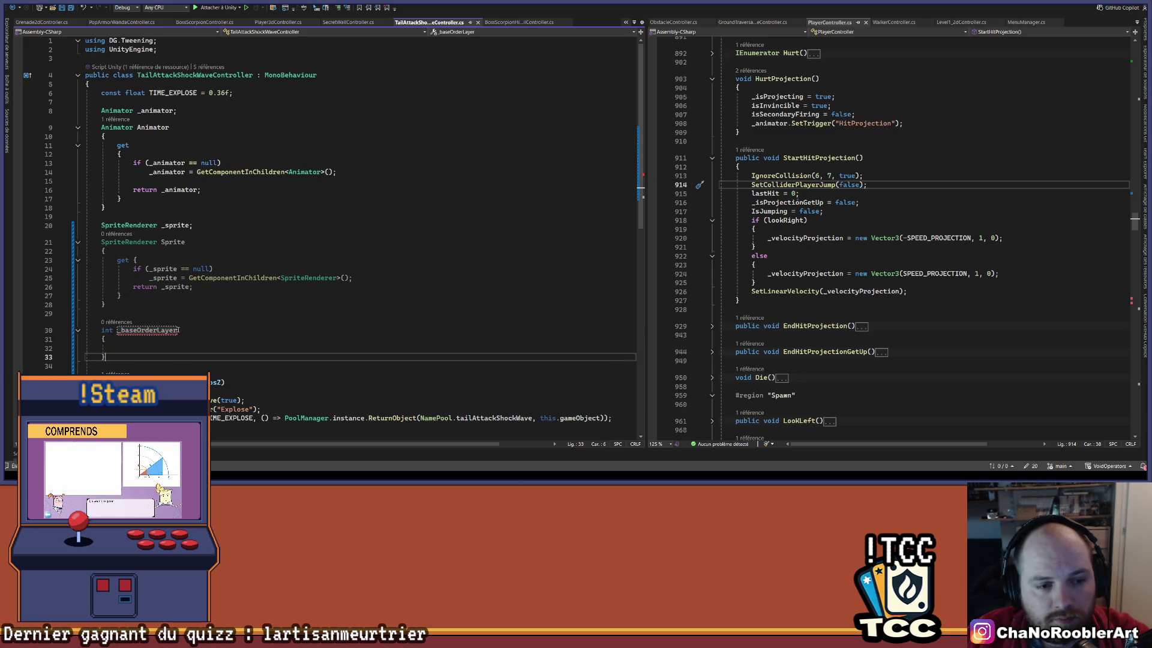
pyautogui.press('Delete')
pyautogui.press('BackSpace')
pyautogui.write(';')
pyautogui.press('Return')
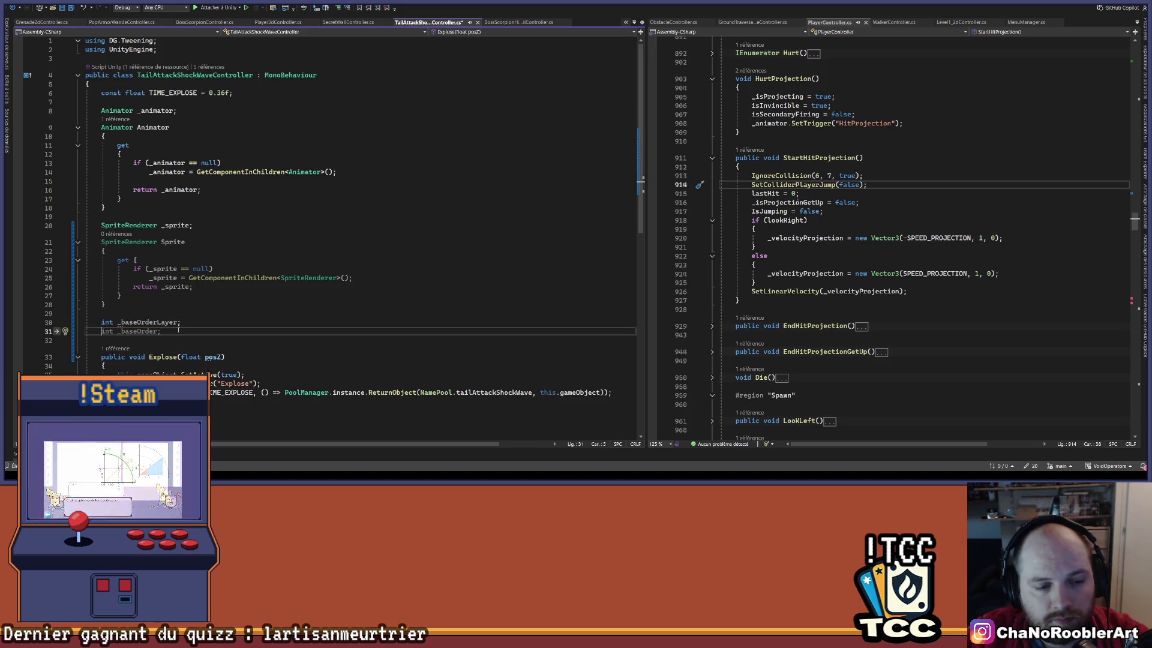
# Name the new property BaseOrderLayer and open its braced body.
pyautogui.write('AnimationCullingType')
pyautogui.hotkey('ctrl', 'BackSpace')
pyautogui.write('ing')
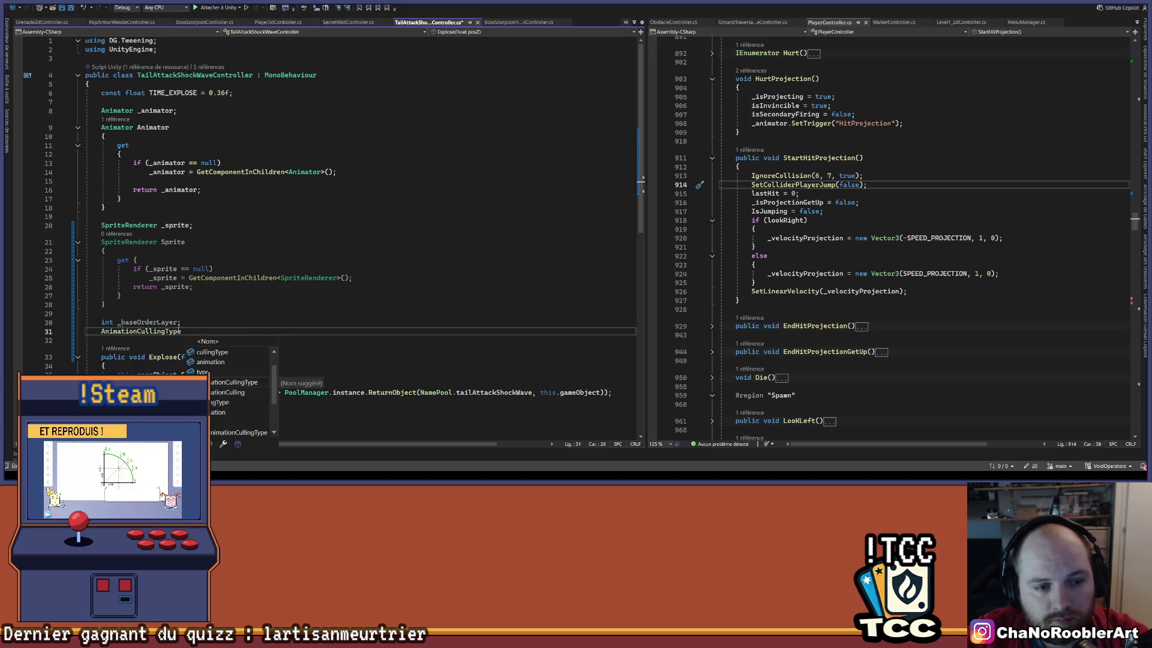
pyautogui.press('Tab')
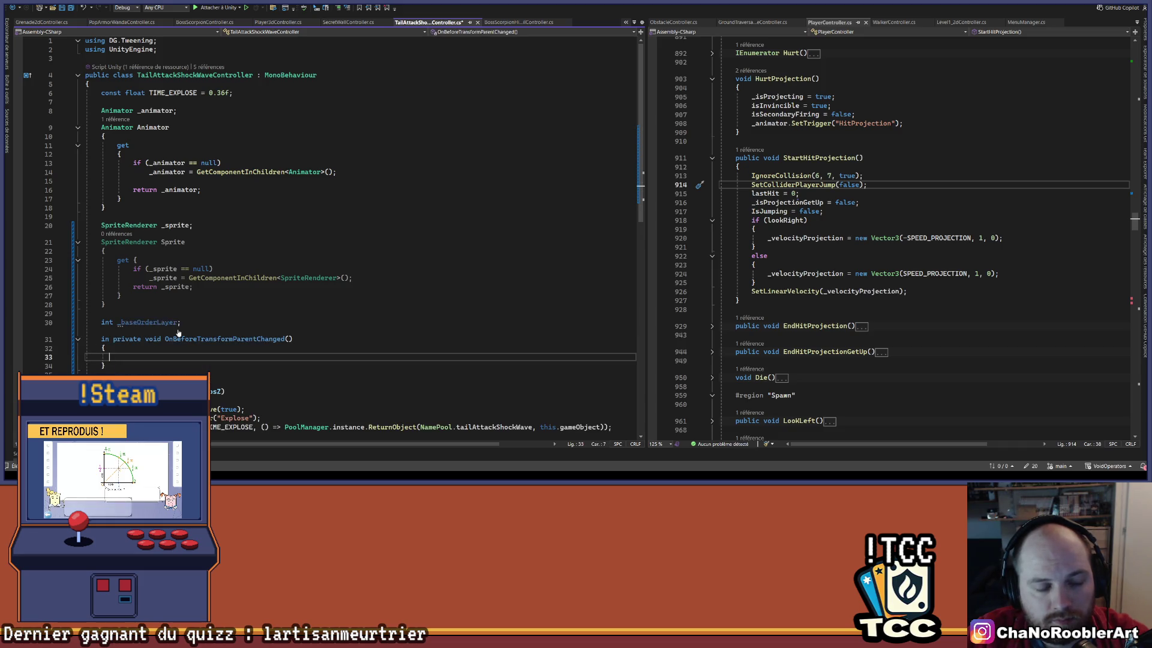
pyautogui.hotkey('ctrl', 'z')
pyautogui.write('t N')
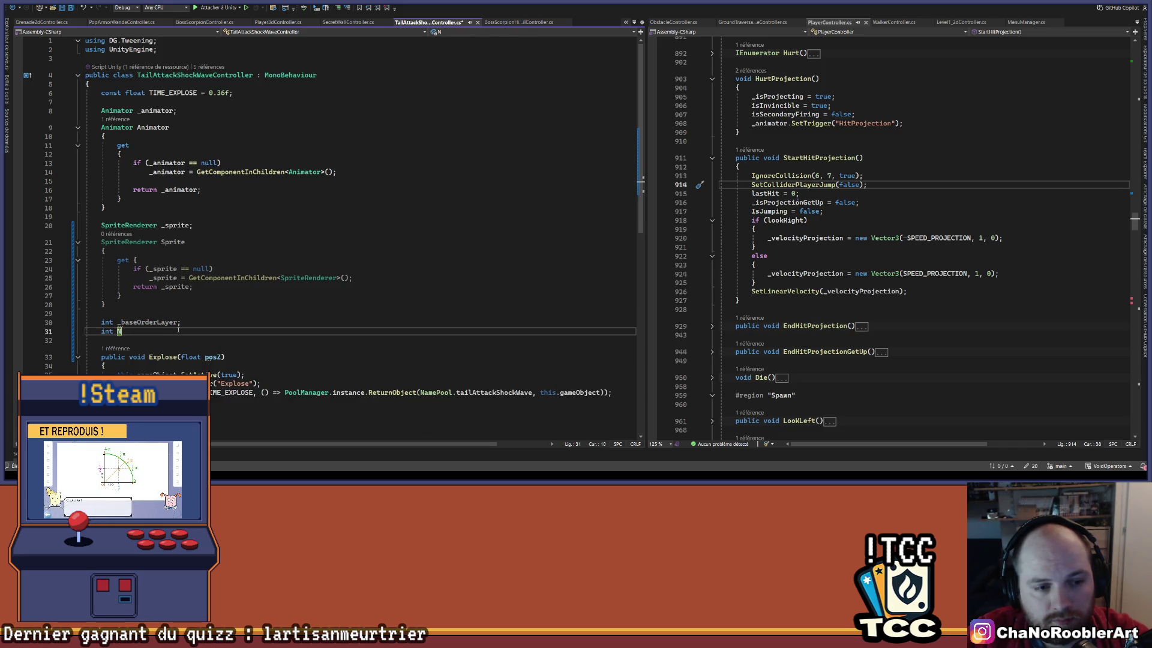
pyautogui.write('Layer')
pyautogui.press('Return')
pyautogui.write('get {')
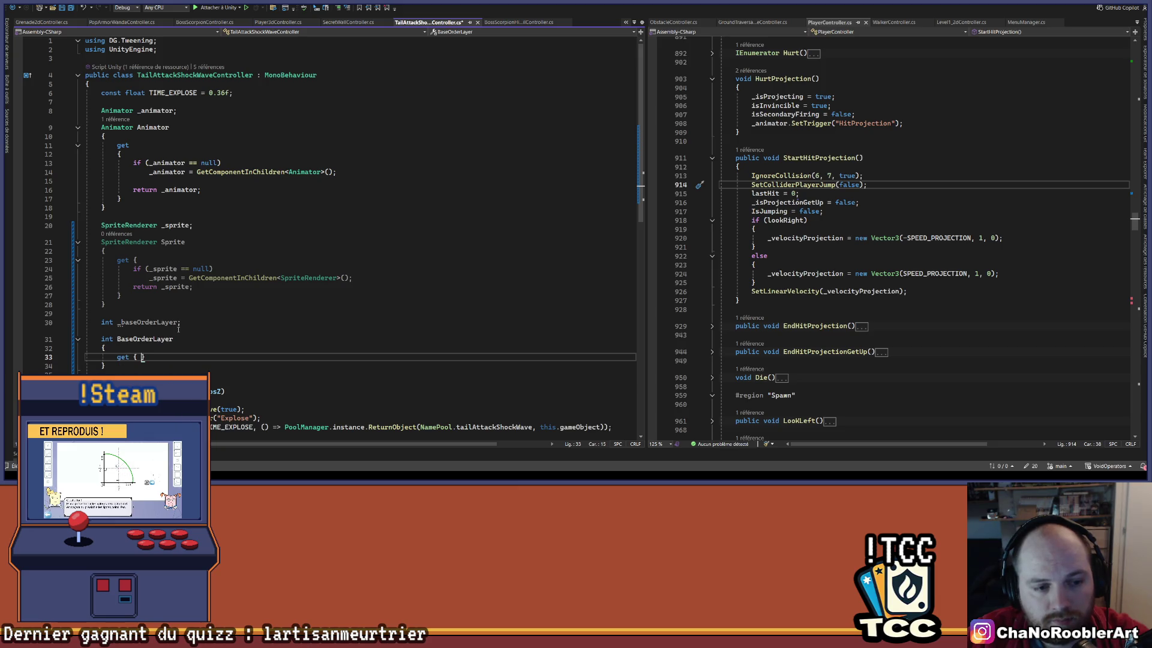
# Write the getter's return _baseOrderLayer statement.
pyautogui.write('retyu')
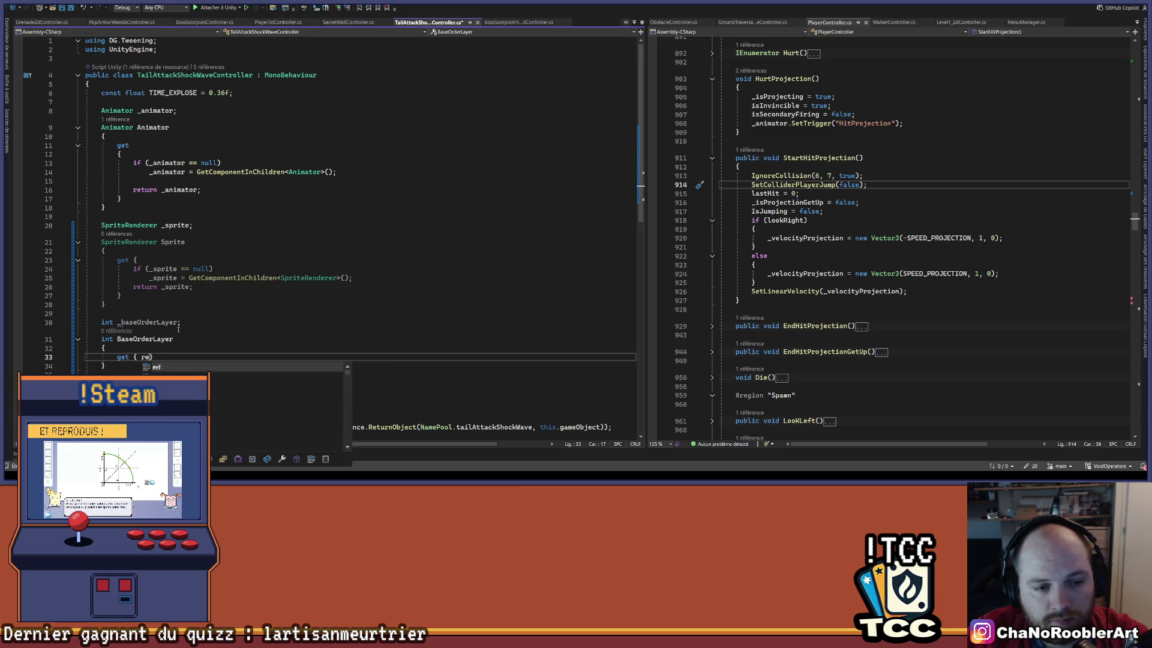
pyautogui.press('BackSpace')
pyautogui.press('BackSpace')
pyautogui.write('urn _baseOrderLayer;')
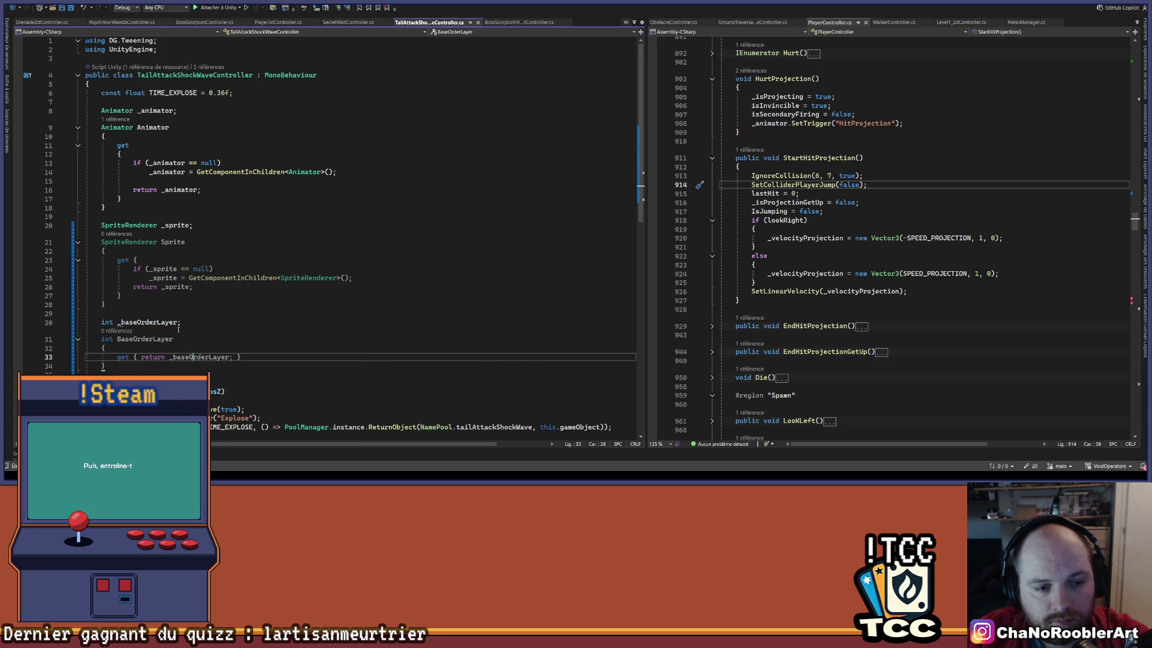
pyautogui.press('Return')
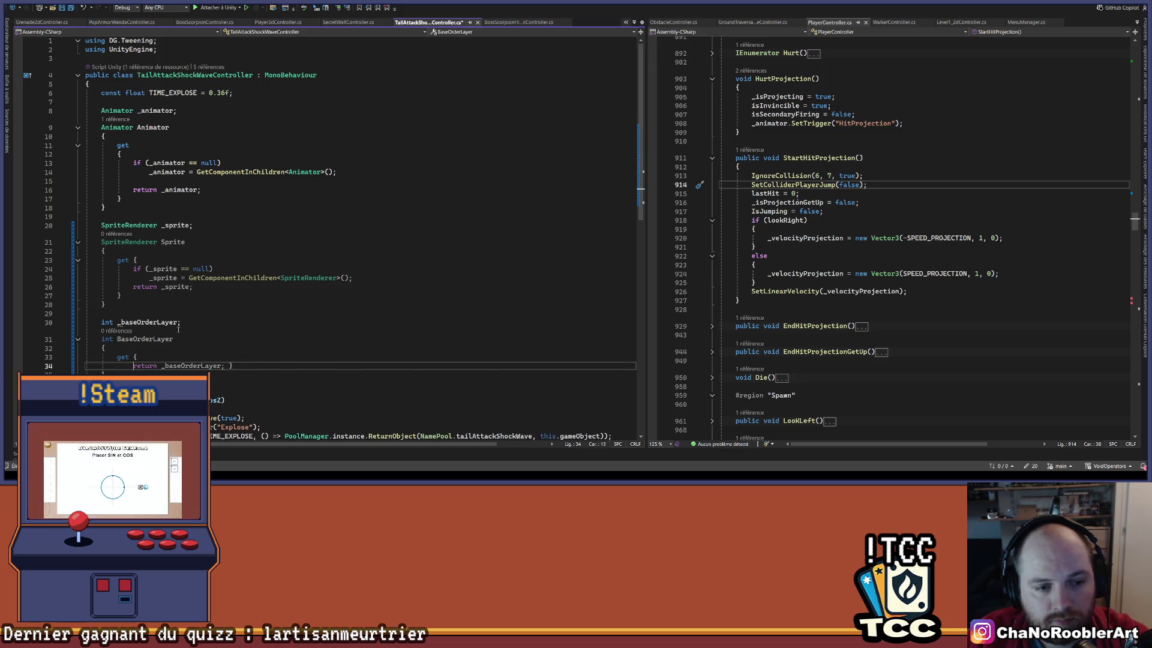
# Put the getter's closing brace on its own line and make room for a new line inside.
pyautogui.press('End')
pyautogui.press('Left')
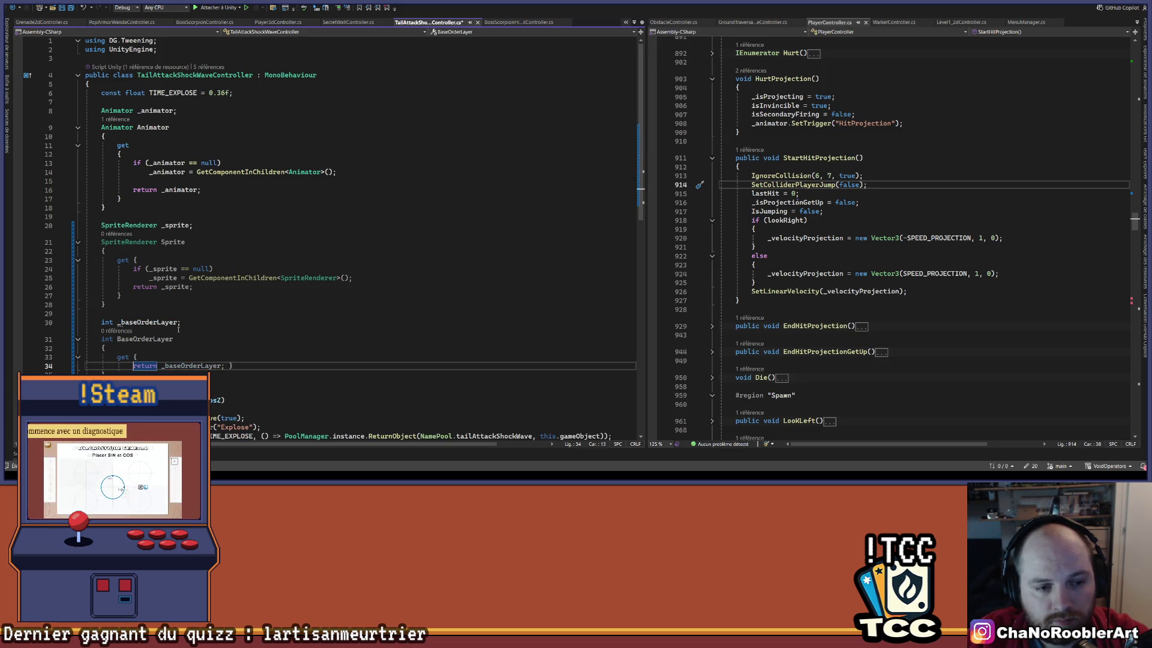
pyautogui.press('Up')
pyautogui.press('End')
pyautogui.press('Down')
pyautogui.press('End')
pyautogui.press('Left')
pyautogui.press('Return')
pyautogui.press('Up')
pyautogui.press('Up')
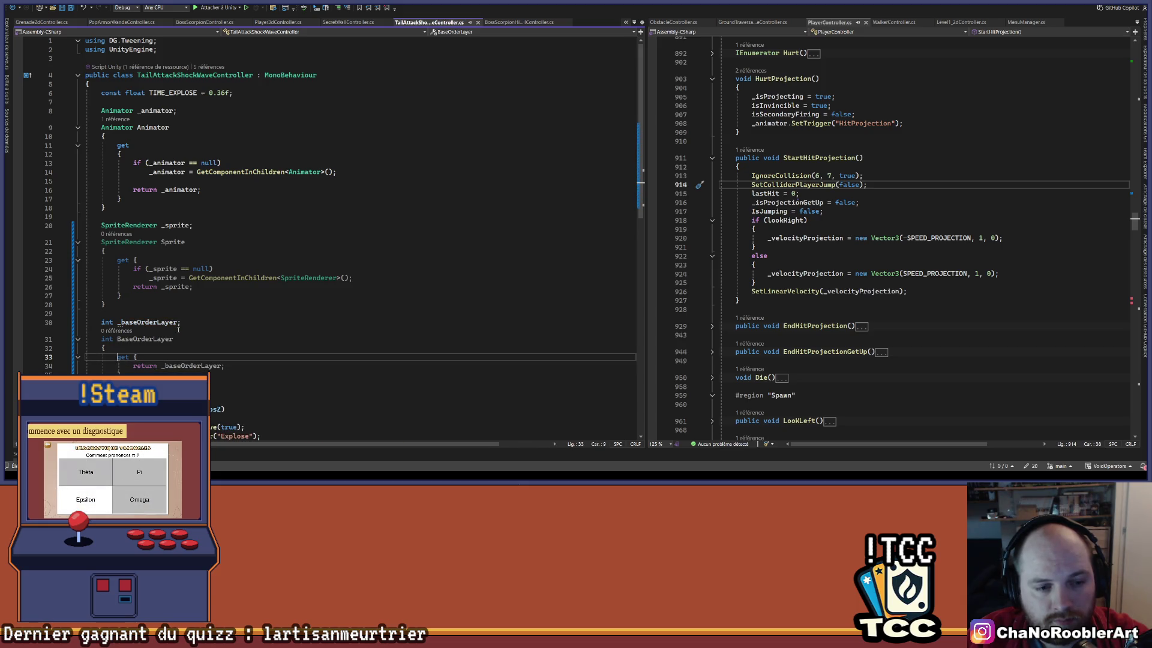
pyautogui.press('End')
pyautogui.press('Return')
# Initialize _baseOrderLayer to null and add an if checking _baseOrderLayer.HasValue.
pyautogui.write('if')
pyautogui.press('Tab')
pyautogui.press('Tab')
pyautogui.press('BackSpace')
pyautogui.write('_')
pyautogui.press('Escape')
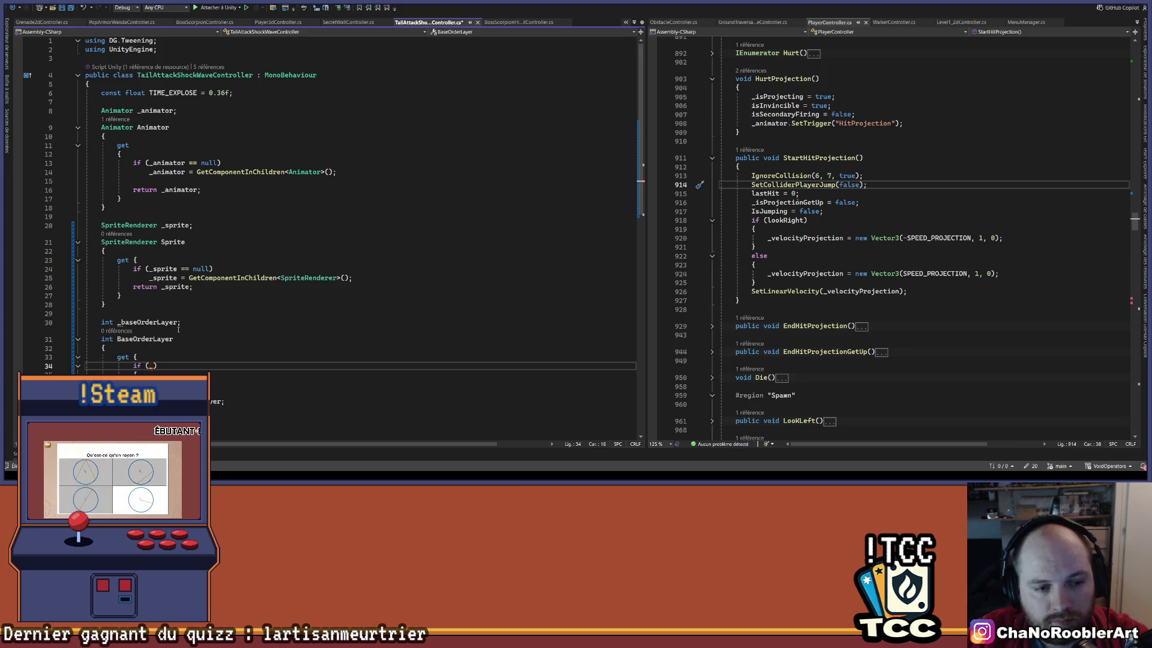
pyautogui.press('Up')
pyautogui.press('Up')
pyautogui.press('Up')
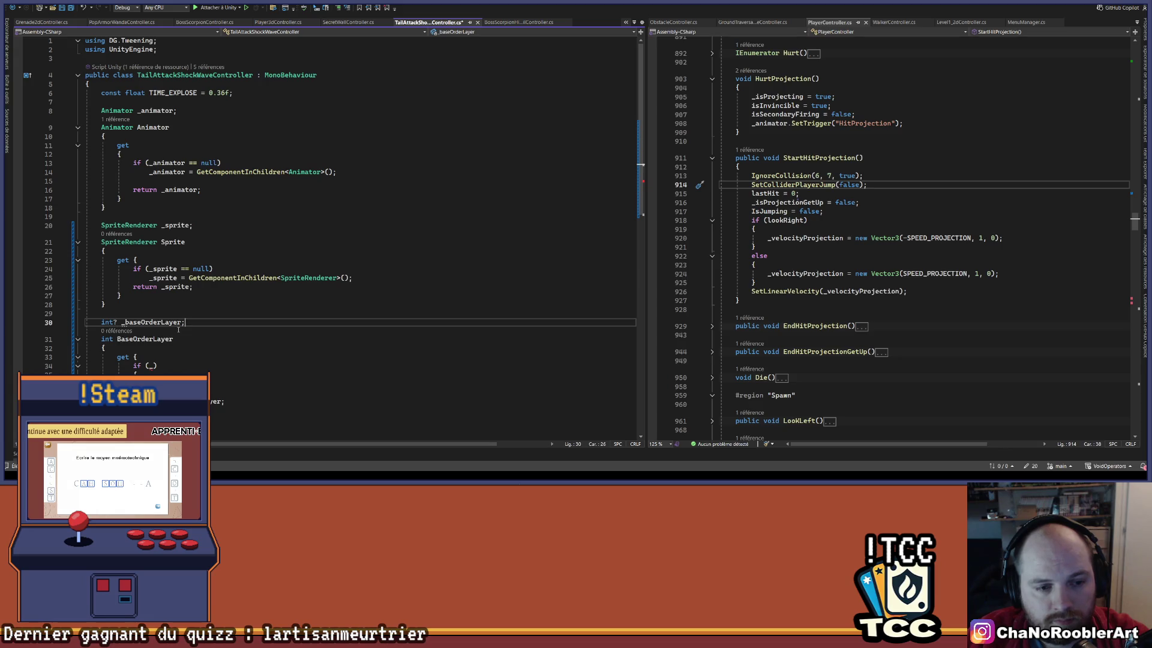
pyautogui.write('= null')
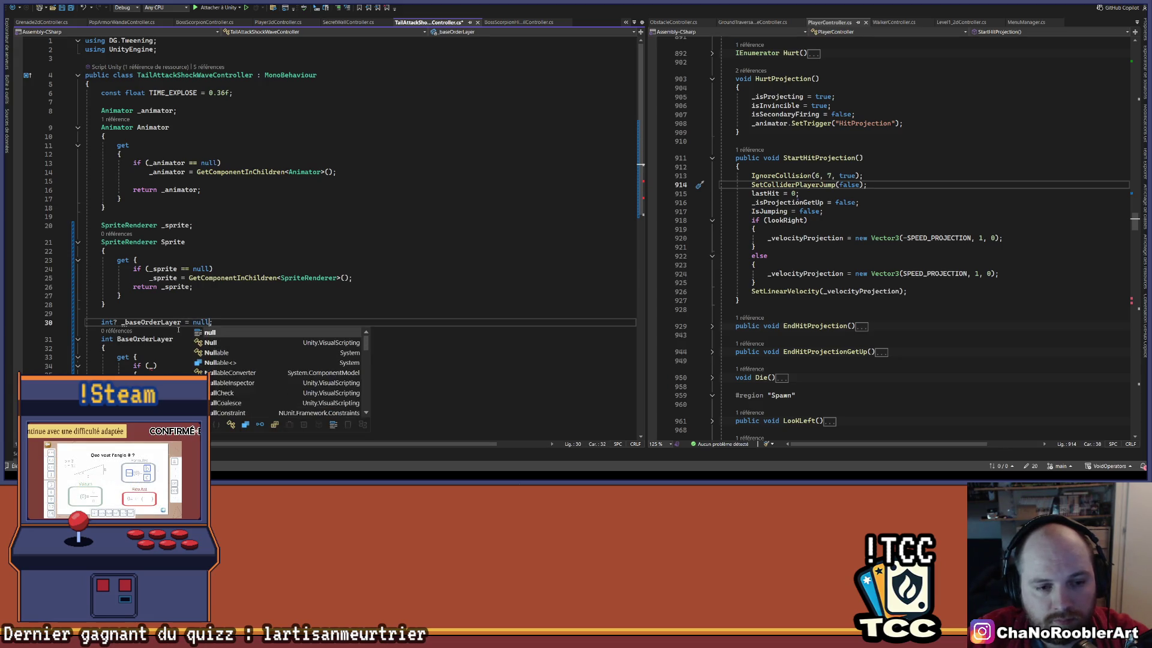
pyautogui.press('Down')
pyautogui.press('Down')
pyautogui.press('Down')
pyautogui.press('Down')
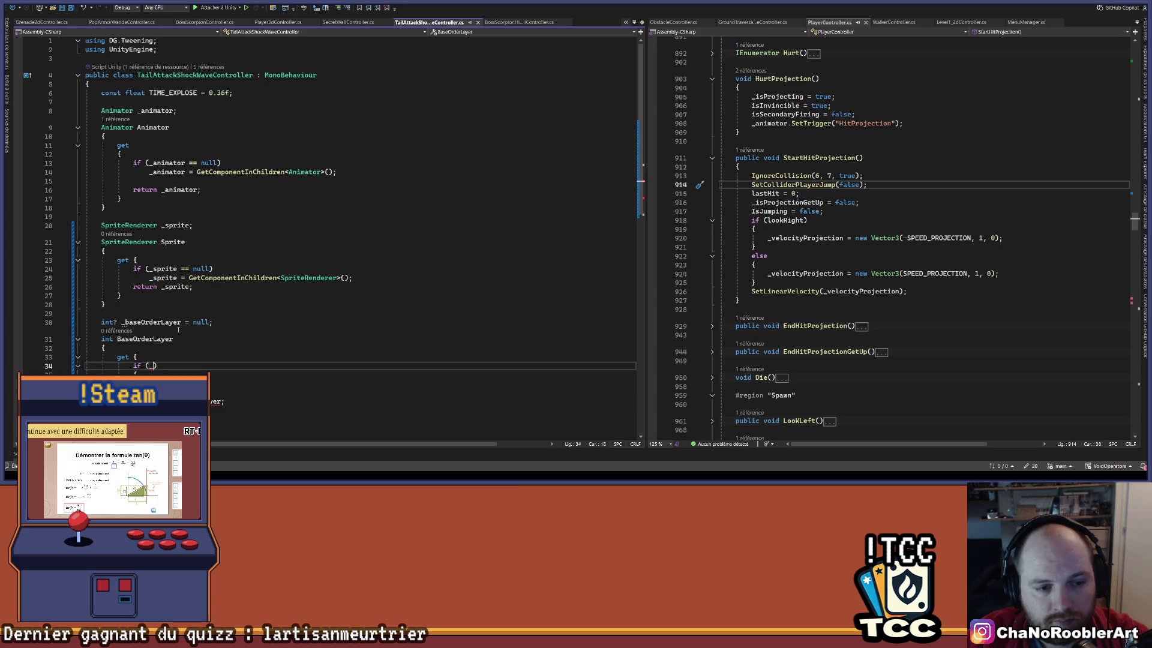
pyautogui.write('_baseOrderLayer.')
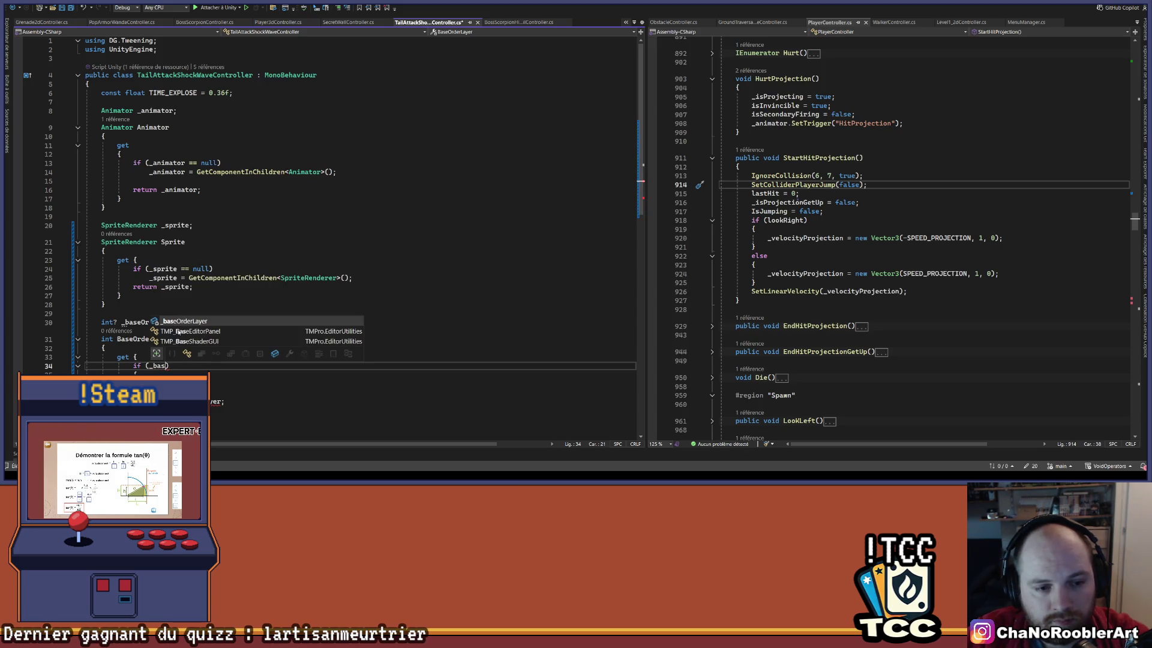
pyautogui.write('Has')
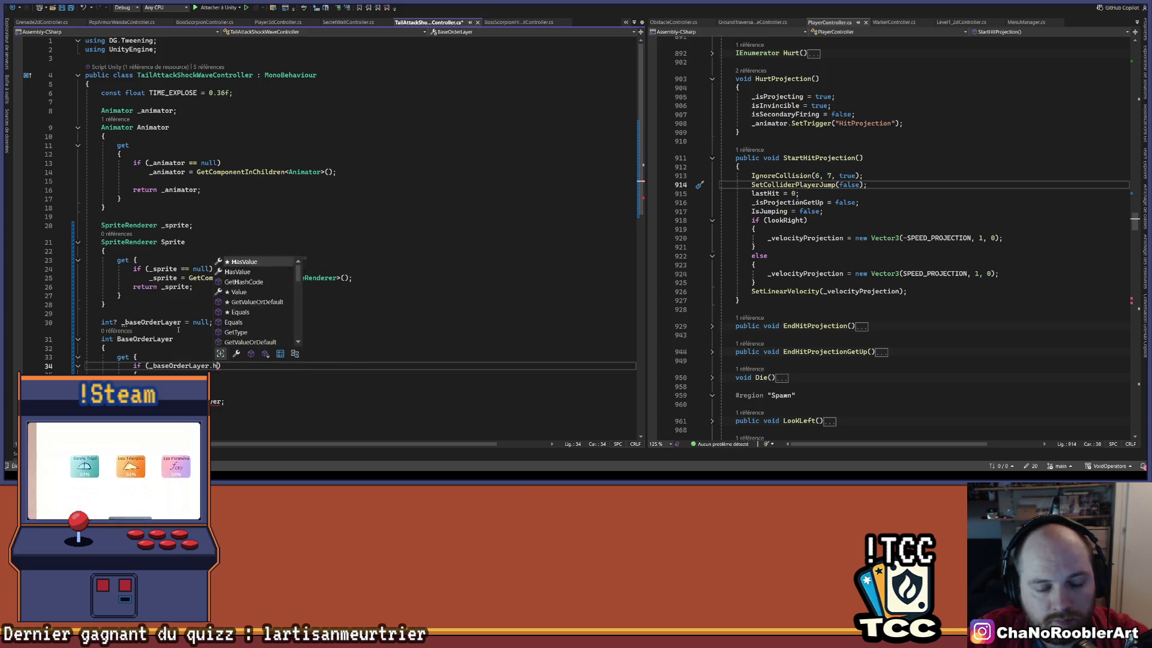
pyautogui.press('Tab')
# Negate the condition to !HasValue, assign _baseOrderLayer = Sprite.sortingOrder inside it, and save.
pyautogui.press('pageup')
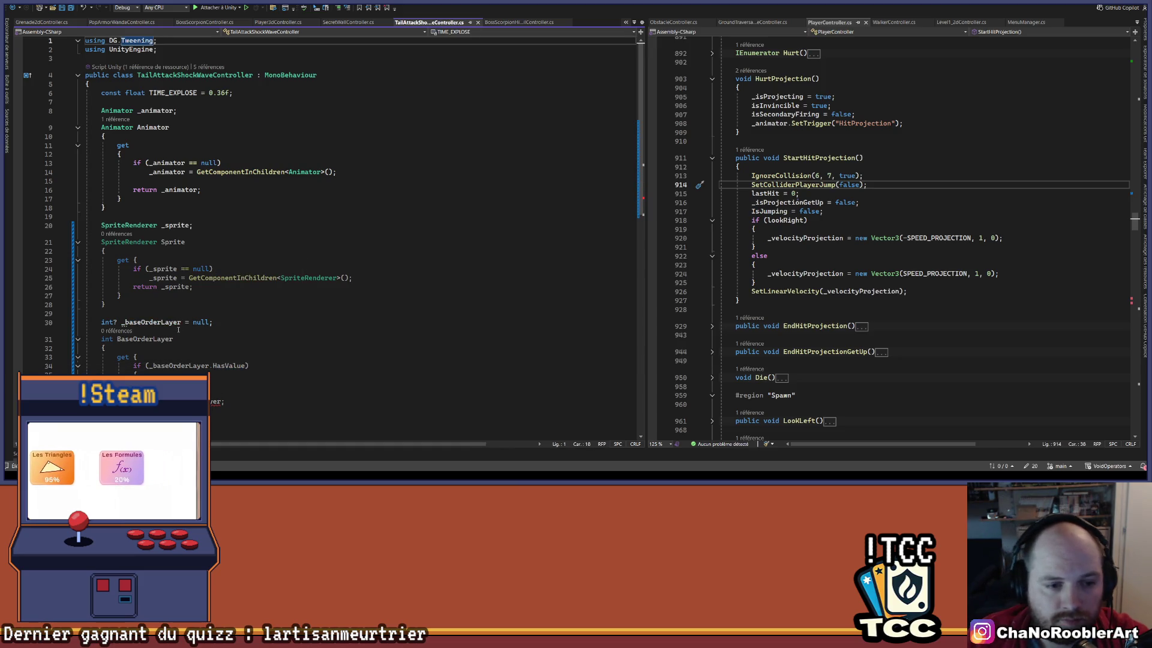
pyautogui.click(178, 313)
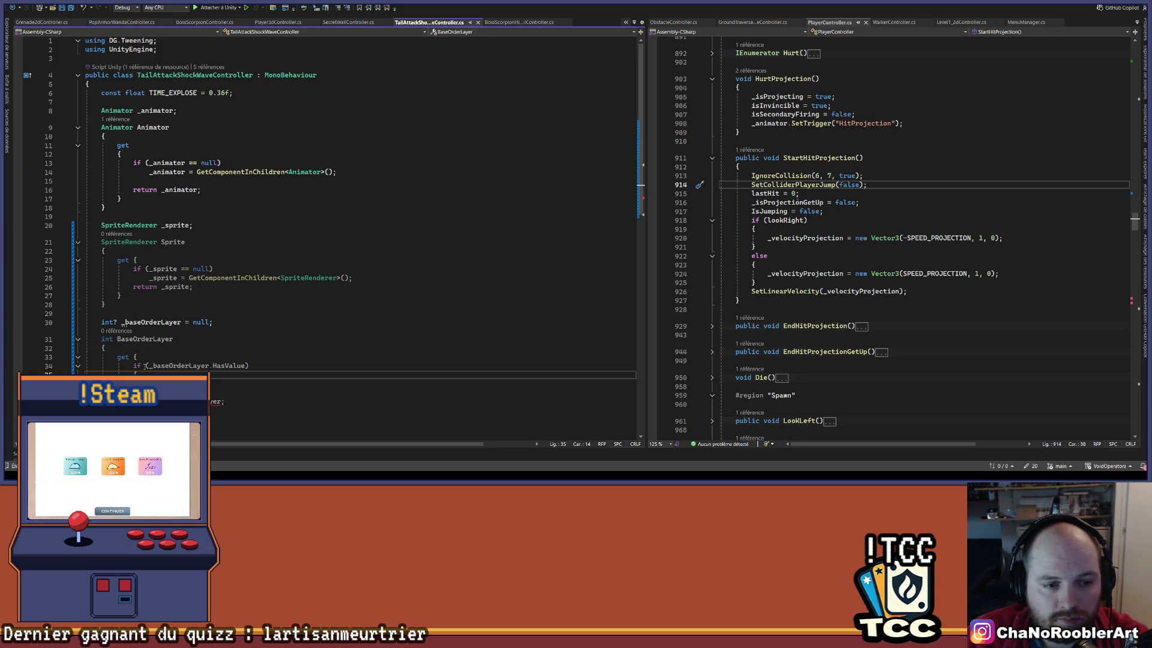
pyautogui.click(149, 365)
pyautogui.write('!')
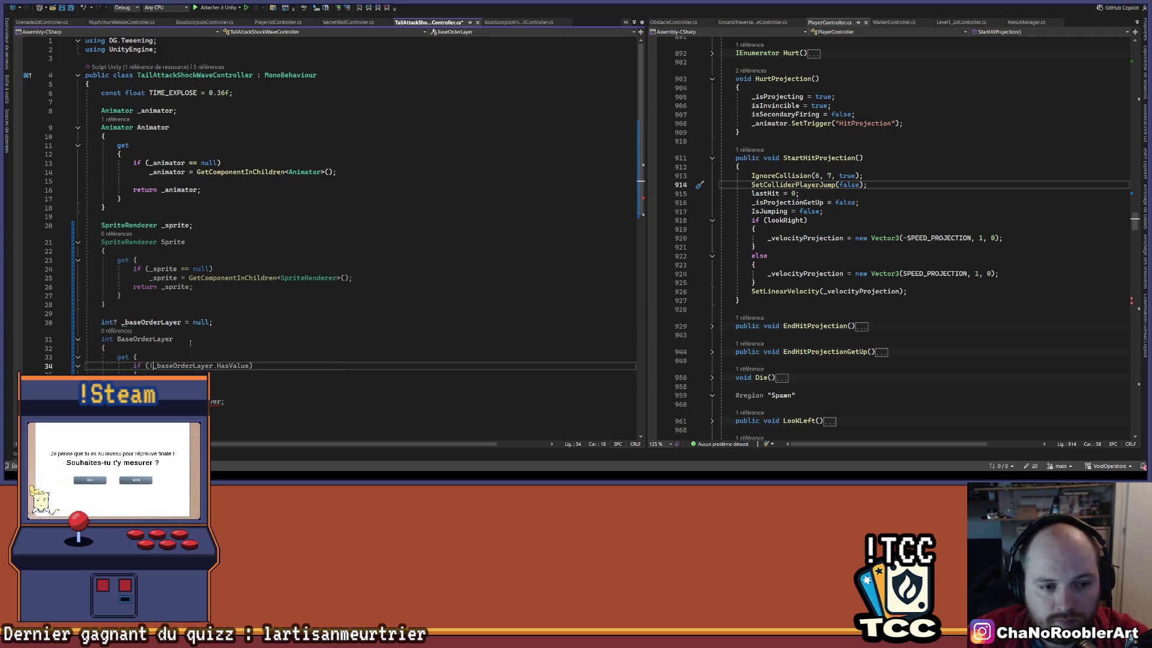
pyautogui.press('Down')
pyautogui.press('Down')
pyautogui.write('_ba')
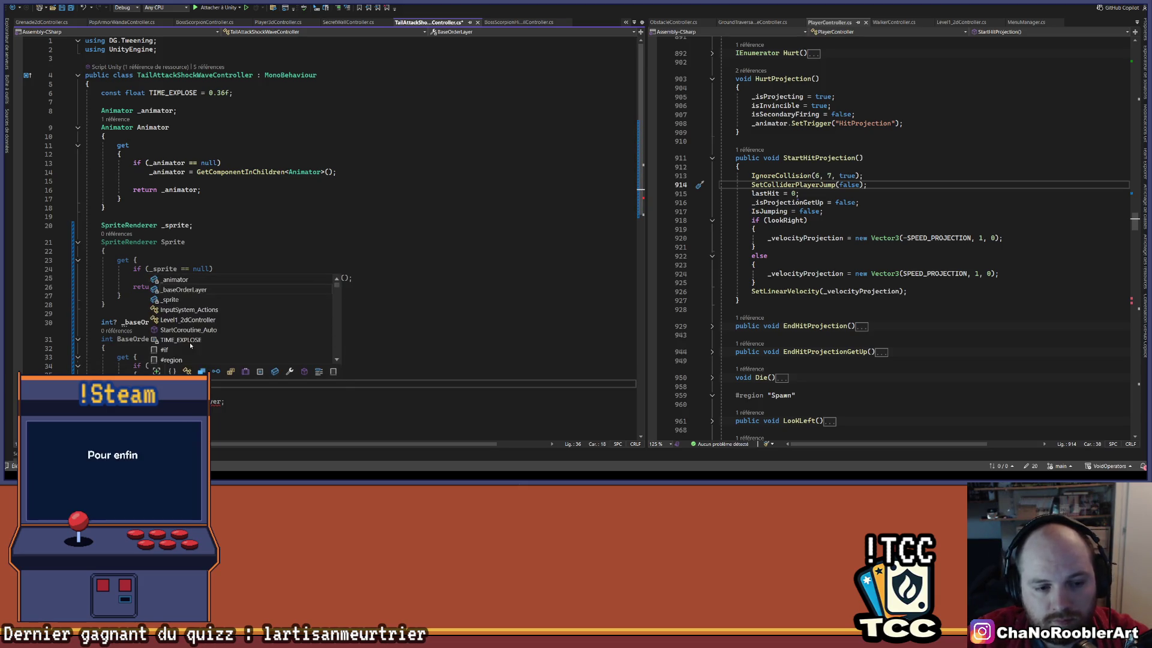
pyautogui.press('Tab')
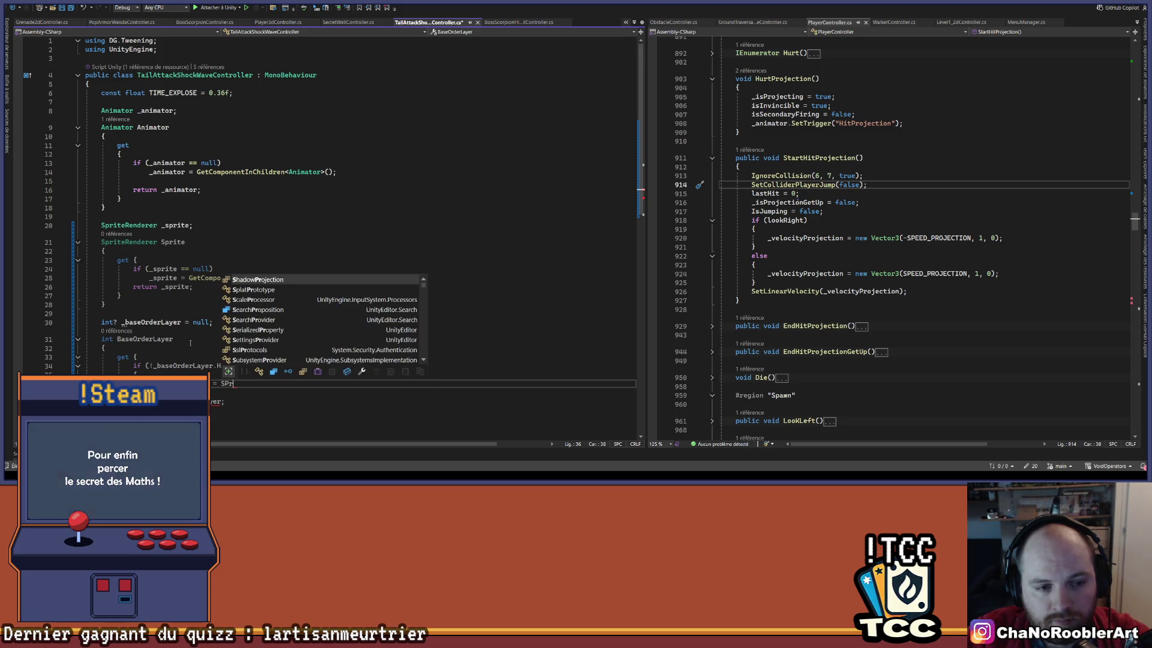
pyautogui.write('prite.l')
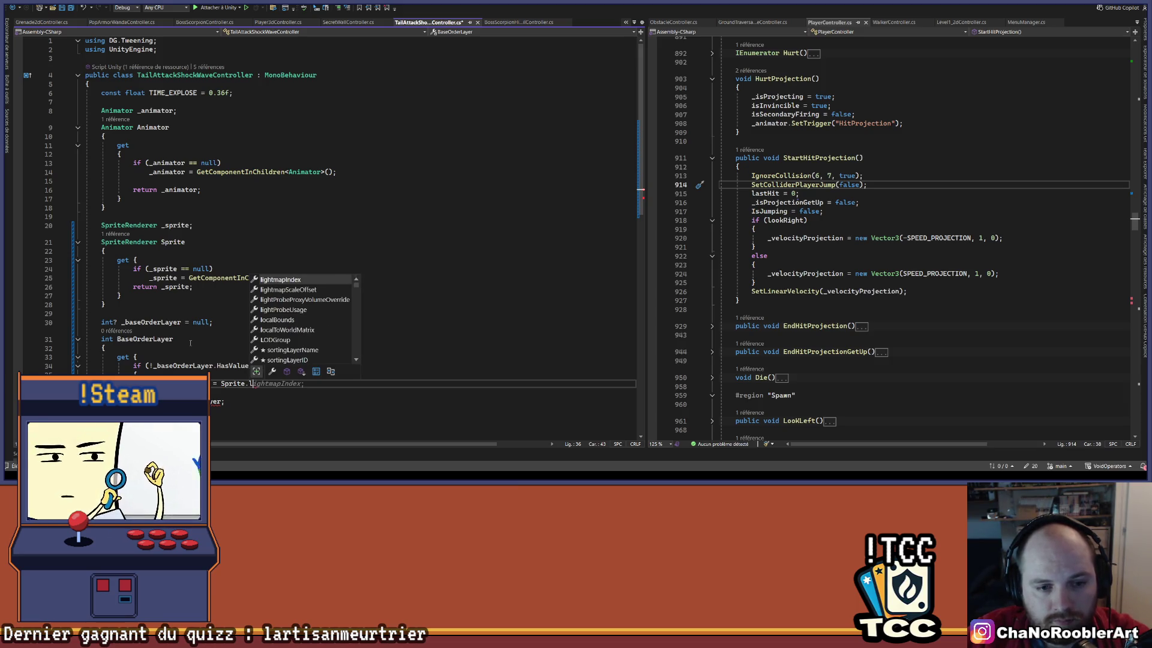
pyautogui.press('BackSpace')
pyautogui.write('sor')
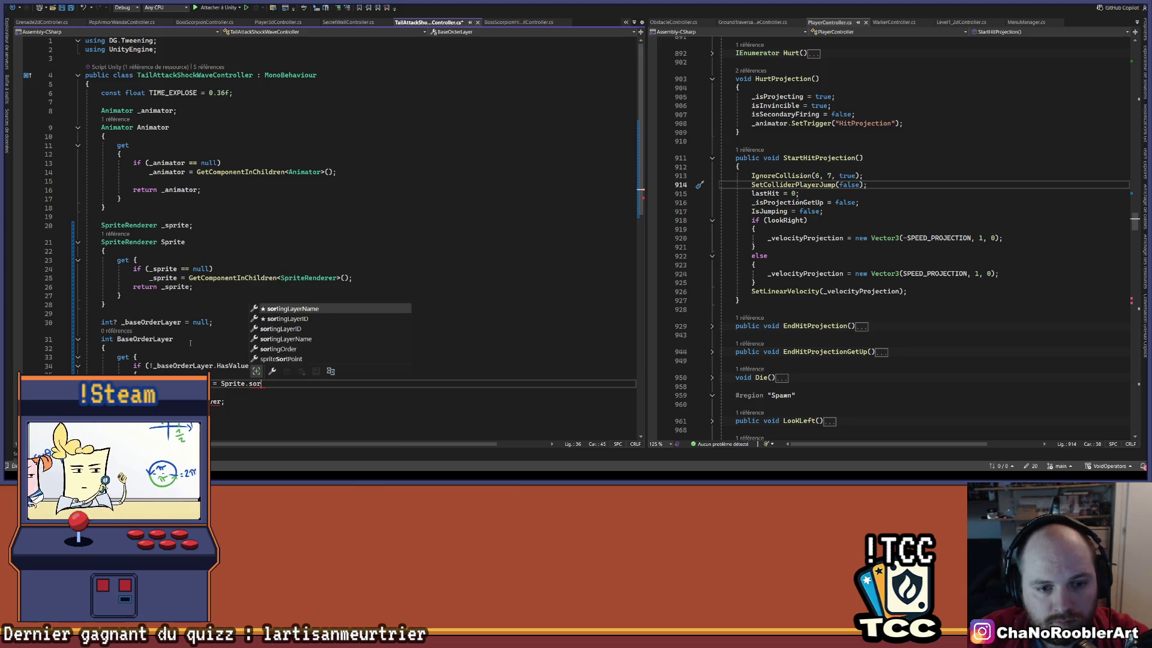
pyautogui.press('Down')
pyautogui.press('Down')
pyautogui.press('Down')
pyautogui.press('Down')
pyautogui.press('Tab')
pyautogui.press('BackSpace')
pyautogui.write(',')
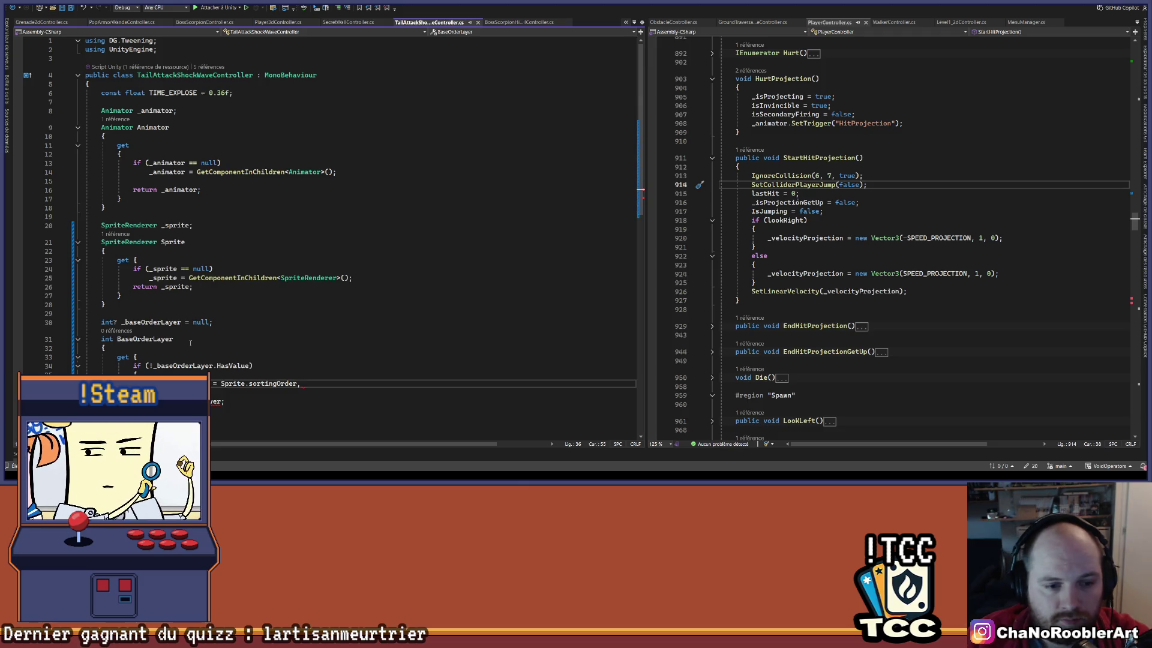
pyautogui.hotkey('ctrl', 's')
# Change the getter to return _baseOrderLayer.Value.
pyautogui.scroll(-3, 270, 324)
pyautogui.click(221, 321)
pyautogui.write('.Value')
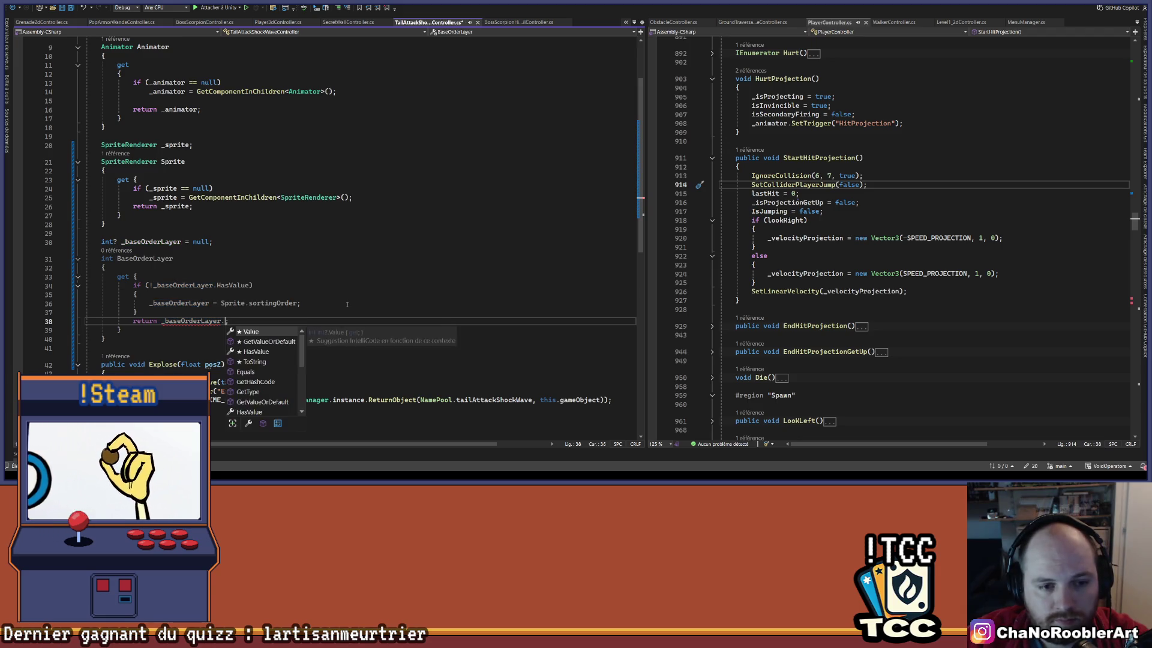
pyautogui.scroll(-3, 301, 224)
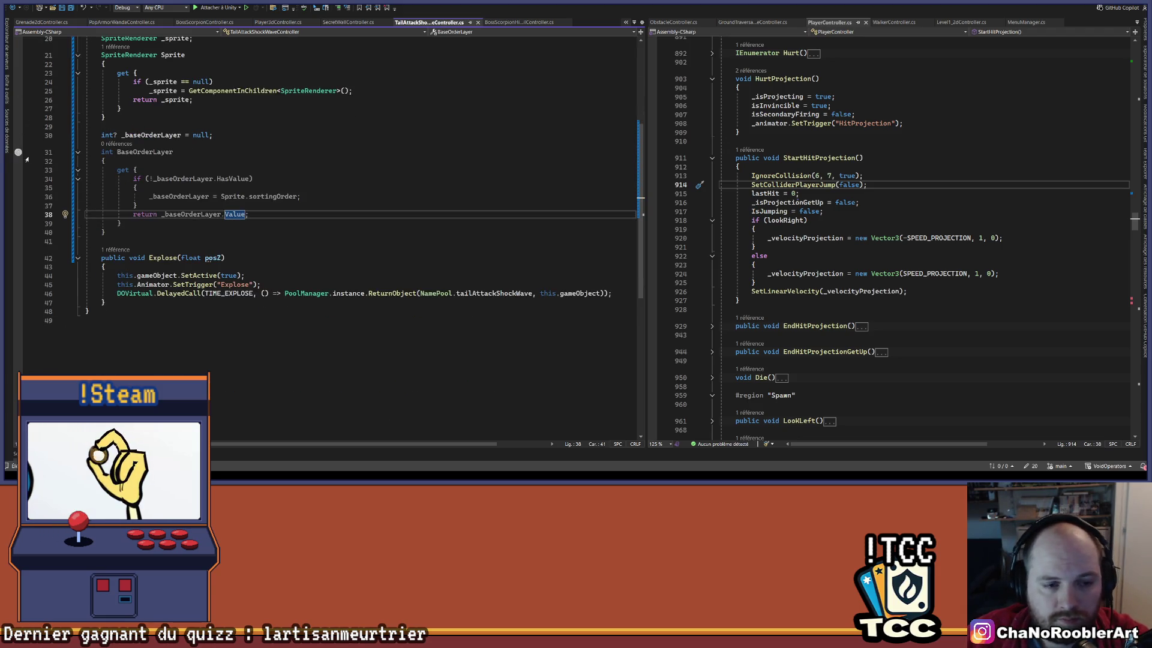
pyautogui.scroll(-2, 301, 224)
pyautogui.click(300, 223)
pyautogui.hotkey('ctrl', 'Tab')
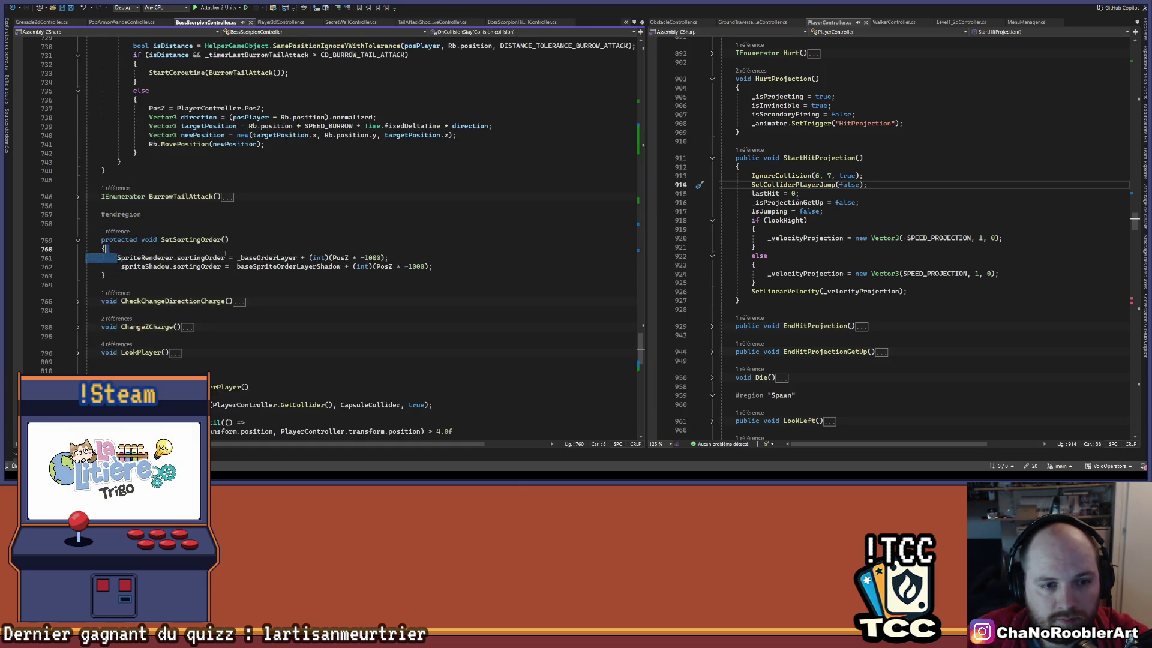
# Copy the sortingOrder assignment line from BossScorpionController into the Explode method.
pyautogui.moveTo(226, 252); pyautogui.dragTo(423, 256)
pyautogui.hotkey('ctrl', 'c')
pyautogui.hotkey('ctrl', 'Tab')
pyautogui.click(269, 231)
pyautogui.hotkey('ctrl', 'Return')
pyautogui.hotkey('ctrl', 'v')
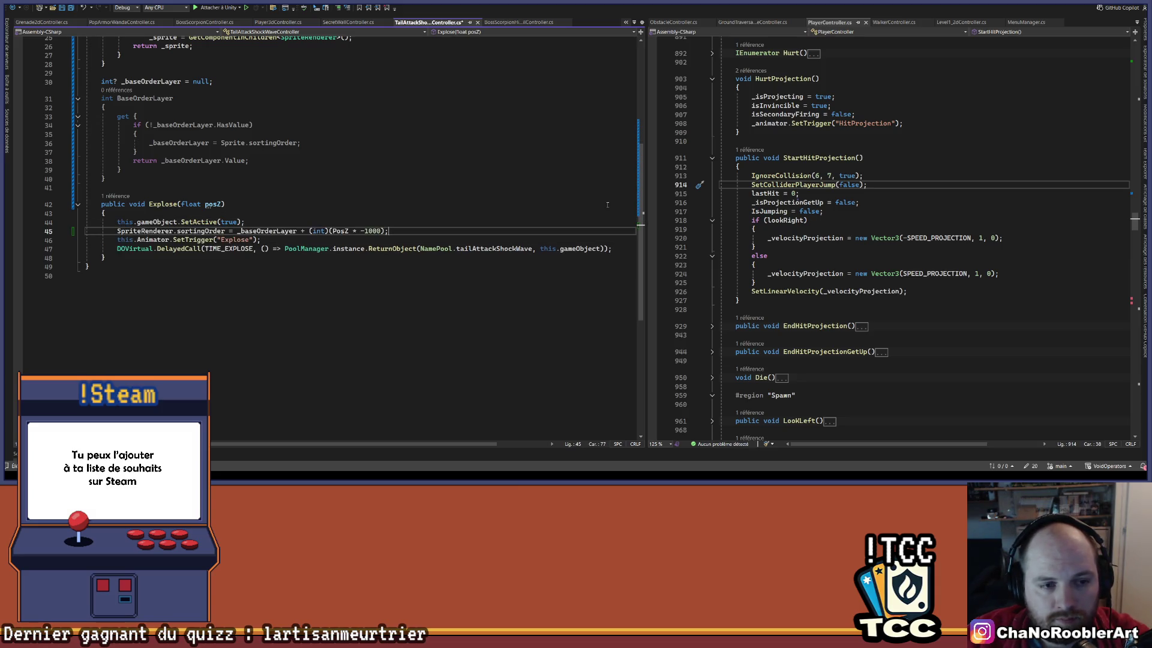
# On line 45, replace PosZ with posZ and SpriteRenderer with Sprite.
pyautogui.scroll(2, 302, 275)
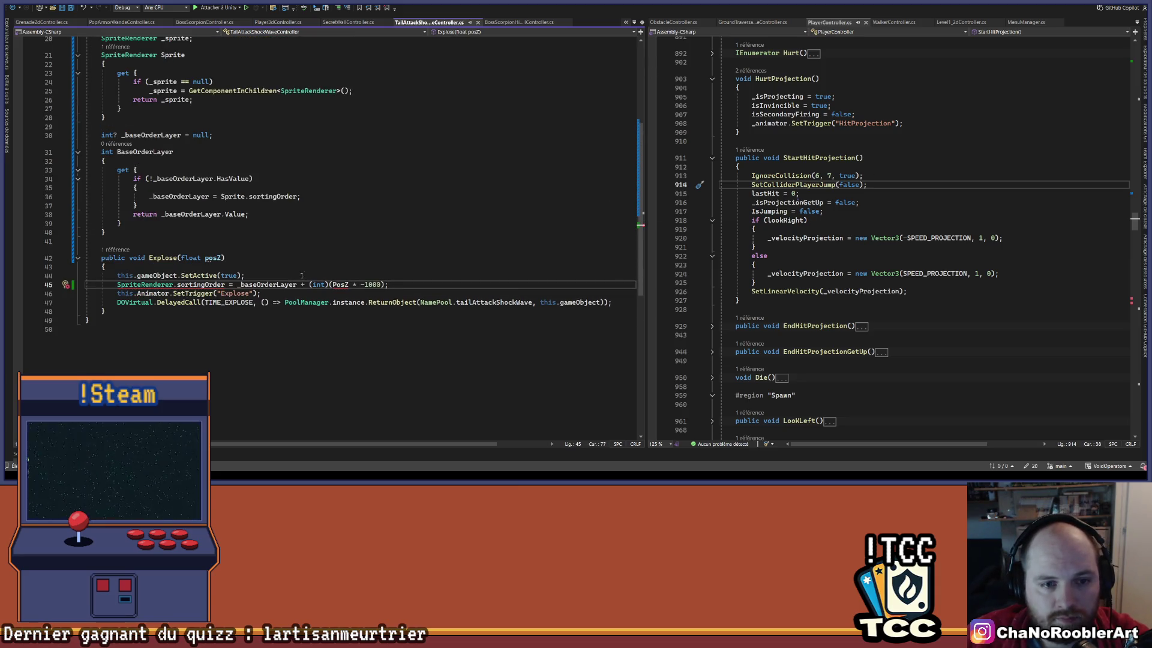
pyautogui.click(261, 259)
pyautogui.doubleClick(215, 259)
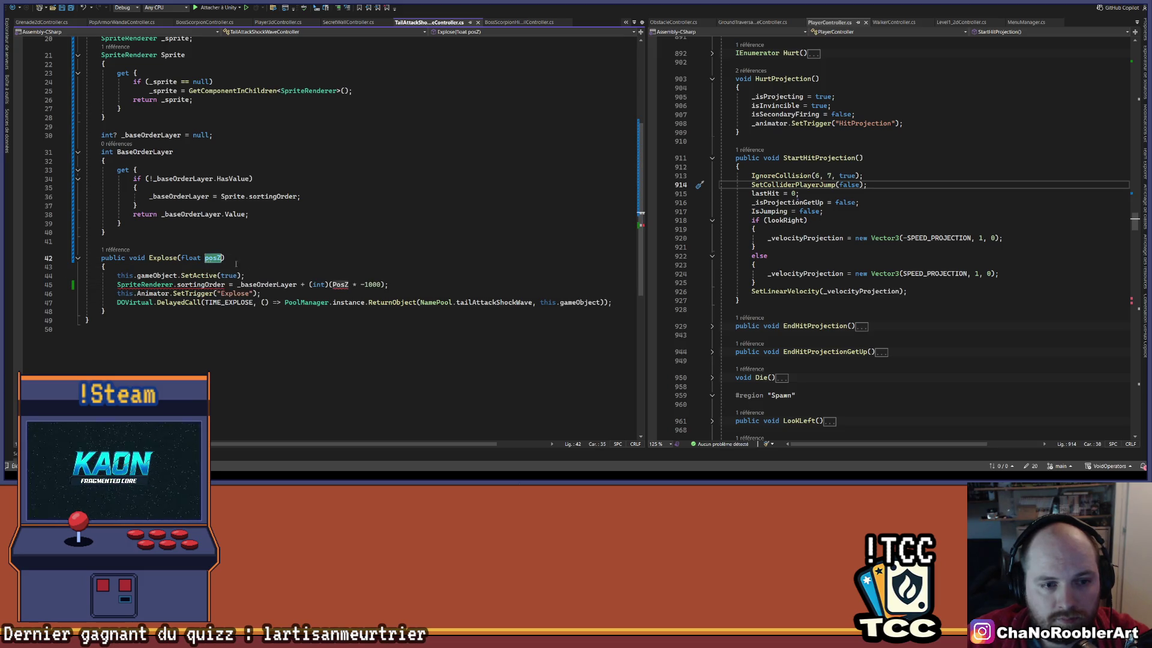
pyautogui.hotkey('ctrl', 'c')
pyautogui.doubleClick(340, 285)
pyautogui.hotkey('ctrl', 'v')
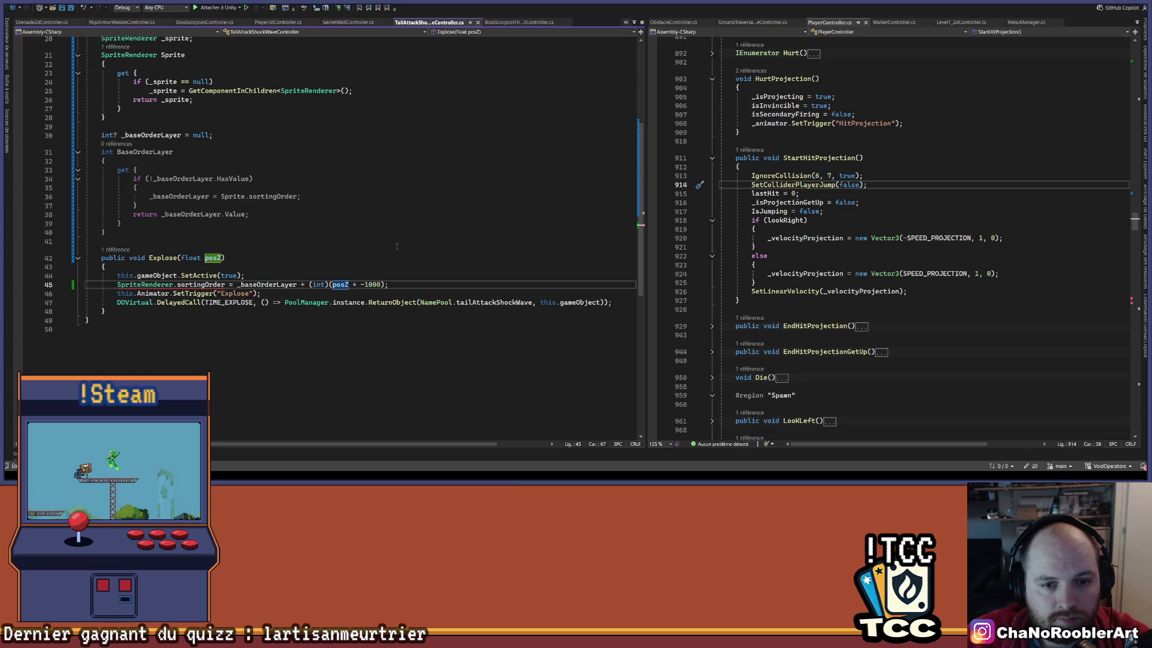
pyautogui.doubleClick(144, 284)
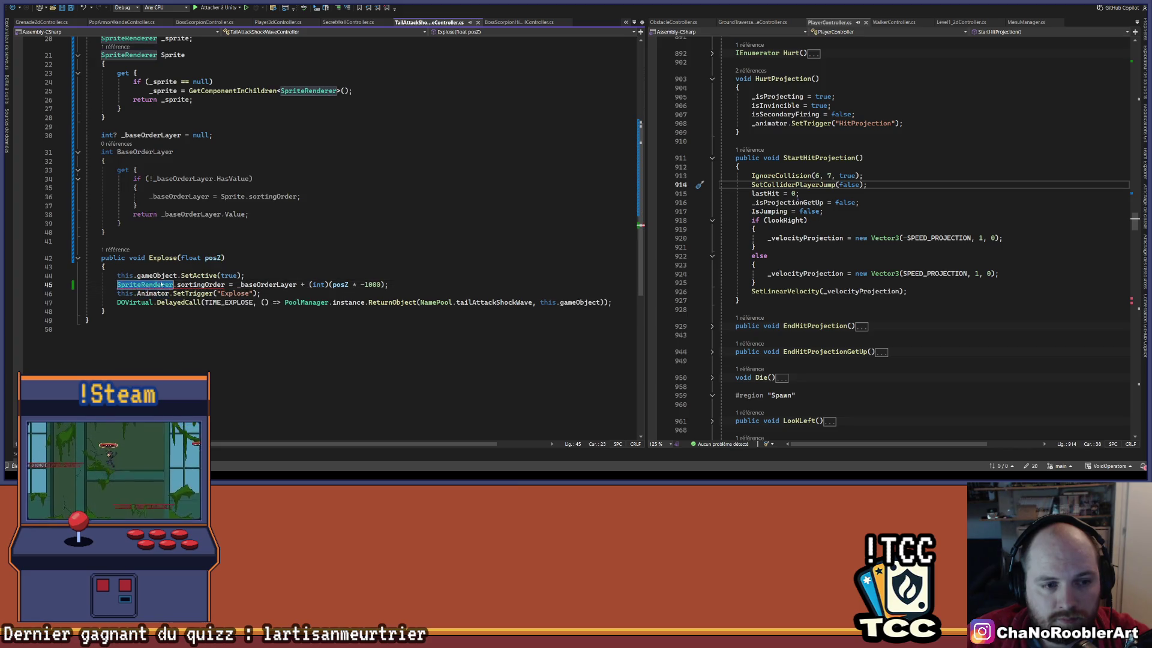
pyautogui.write('Sp')
pyautogui.press('Tab')
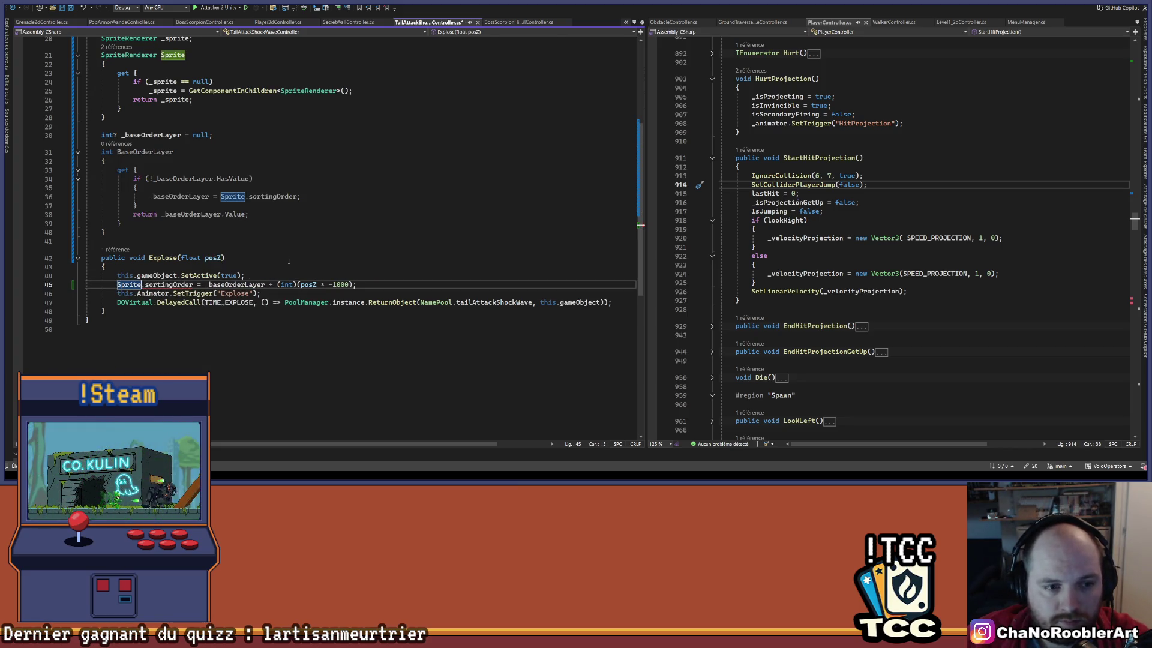
# Replace _baseOrderLayer with the BaseOrderLayer property on line 45.
pyautogui.press('Up')
pyautogui.press('Up')
pyautogui.scroll(2, 217, 245)
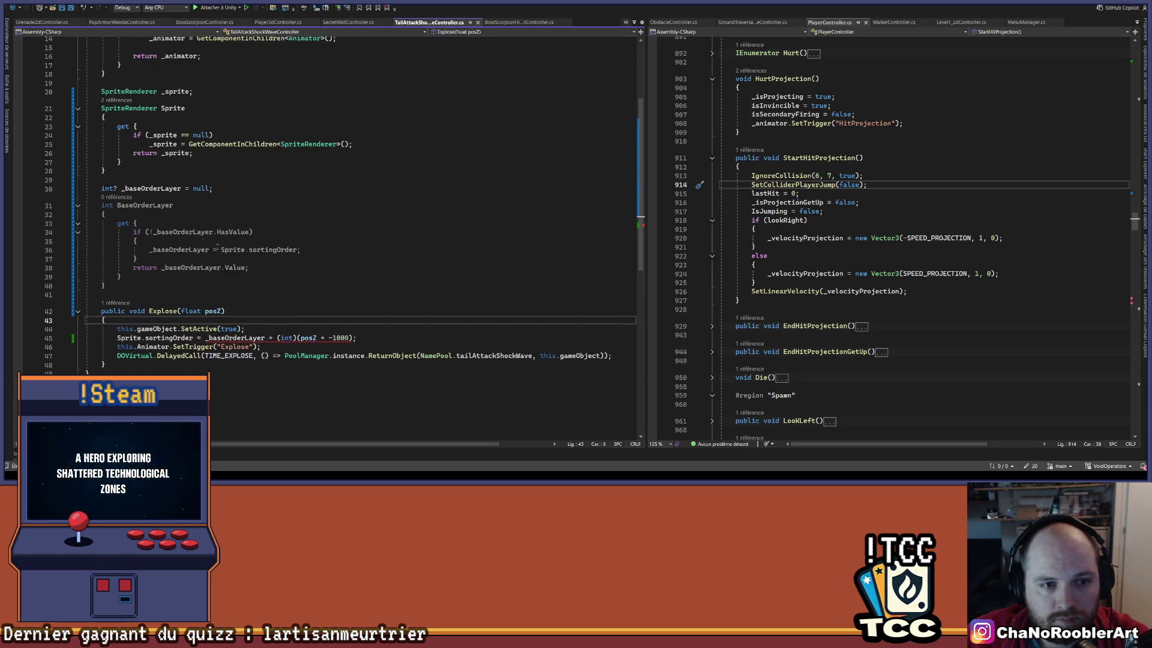
pyautogui.doubleClick(149, 206)
pyautogui.hotkey('ctrl', 'c')
pyautogui.doubleClick(235, 338)
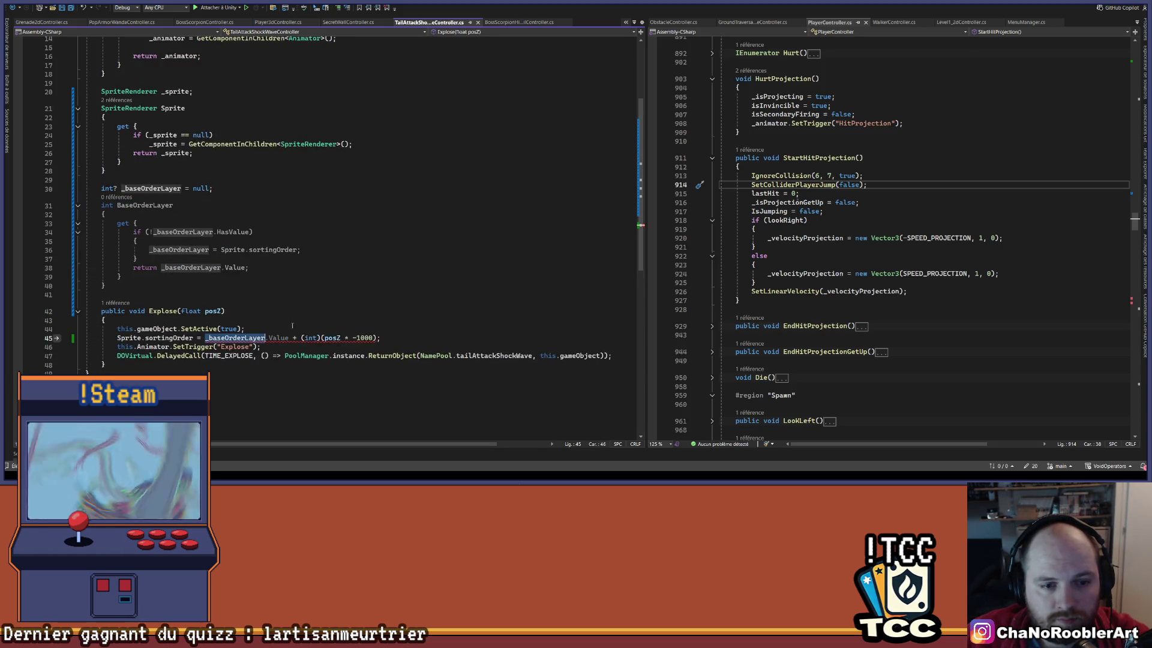
pyautogui.hotkey('ctrl', 'v')
pyautogui.click(337, 306)
pyautogui.press('Up')
pyautogui.press('Up')
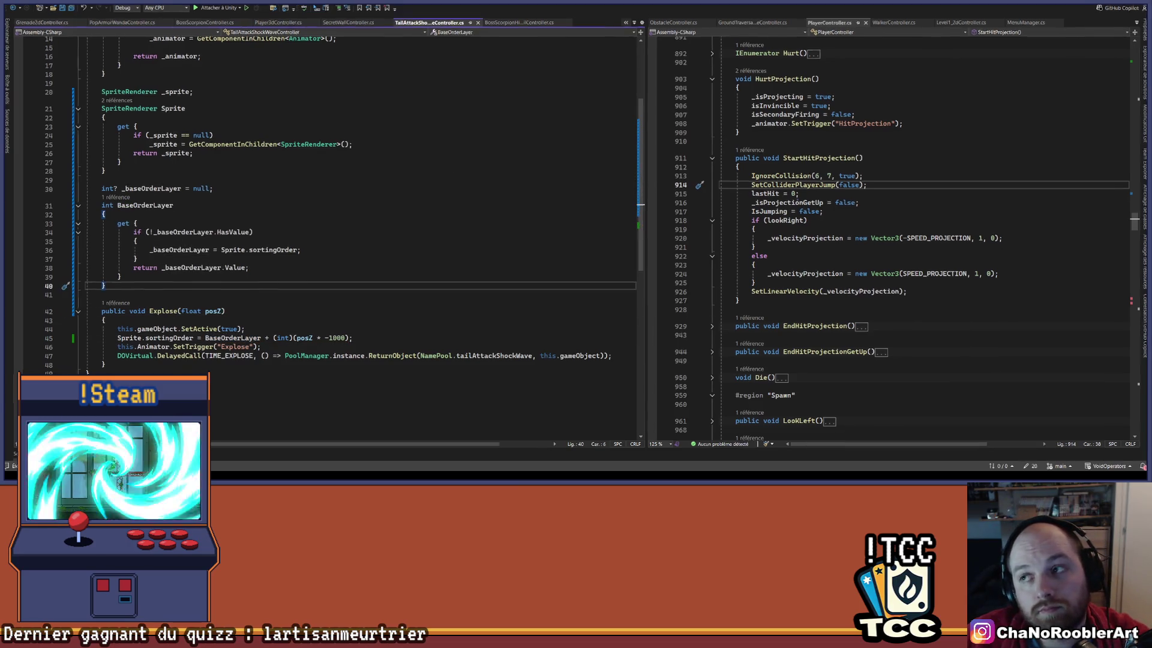
pyautogui.hotkey('alt', 'Tab')
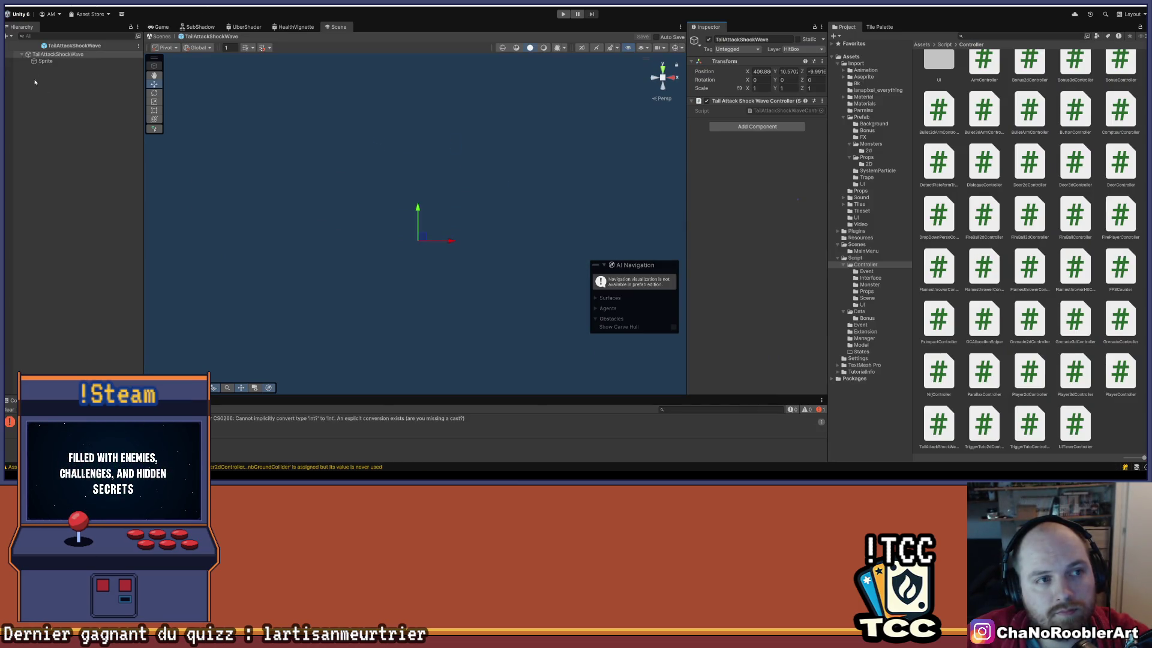
# Exit the TailAttackShockWave prefab, save the Level1 scene and clear the Console warnings.
pyautogui.click(6, 47)
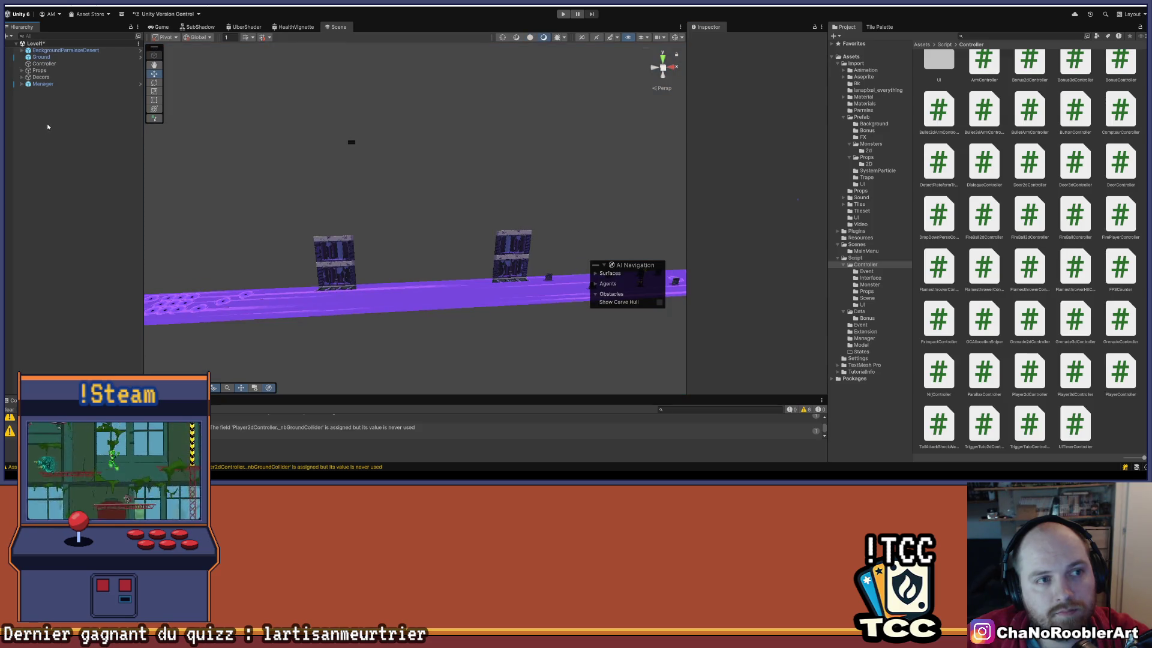
pyautogui.hotkey('ctrl', 's')
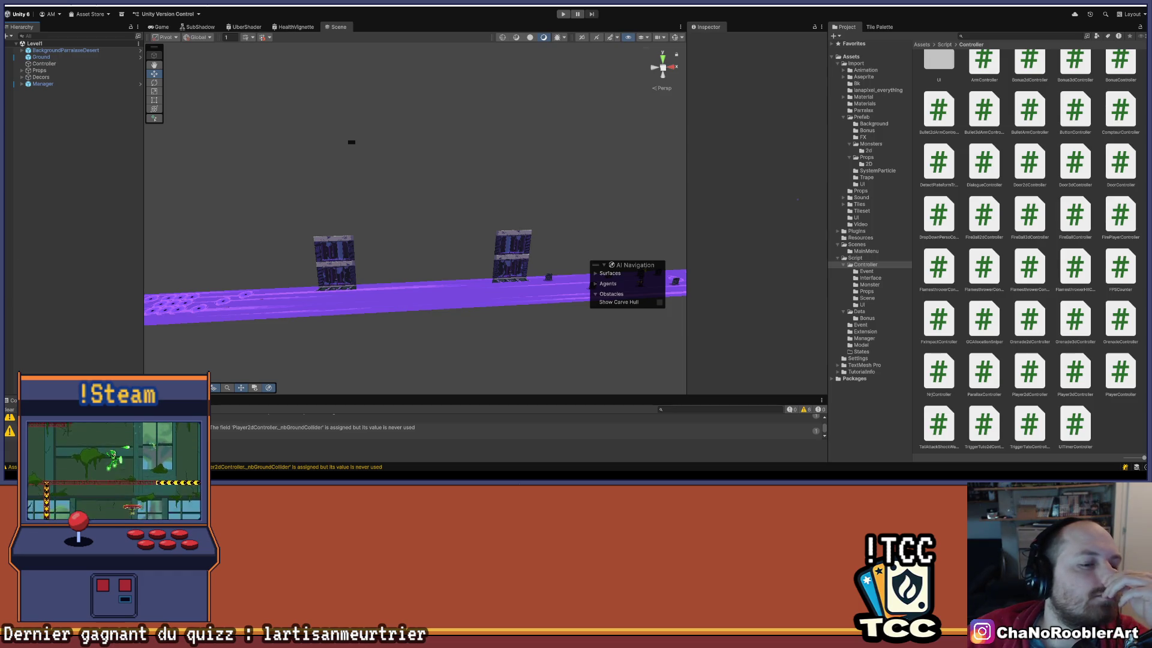
pyautogui.click(11, 410)
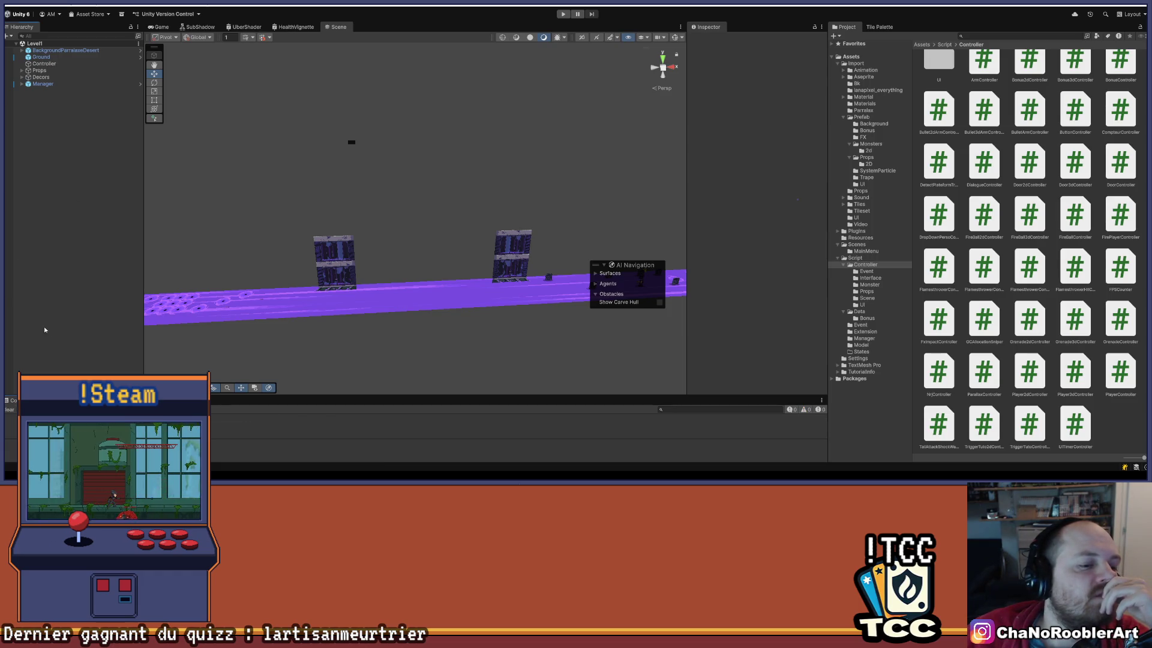
pyautogui.click(9, 6)
pyautogui.click(74, 112)
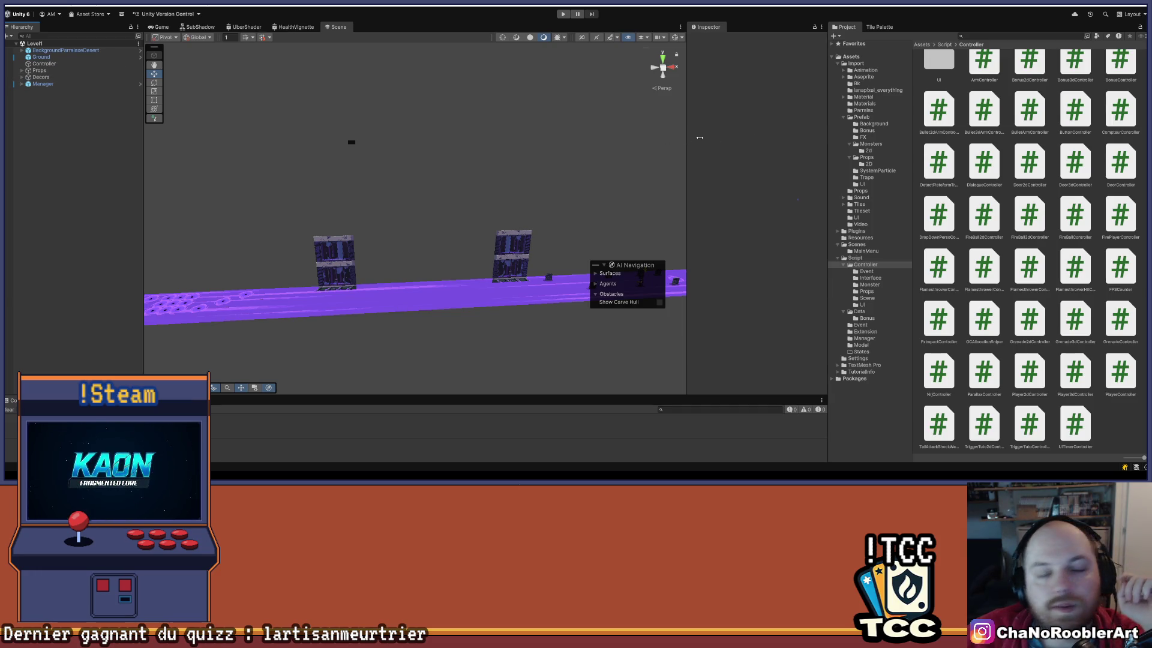
# Set the Boss_Scorpion prefab's Sprite child image to None, save the prefab, and go back to Level1.
pyautogui.click(867, 118)
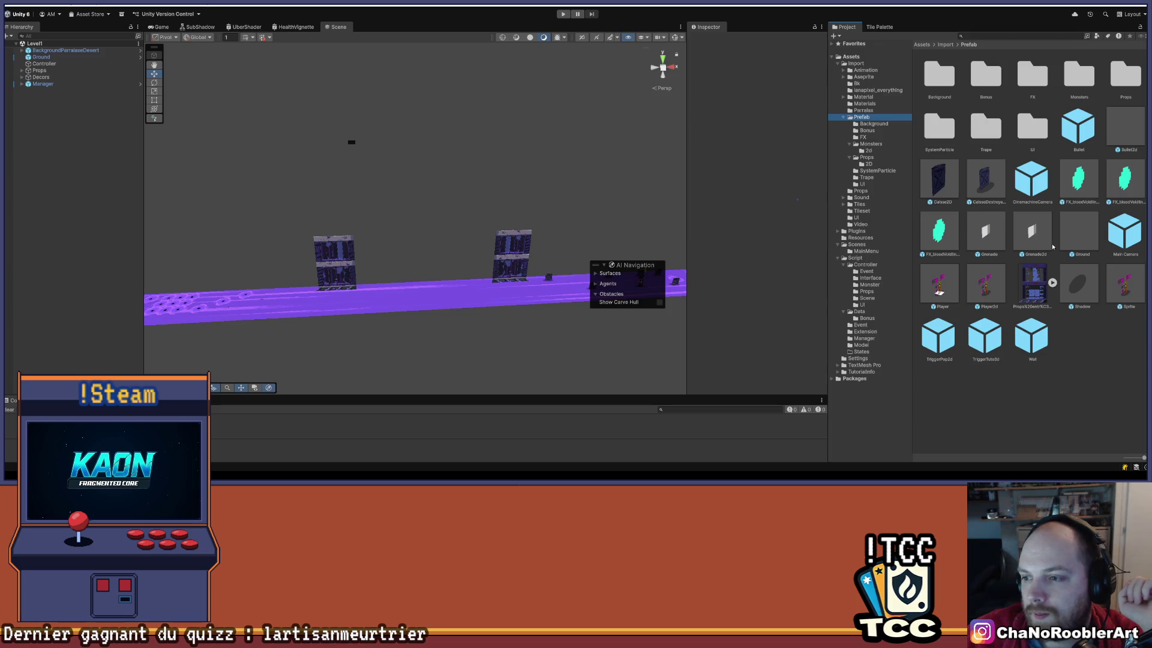
pyautogui.doubleClick(1078, 75)
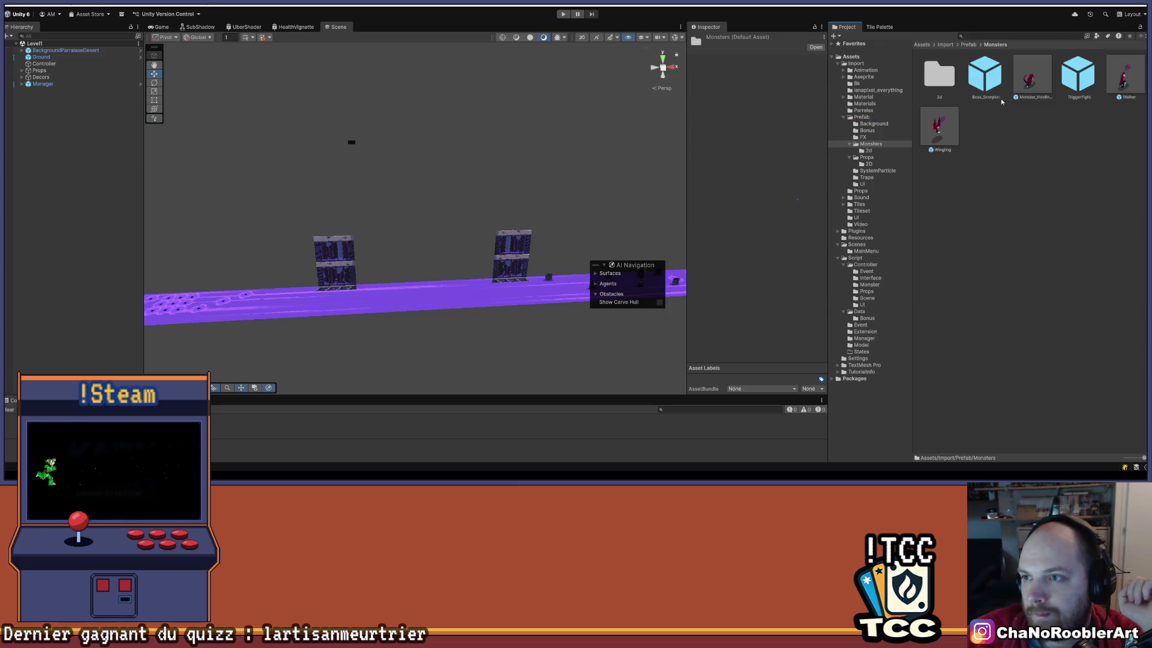
pyautogui.doubleClick(984, 75)
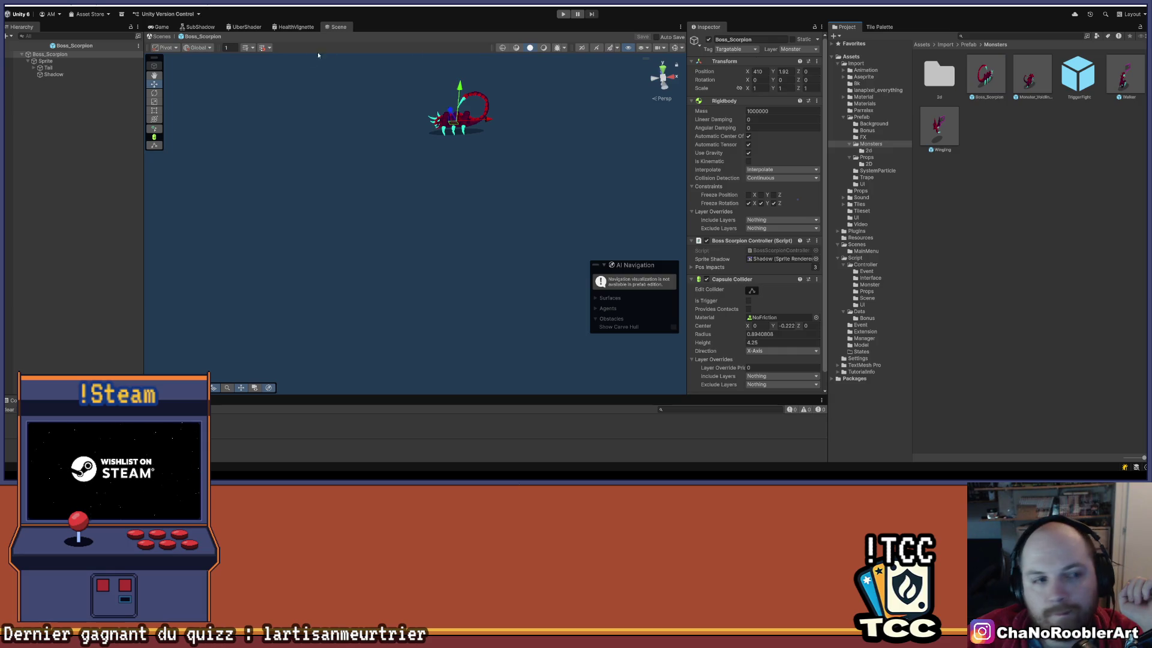
pyautogui.click(54, 61)
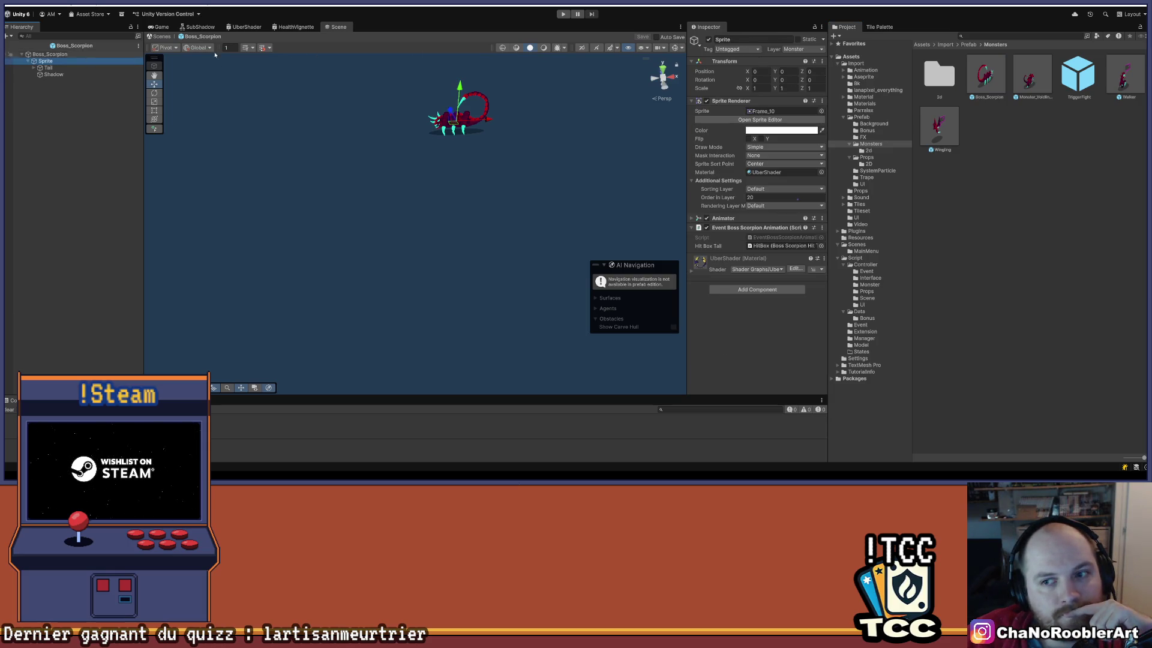
pyautogui.click(822, 112)
pyautogui.scroll(10, 817, 154)
pyautogui.scroll(15, 829, 157)
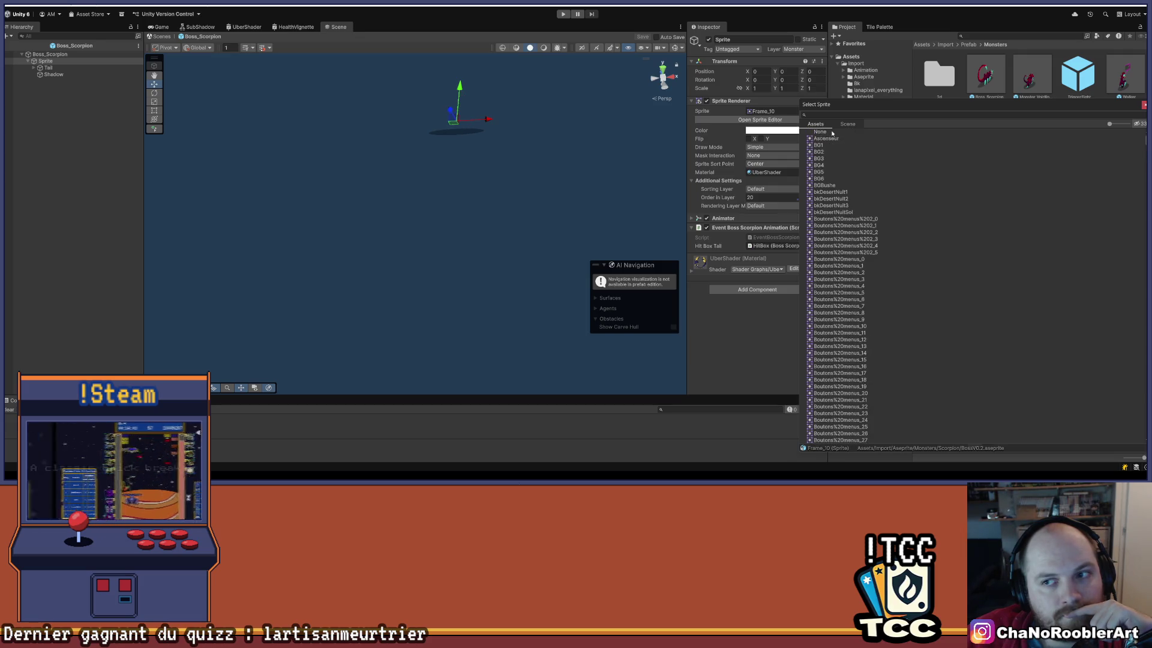
pyautogui.doubleClick(832, 134)
pyautogui.click(142, 154)
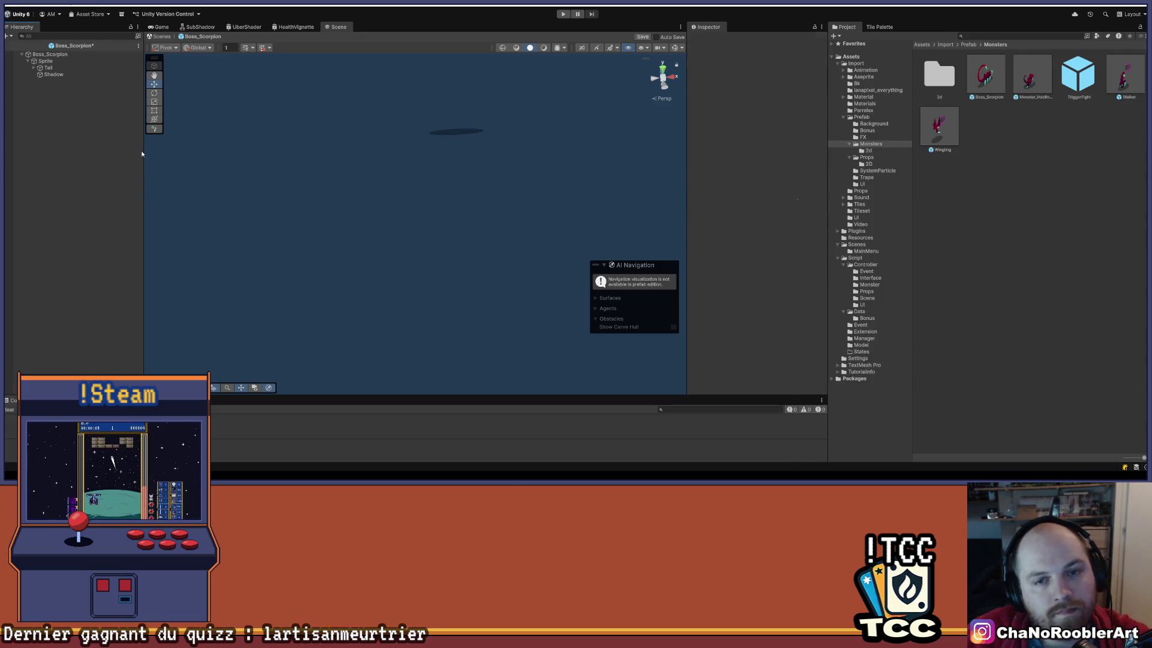
pyautogui.hotkey('ctrl', 's')
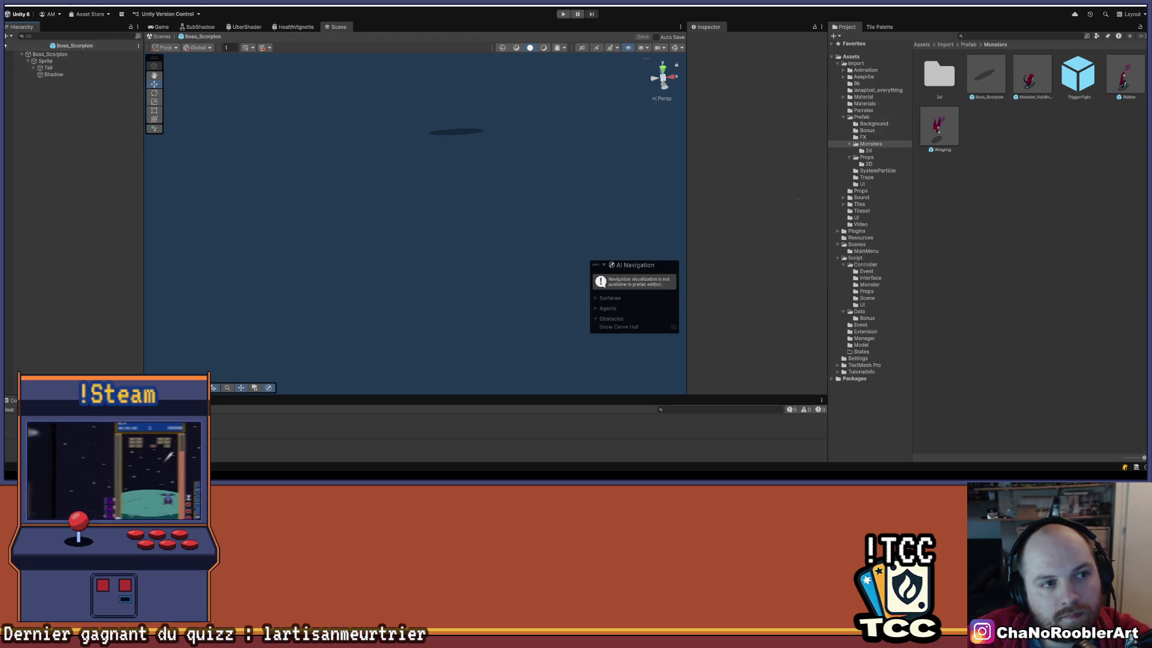
pyautogui.click(6, 45)
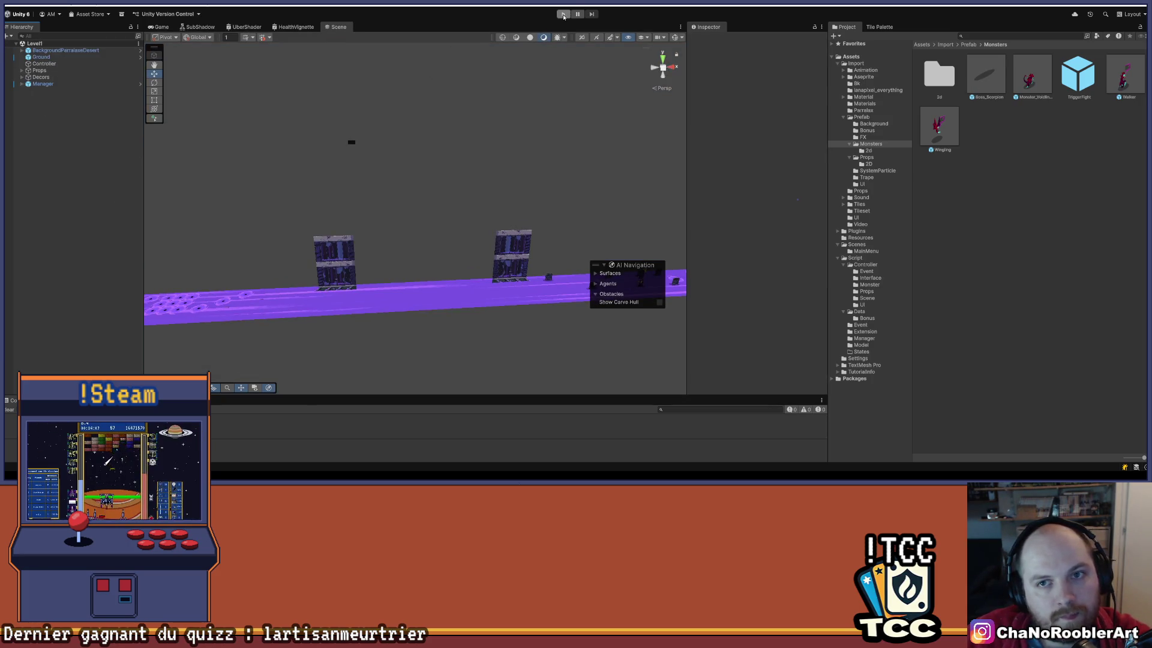
# Start Play mode and walk the character right through the level to the scorpion boss.
pyautogui.hotkey('ctrl', 'p')
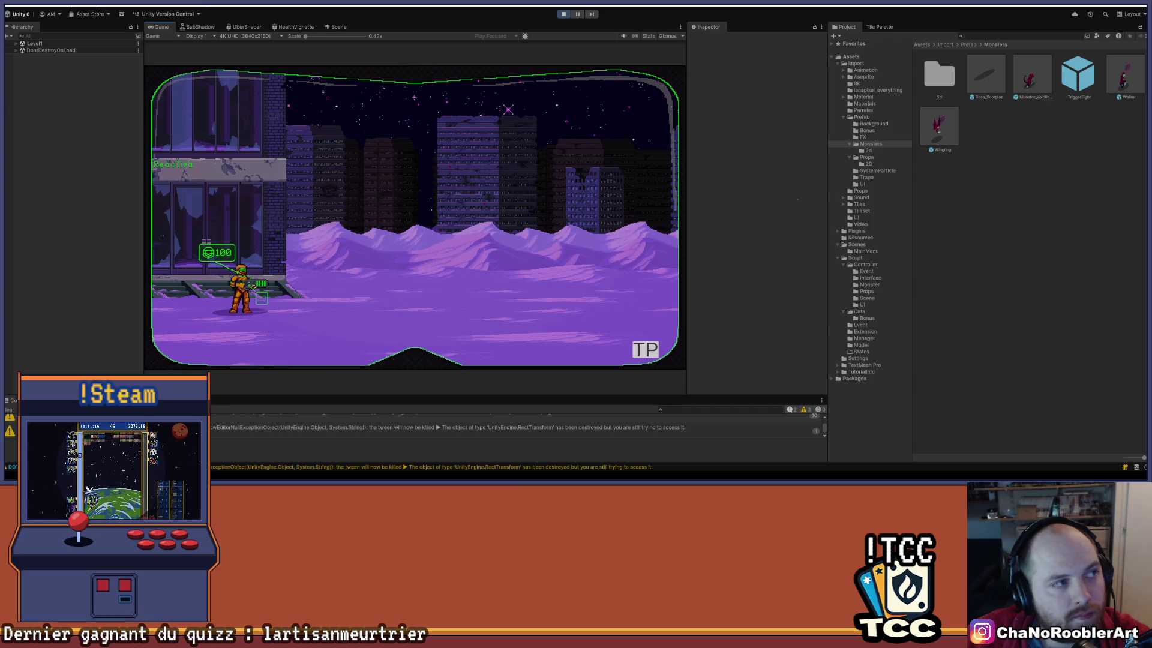
pyautogui.press('d')
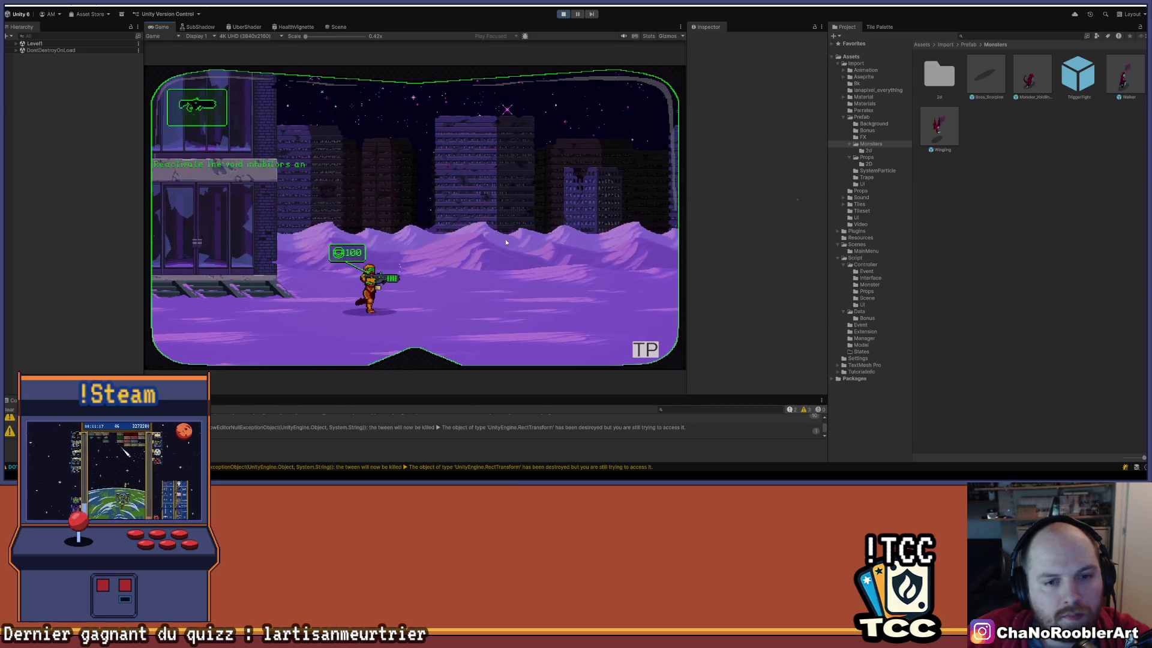
pyautogui.press('d')
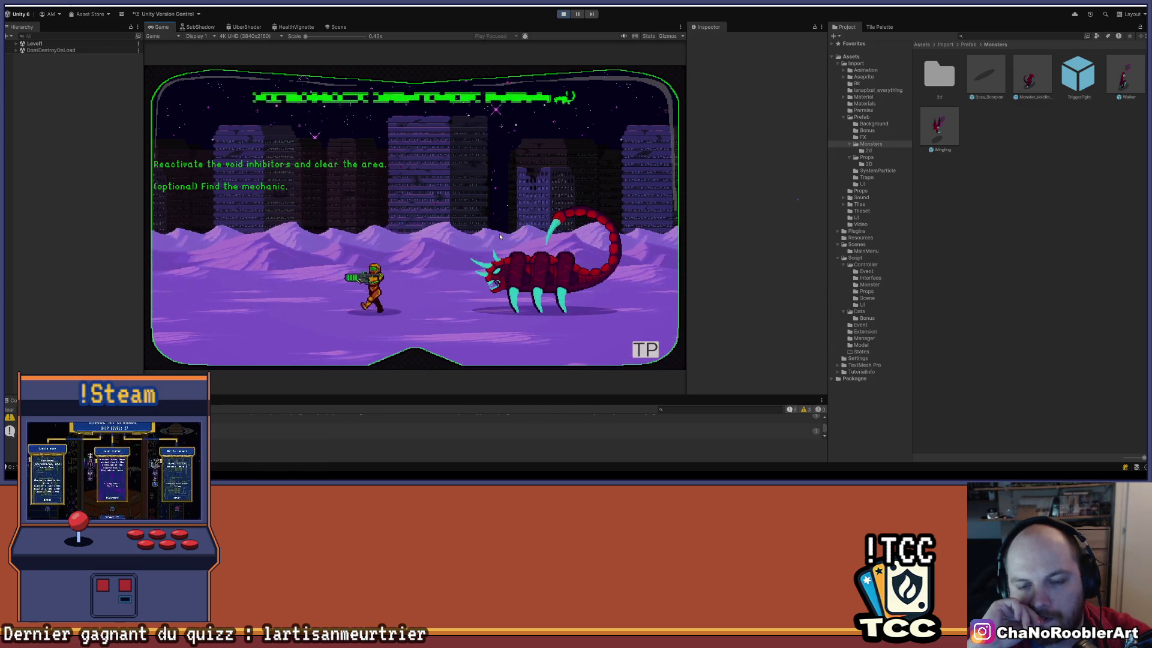
pyautogui.press('a')
pyautogui.press('a')
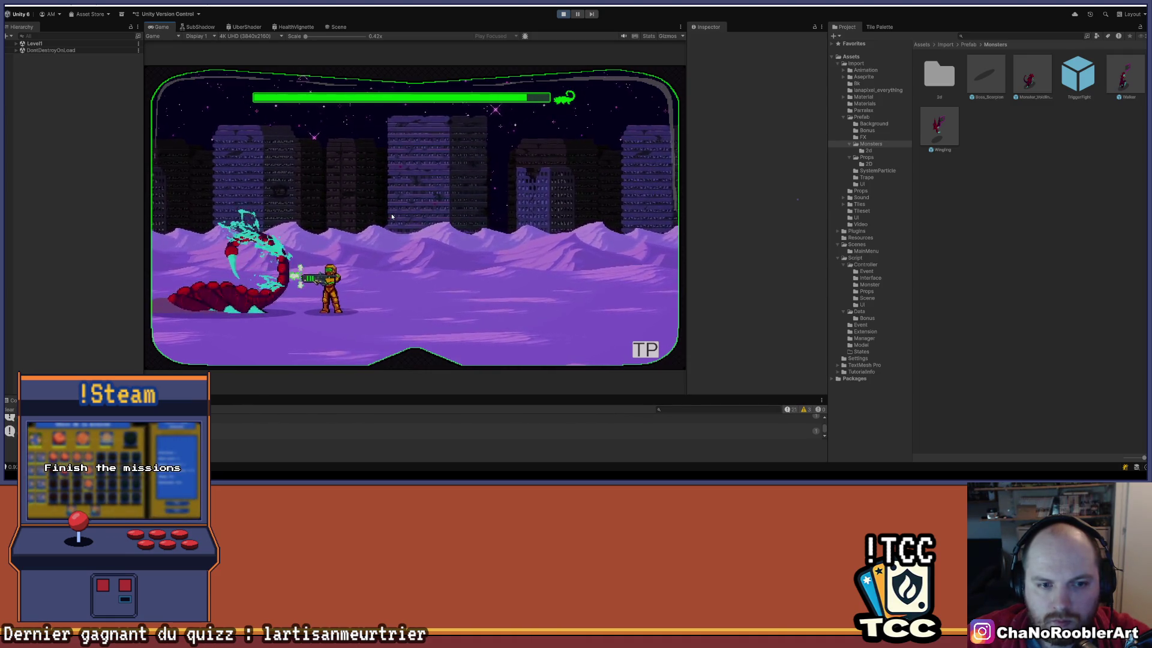
pyautogui.press('d')
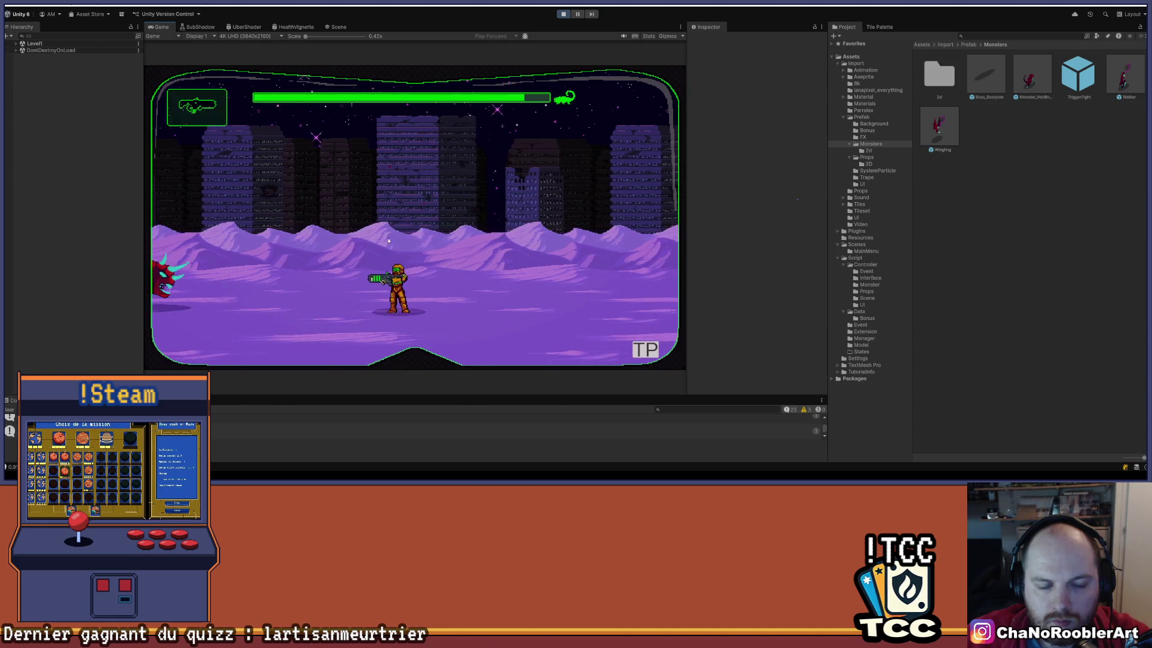
pyautogui.press('Right')
pyautogui.press('Left')
pyautogui.press('Right')
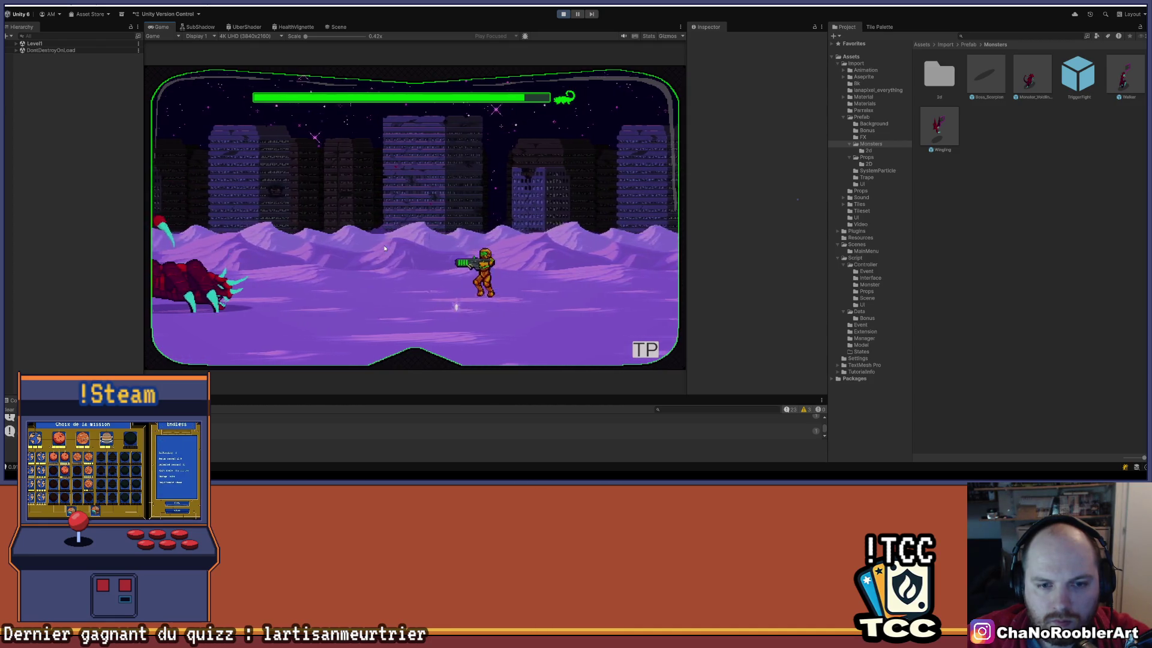
# Attack and destroy the tentacle monsters emerging around the boss.
pyautogui.press('Left')
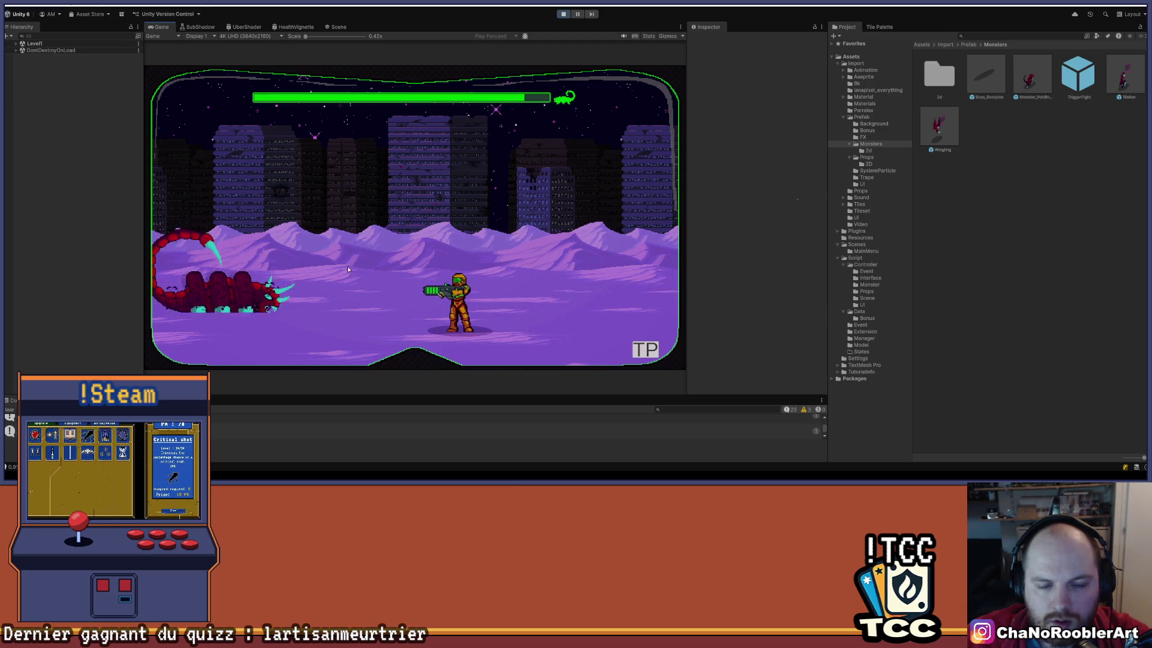
pyautogui.press('Left')
pyautogui.press('Right')
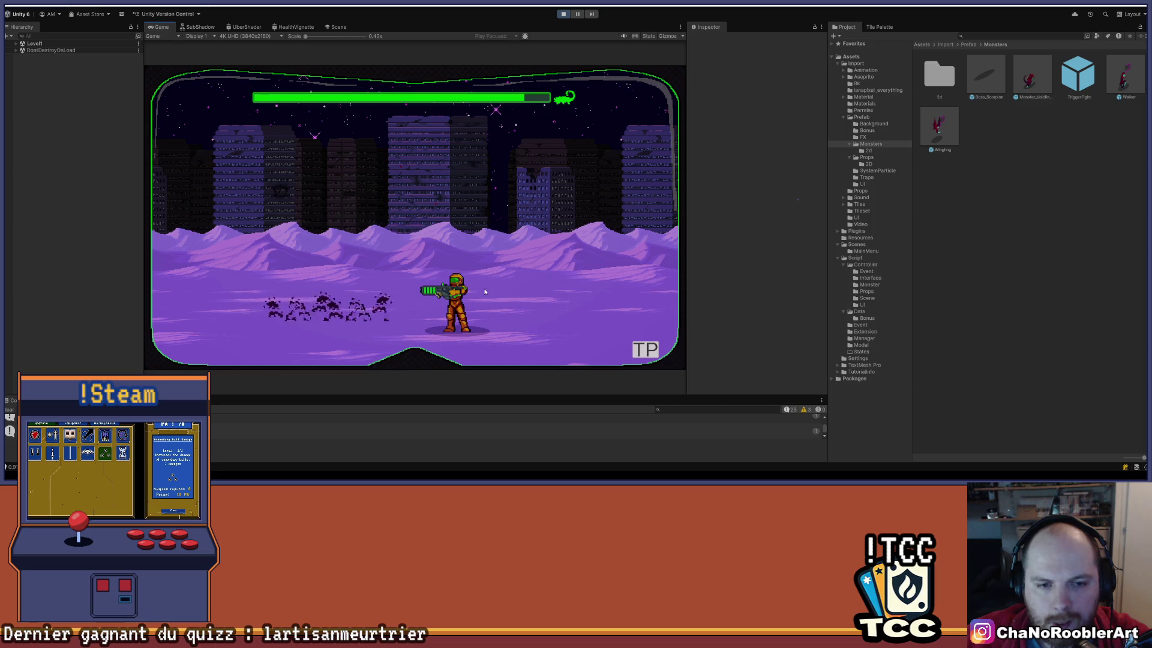
pyautogui.press('Left')
pyautogui.press('Right')
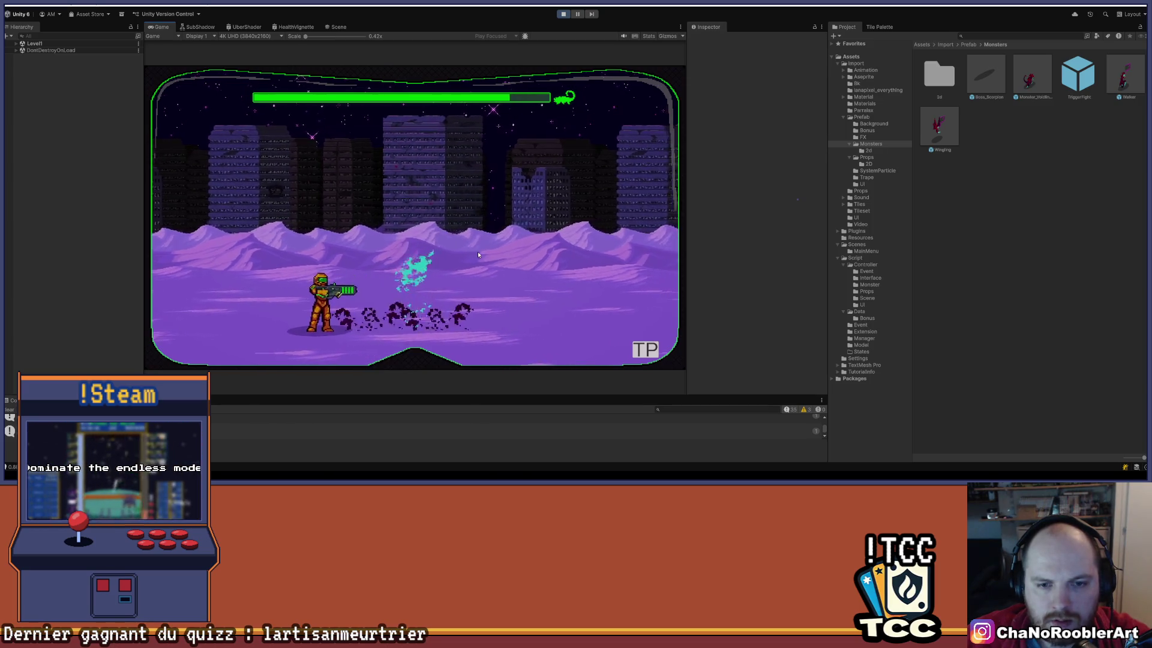
pyautogui.press('Right')
pyautogui.press('Left')
pyautogui.press('Right')
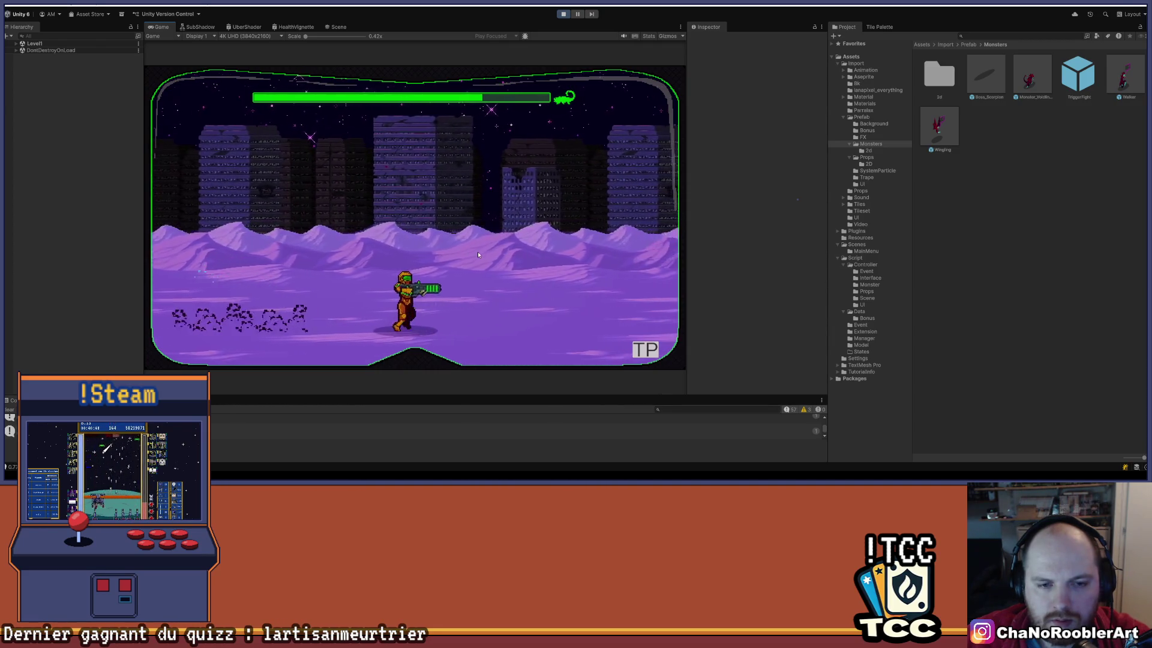
pyautogui.press('Right')
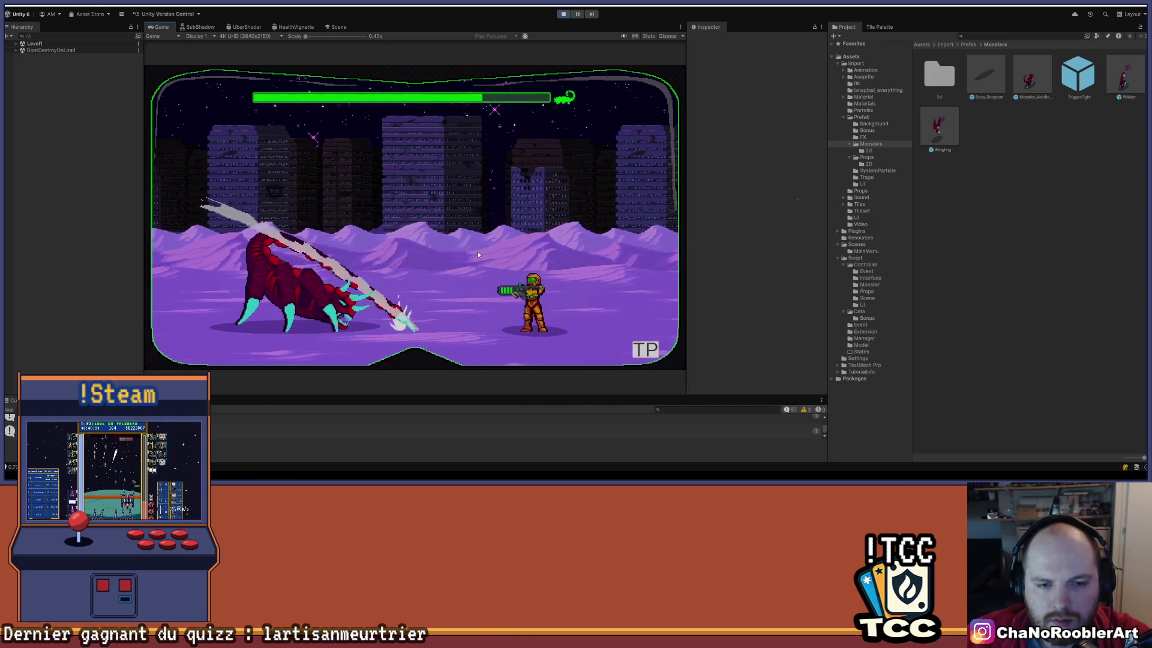
pyautogui.press('Right')
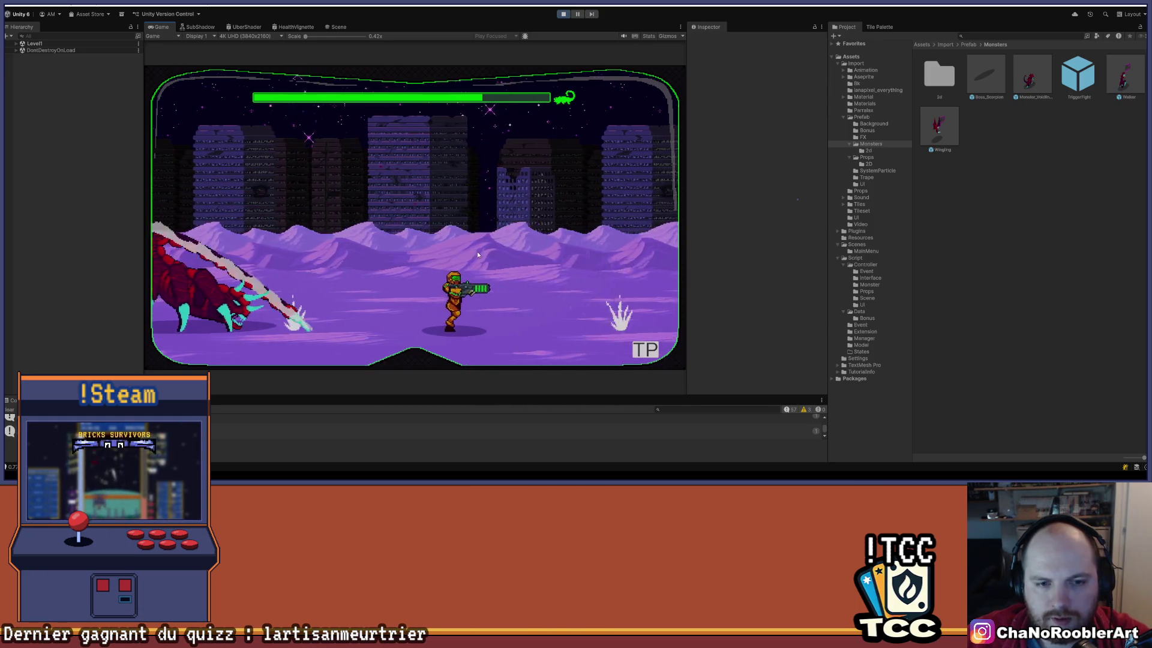
# Dodge the advancing, re-forming scorpion, fire at it to damage it, then stop the test.
pyautogui.press('Left')
pyautogui.press('Right')
pyautogui.press('Right')
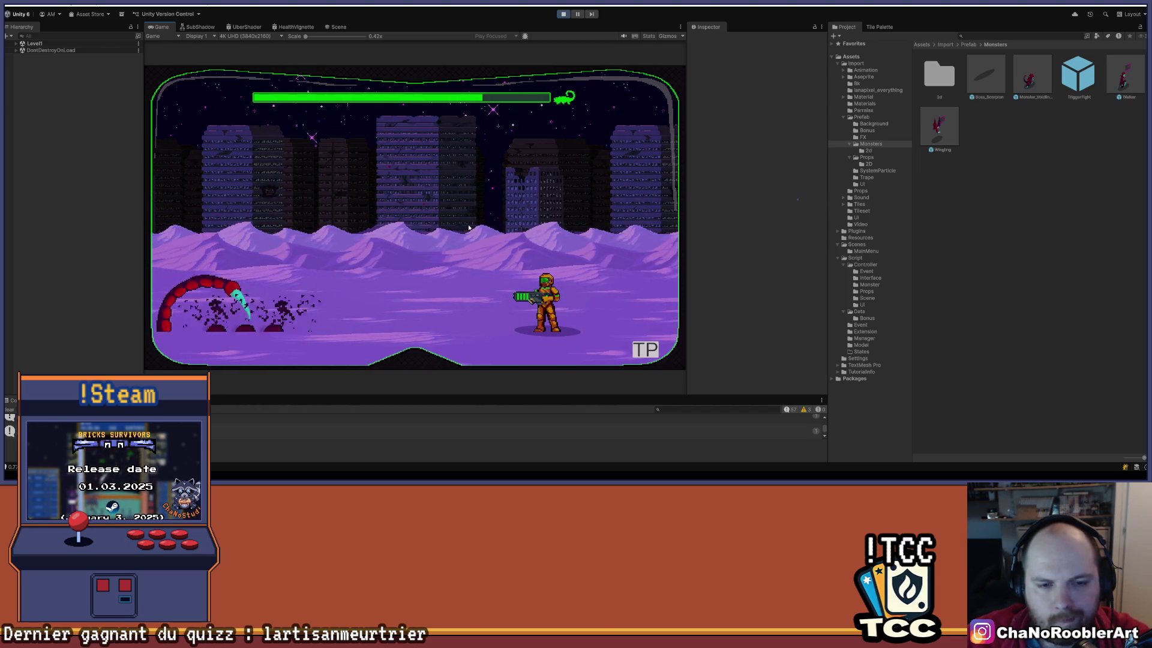
pyautogui.press('Left')
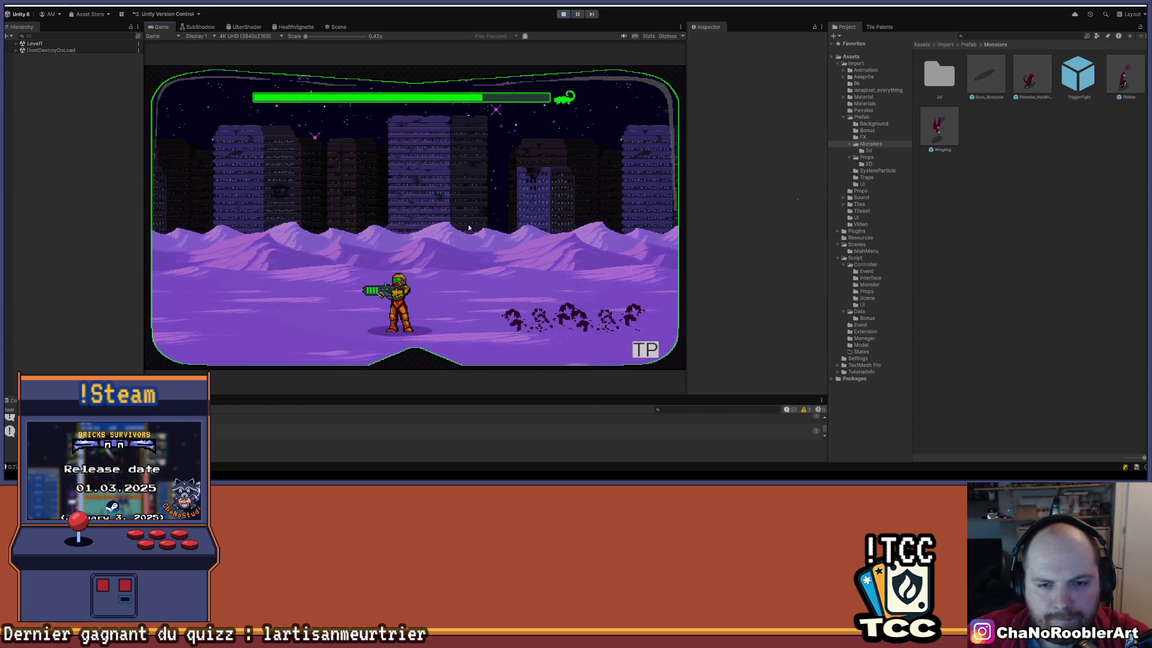
pyautogui.press('Right')
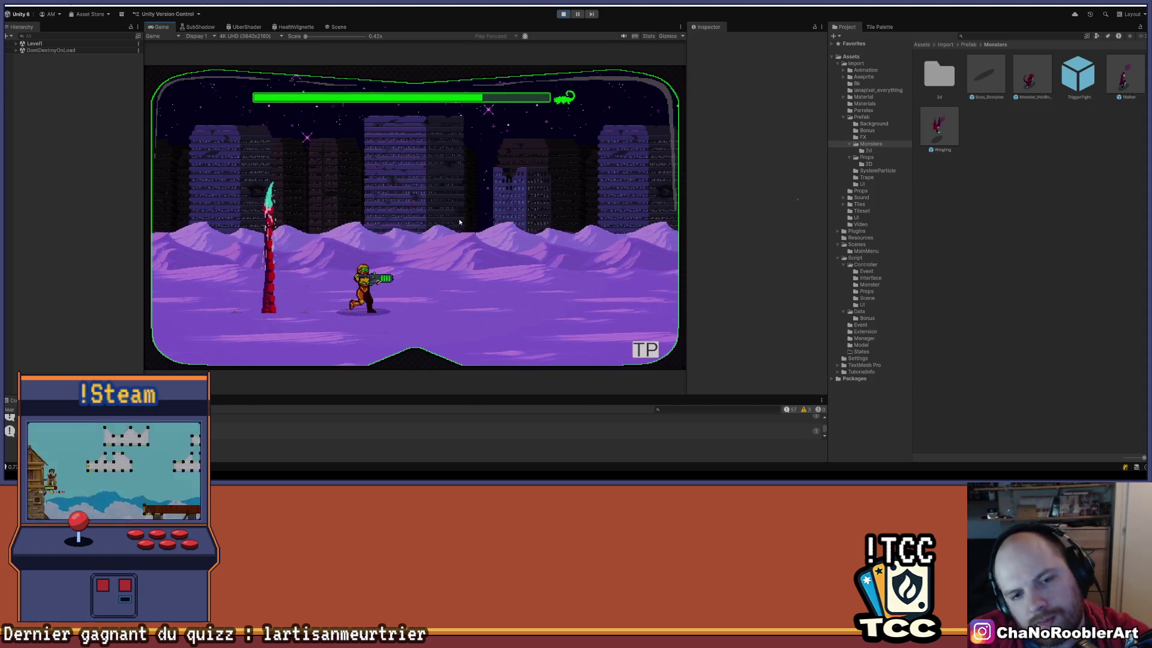
pyautogui.press('Left')
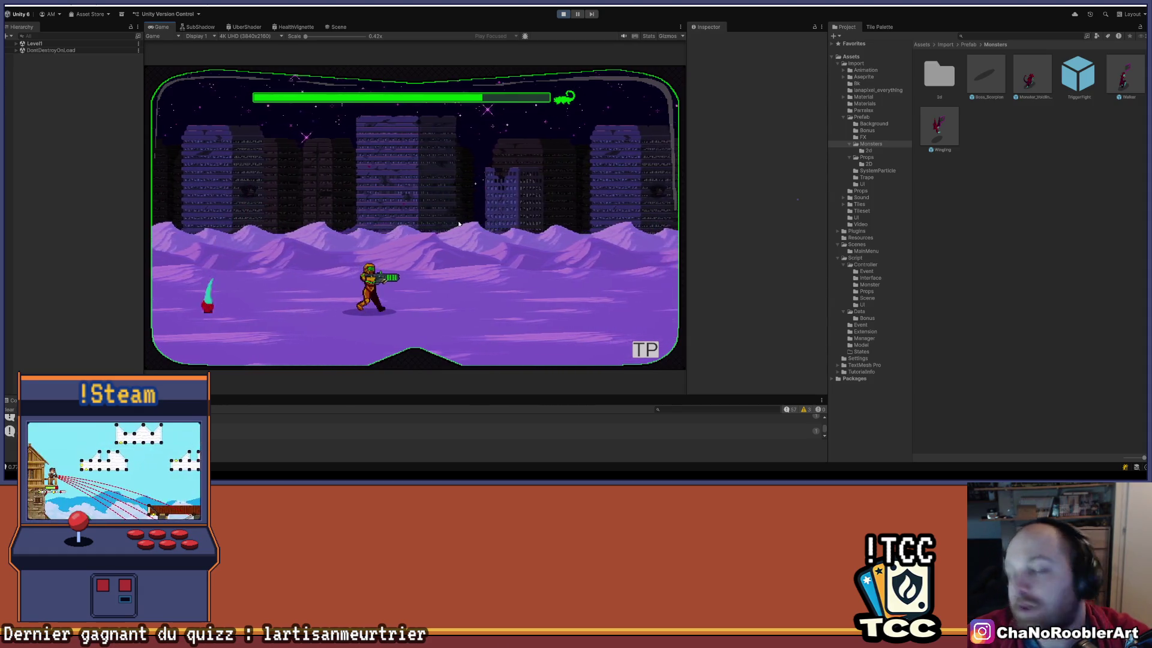
pyautogui.press('Left')
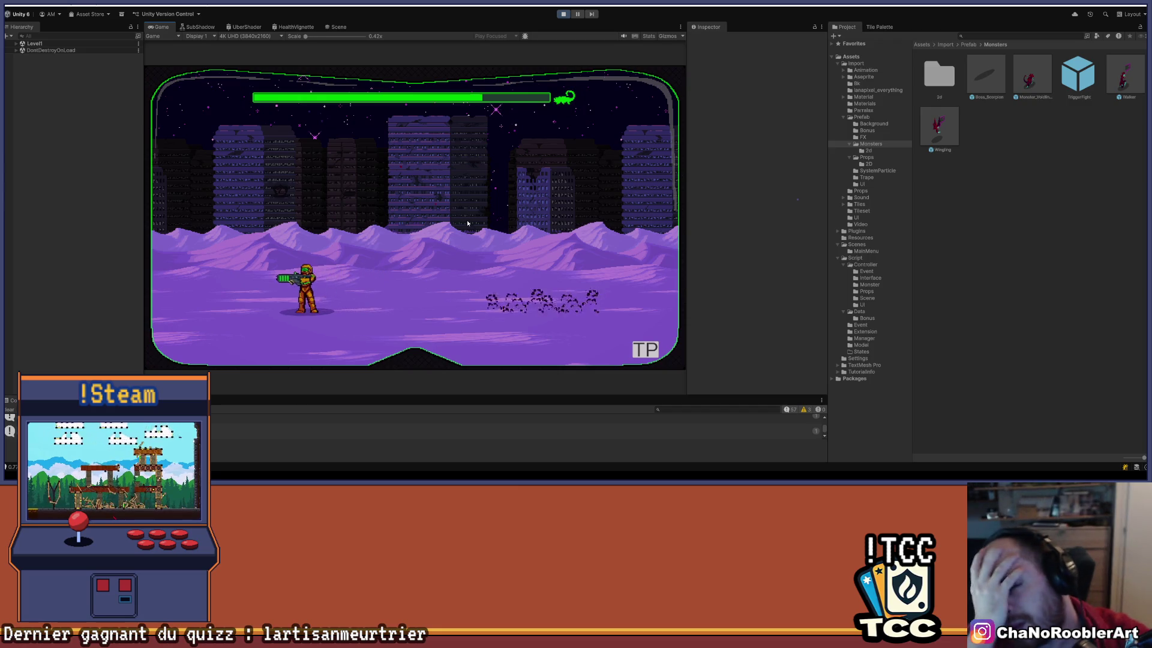
pyautogui.press('Right')
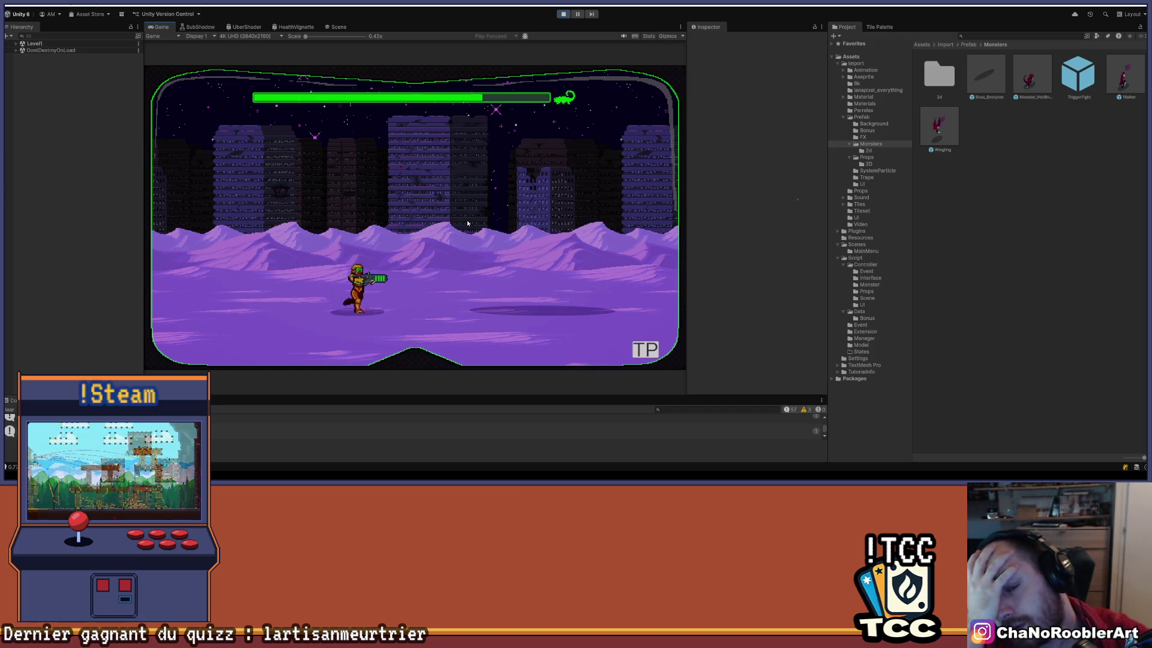
pyautogui.press('Left')
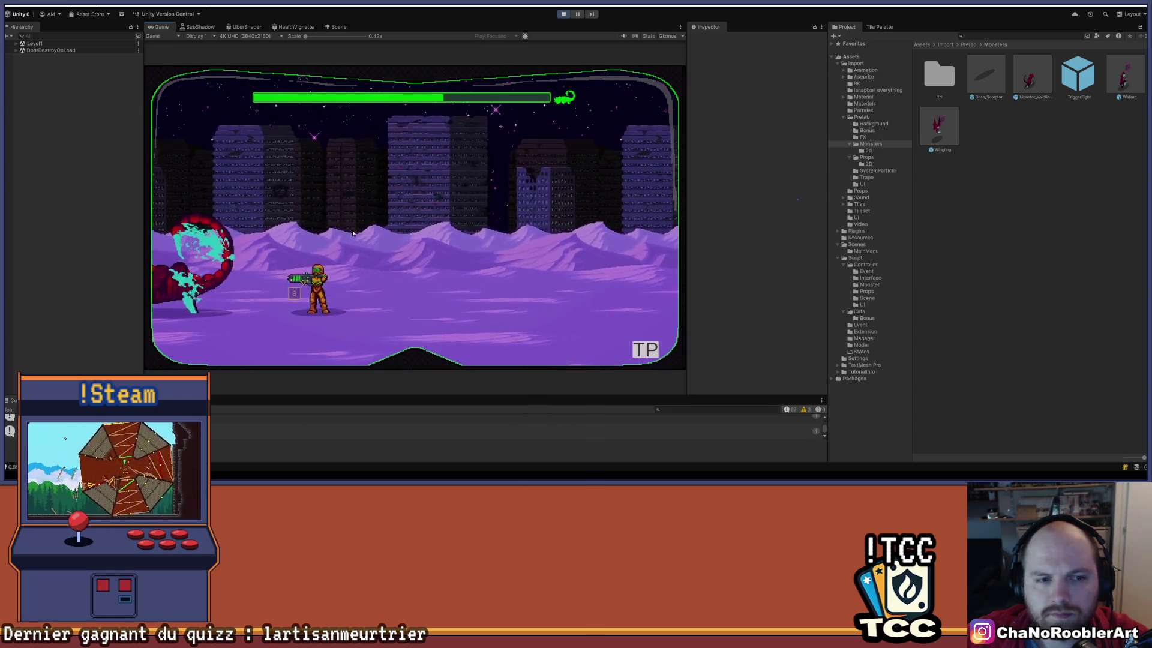
pyautogui.press('Right')
pyautogui.press('Right')
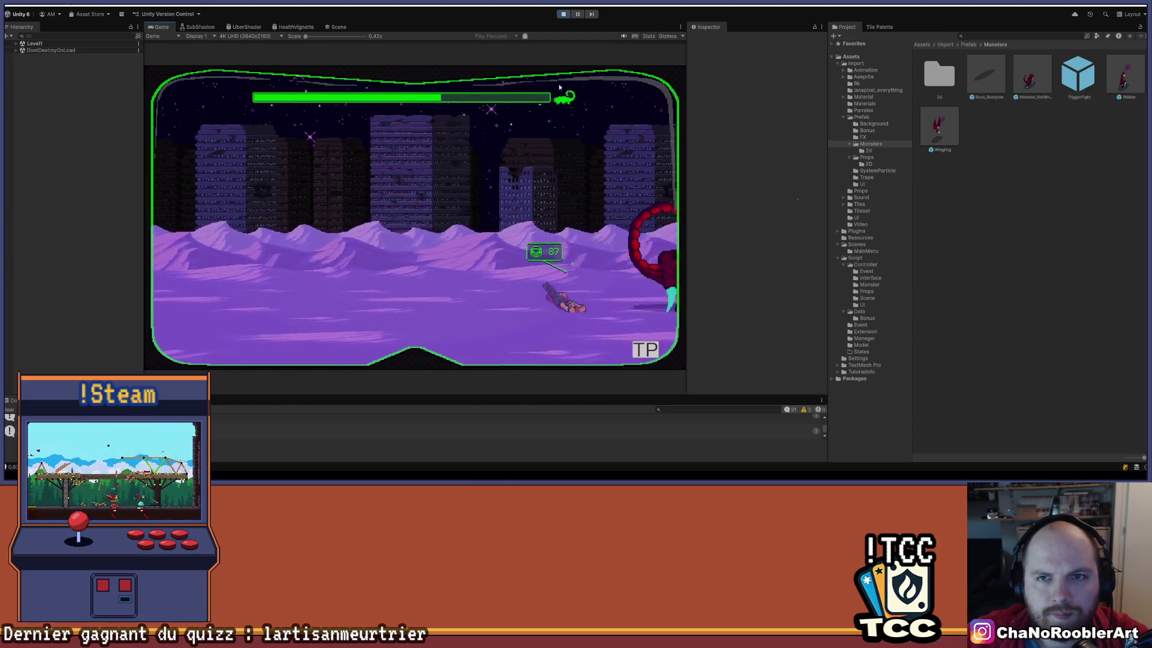
pyautogui.press('Left')
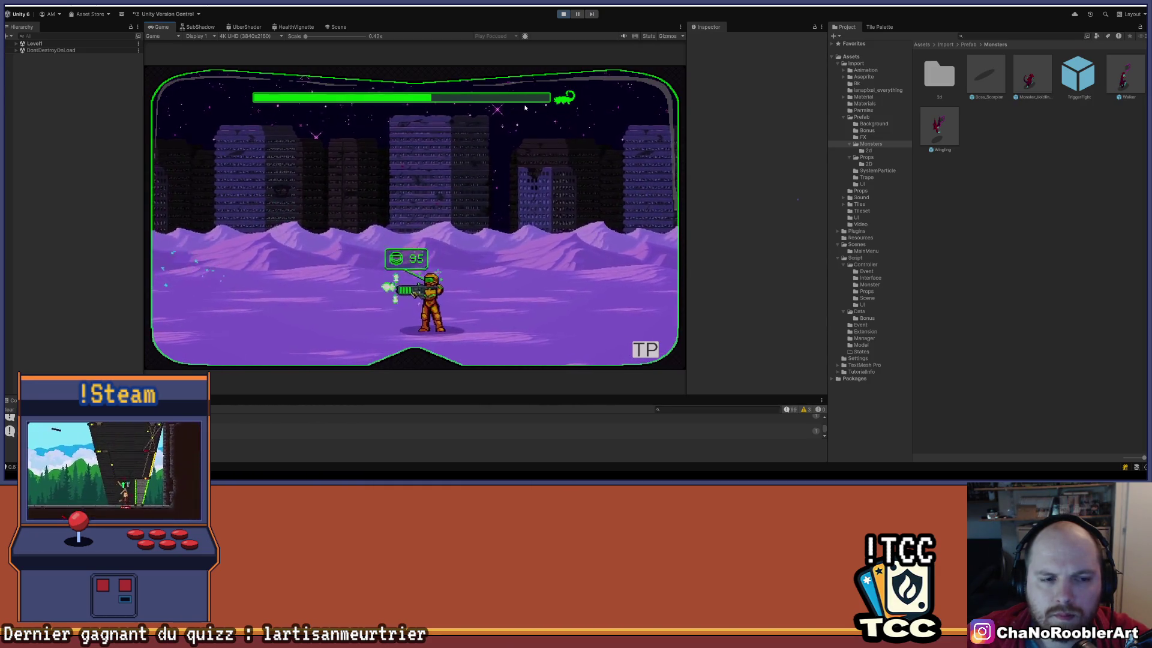
pyautogui.press('Right')
pyautogui.press('Left')
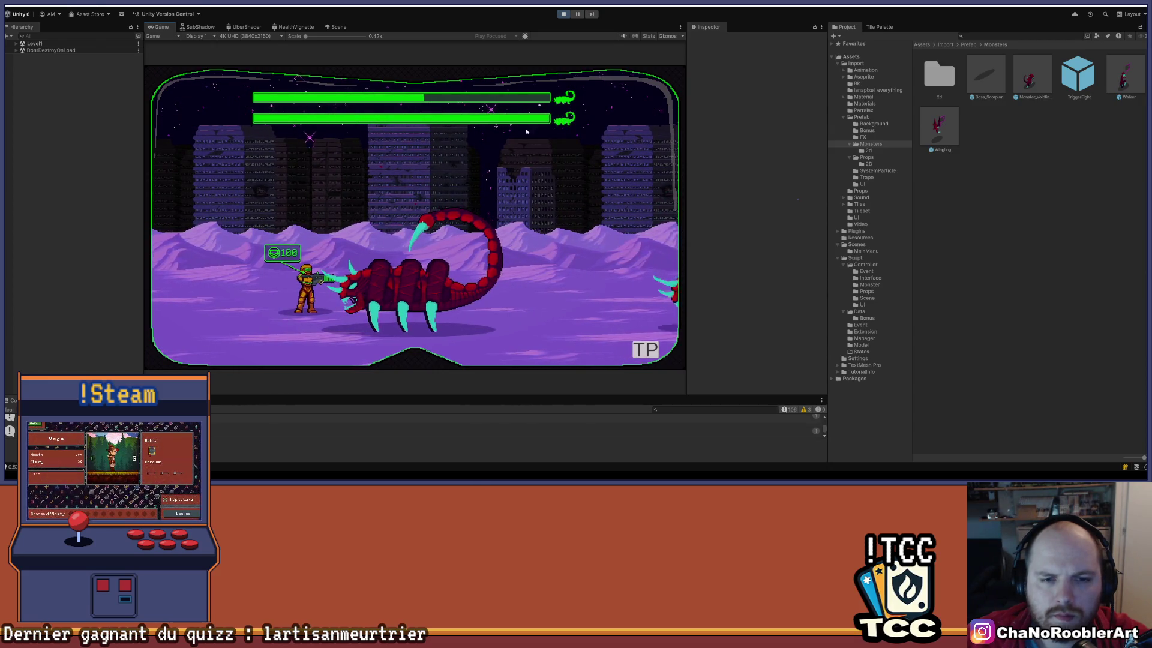
pyautogui.press('Right')
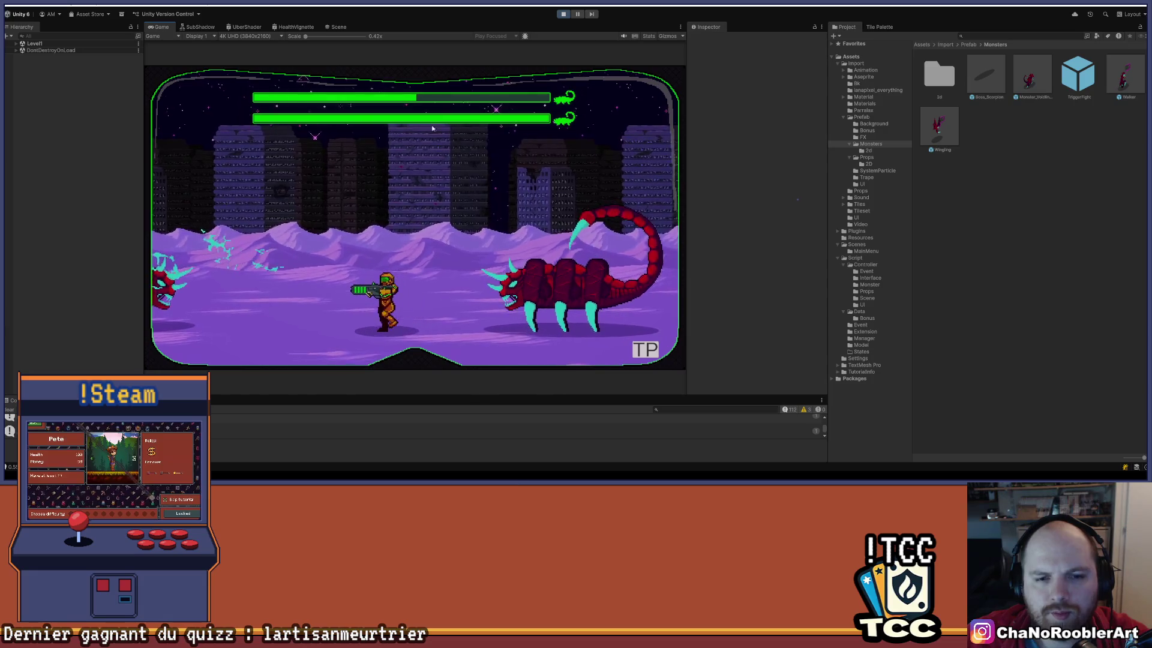
pyautogui.click(564, 15)
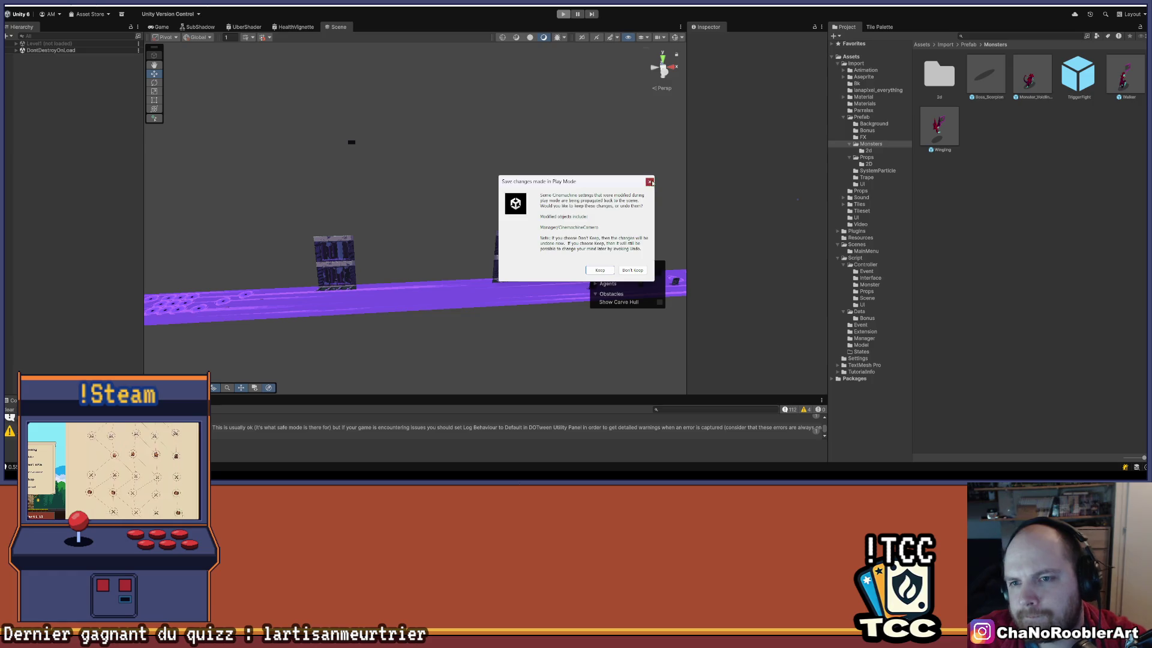
# Dismiss the play-mode changes prompt and set the Monster_Voidlings Sprite child's sprite to None.
pyautogui.click(650, 181)
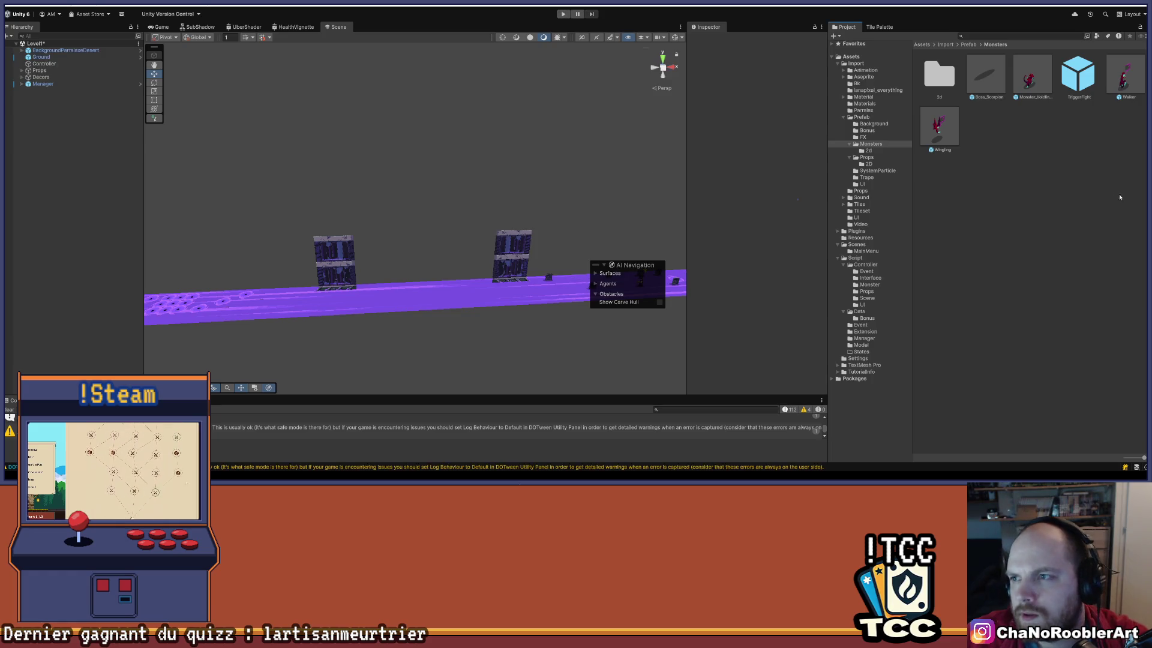
pyautogui.doubleClick(1031, 79)
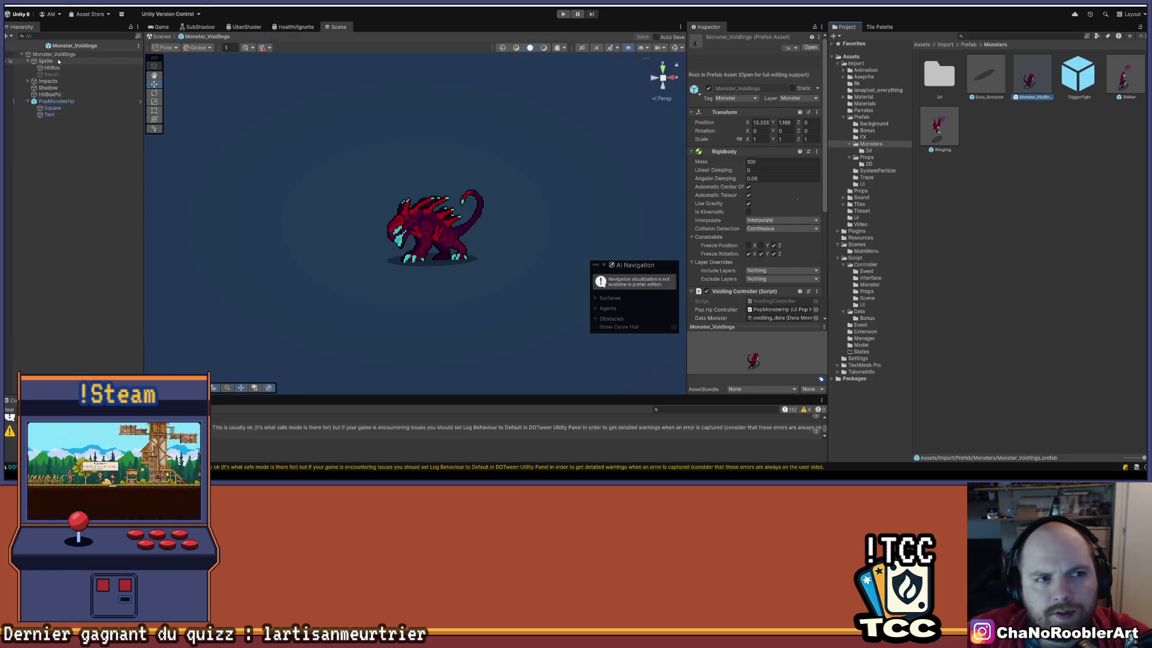
pyautogui.click(59, 61)
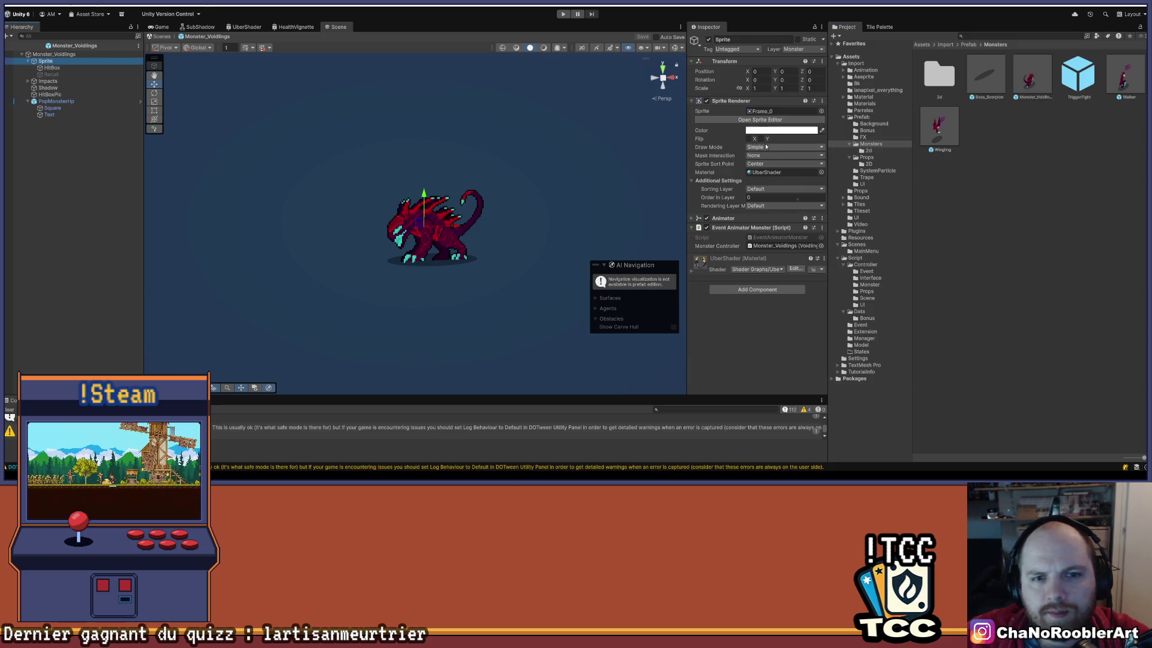
pyautogui.click(821, 112)
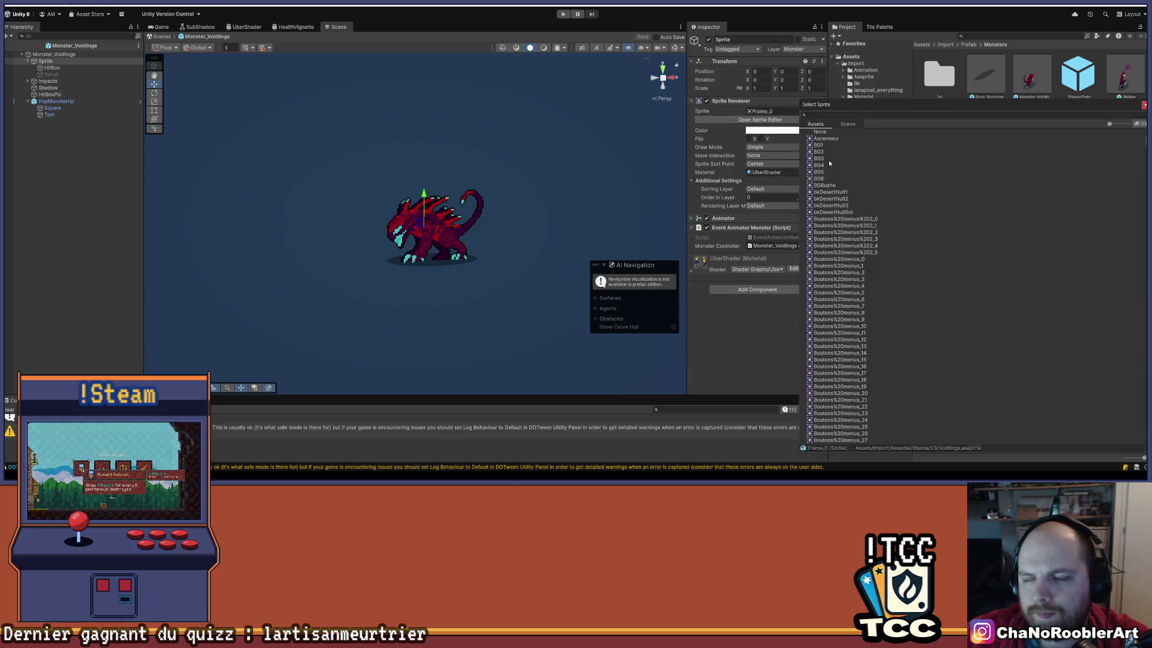
pyautogui.doubleClick(820, 132)
pyautogui.click(72, 198)
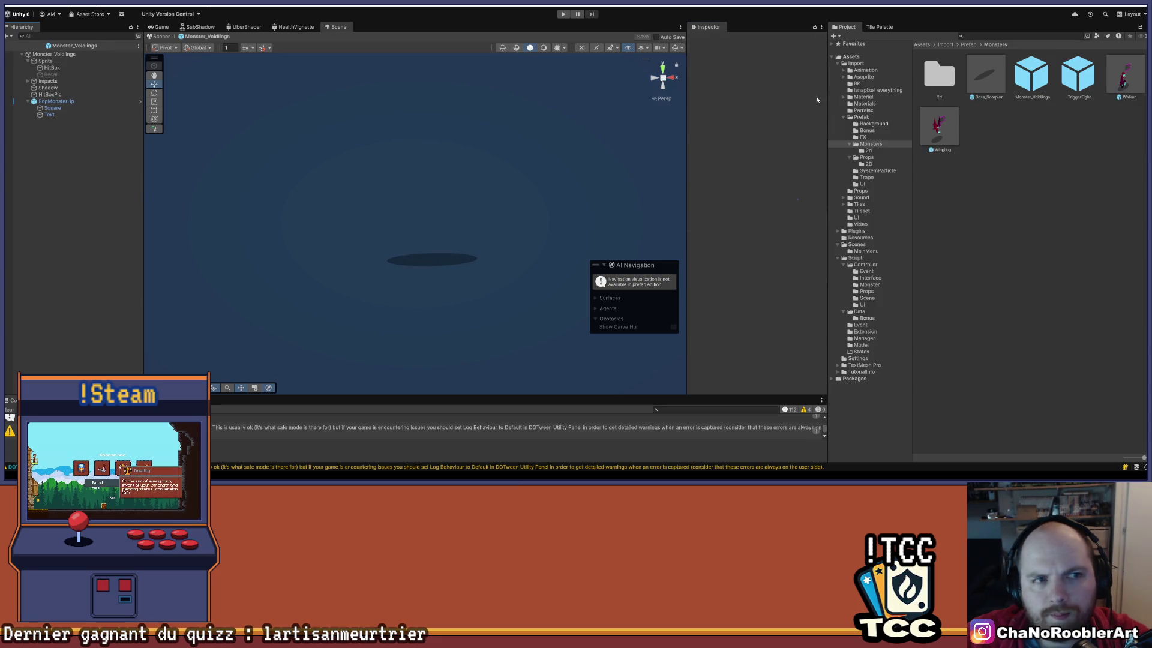
# Remove the Walker prefab collider's physics material and return to Level1.
pyautogui.doubleClick(1124, 78)
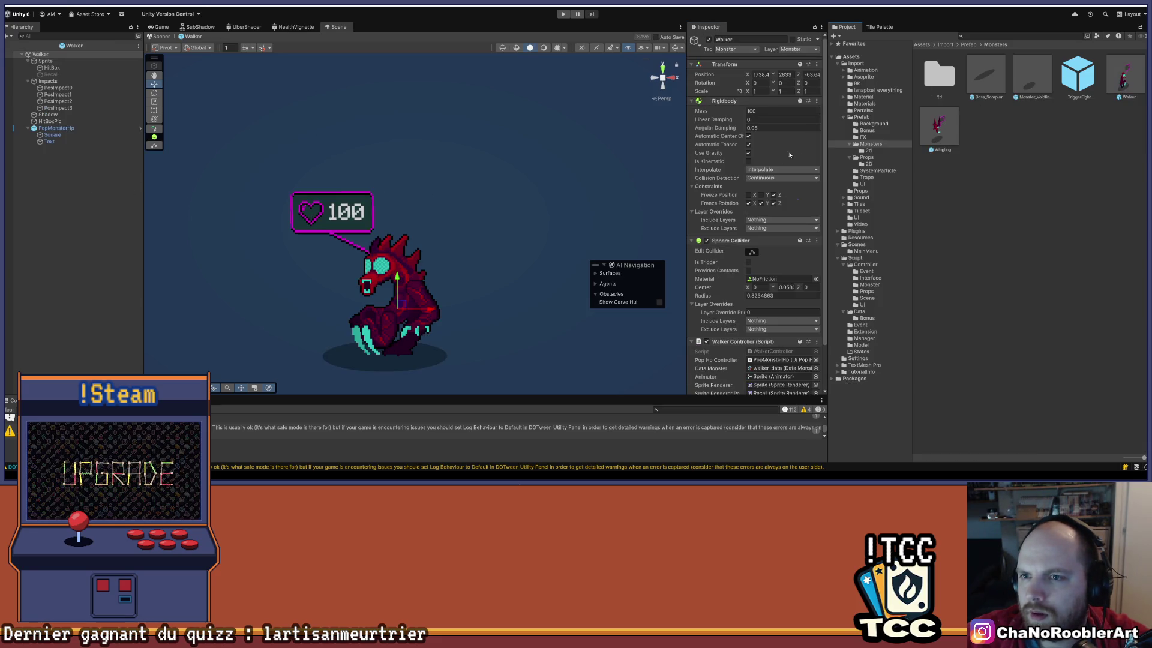
pyautogui.click(816, 280)
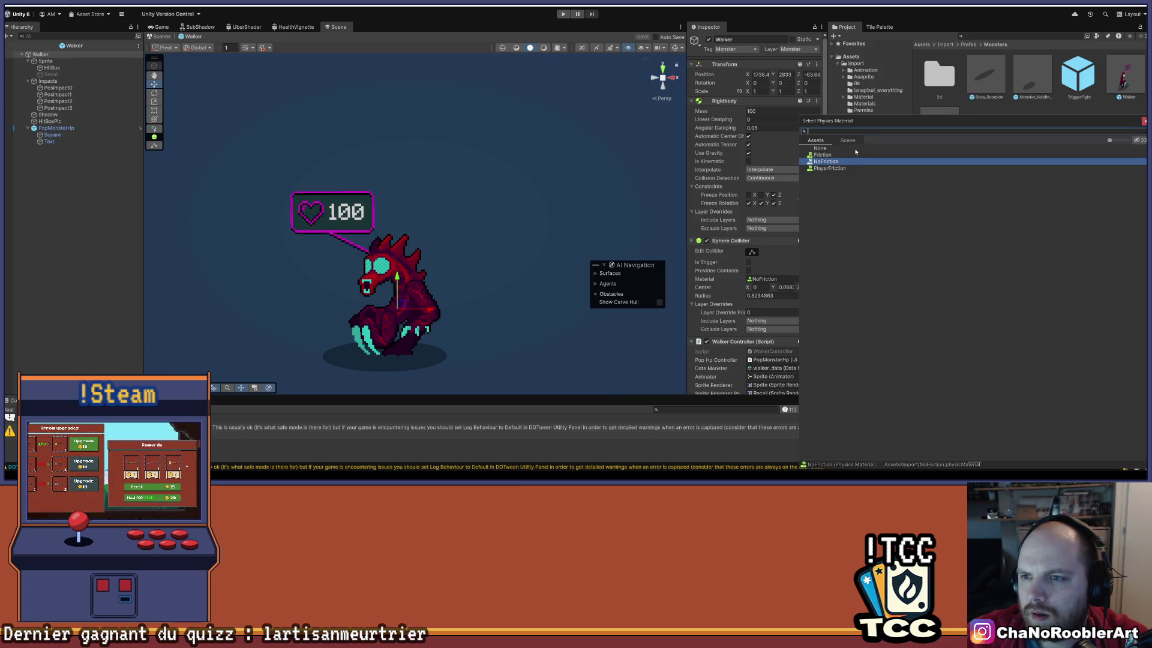
pyautogui.doubleClick(855, 150)
pyautogui.click(87, 221)
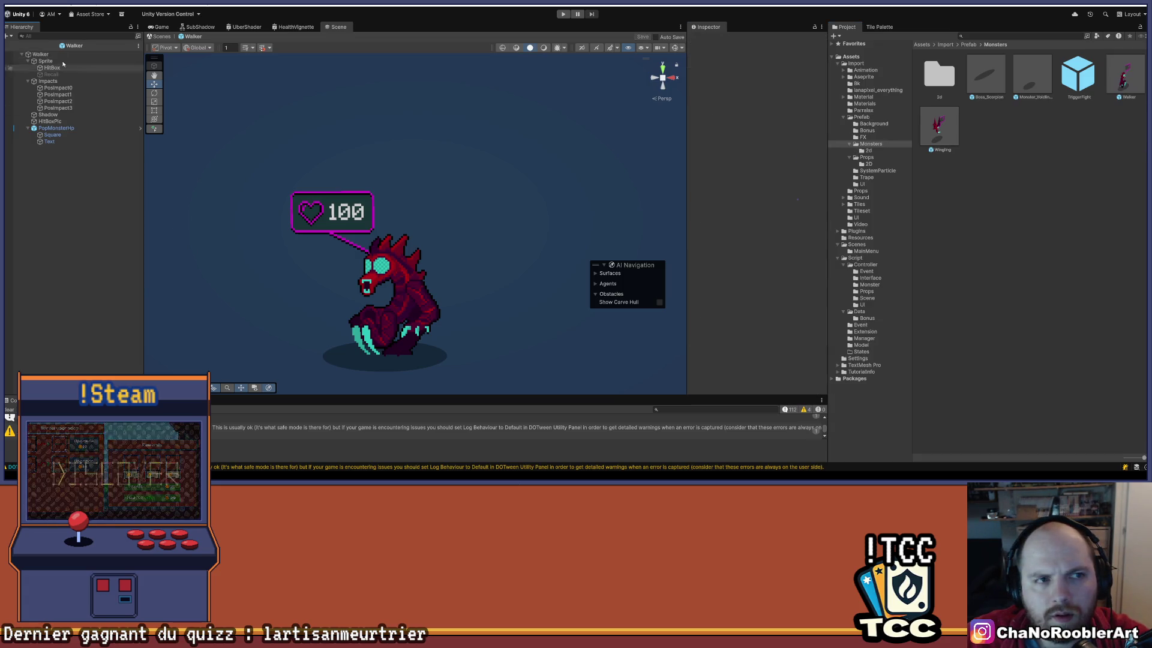
pyautogui.click(9, 49)
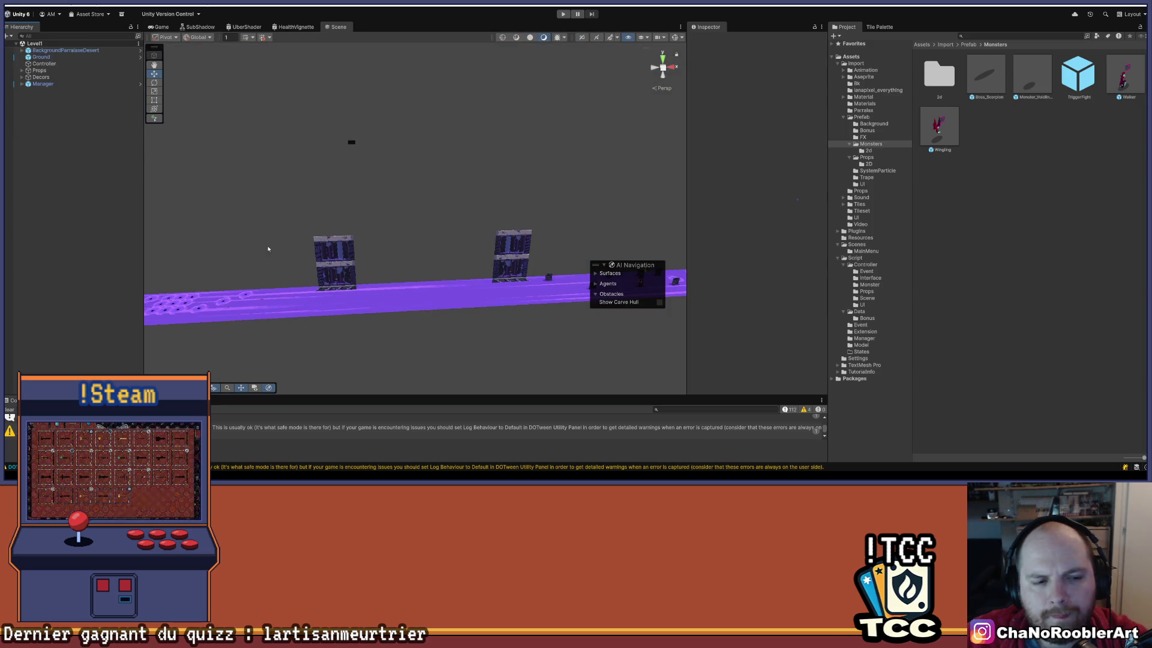
# Clear the Console, save the Level1 scene, and start Play mode again.
pyautogui.click(9, 411)
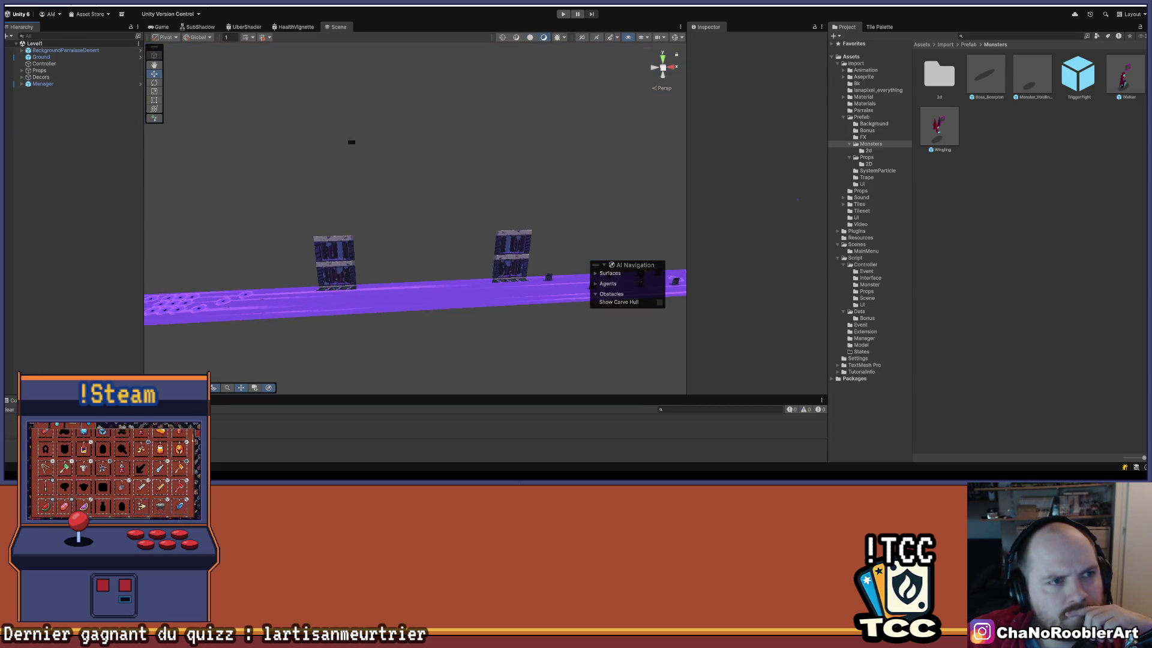
pyautogui.click(22, 2)
pyautogui.click(21, 42)
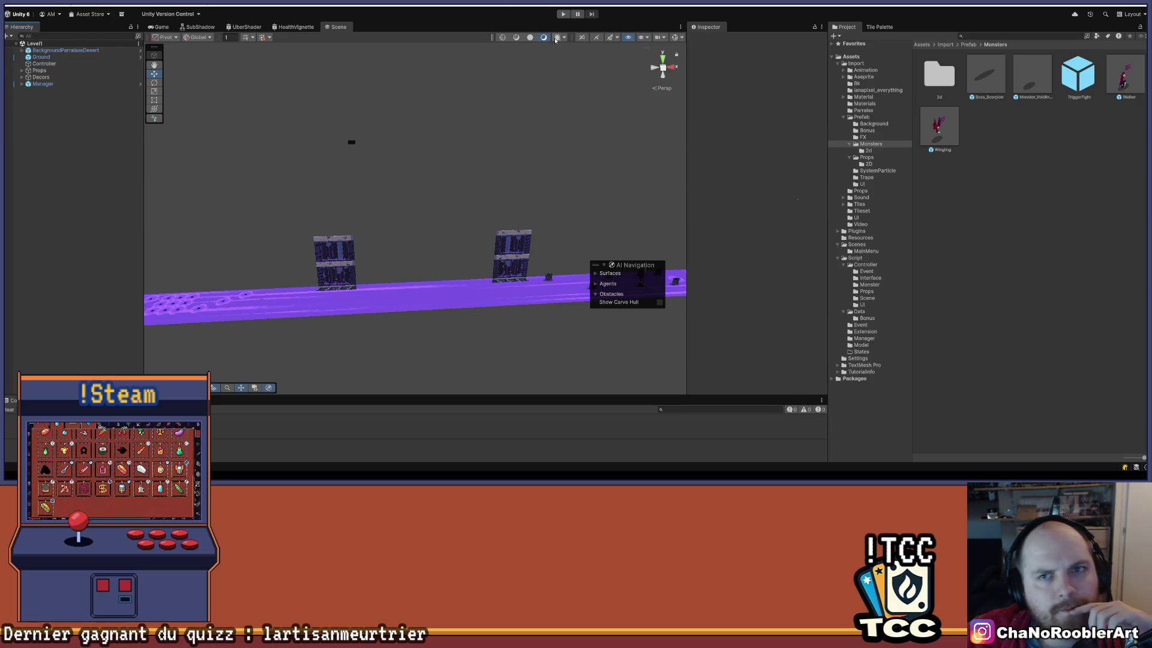
pyautogui.click(563, 13)
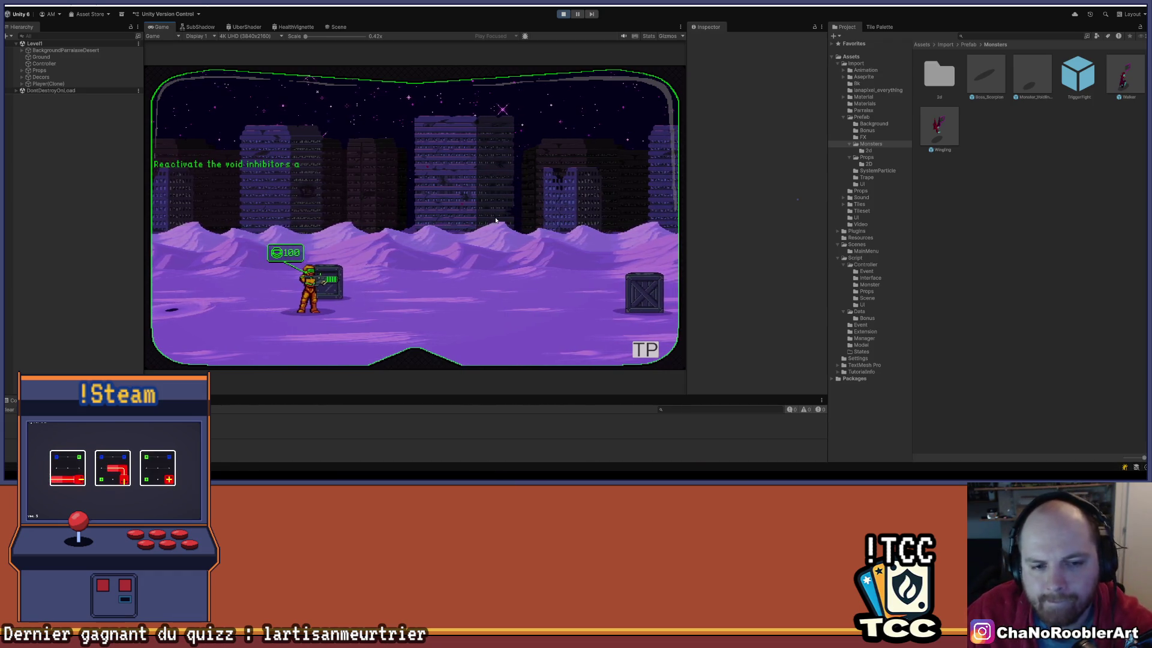
# Walk the player right among the crates and fight the voidling monsters on both sides.
pyautogui.press('d')
pyautogui.press('d')
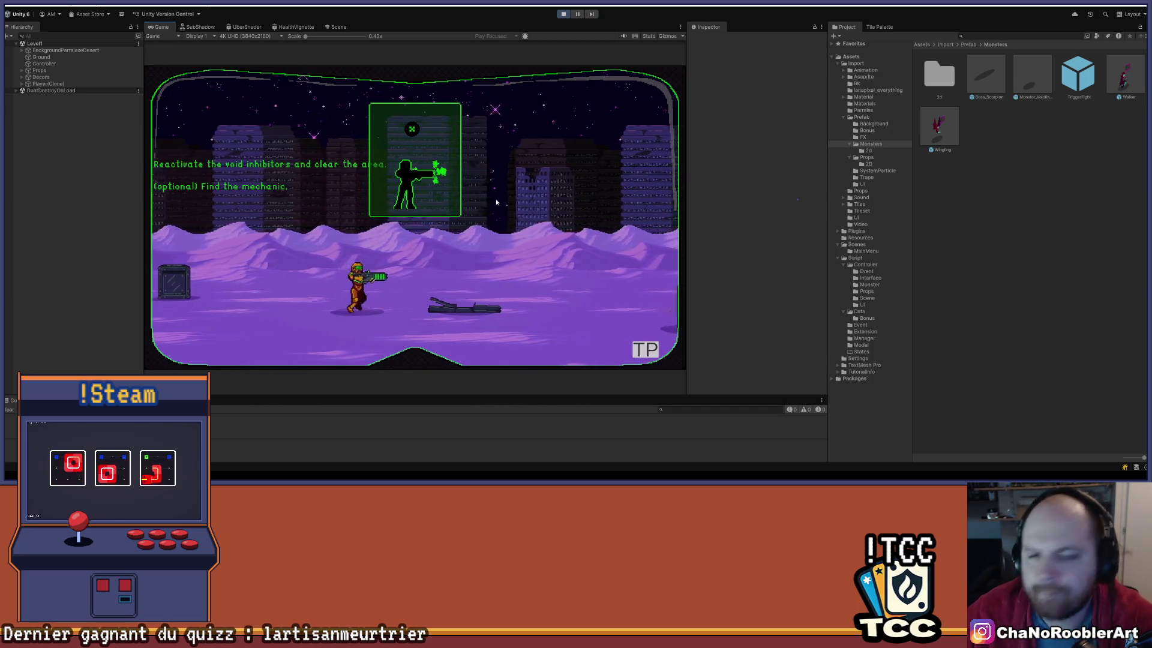
pyautogui.press('d')
pyautogui.press('a')
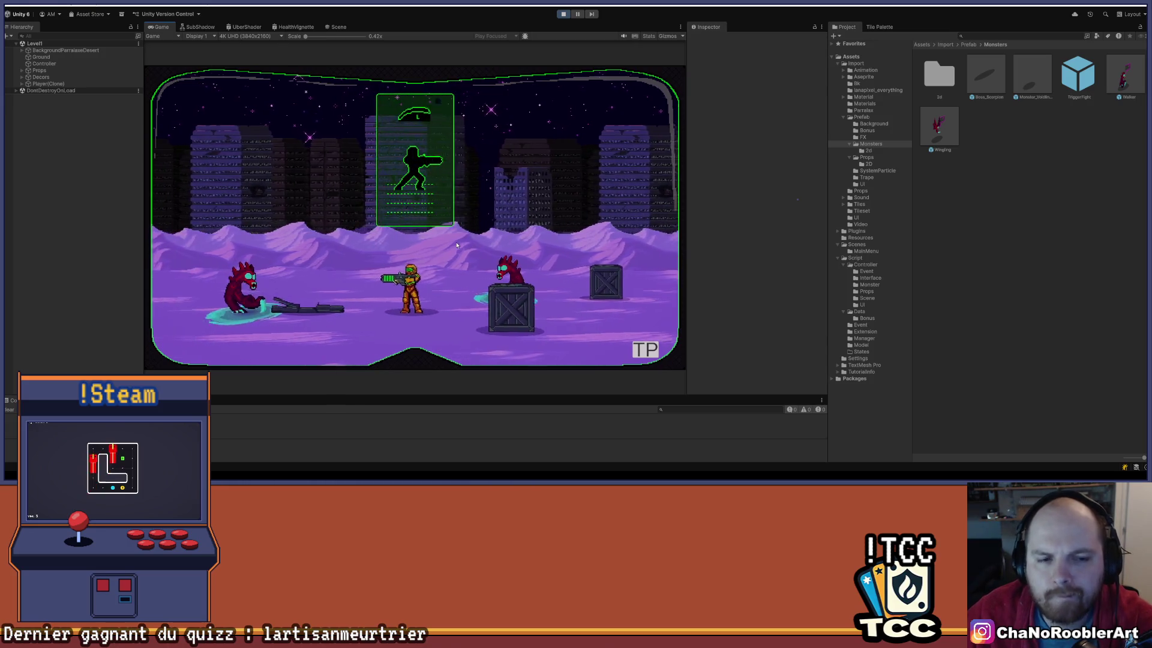
pyautogui.press('d')
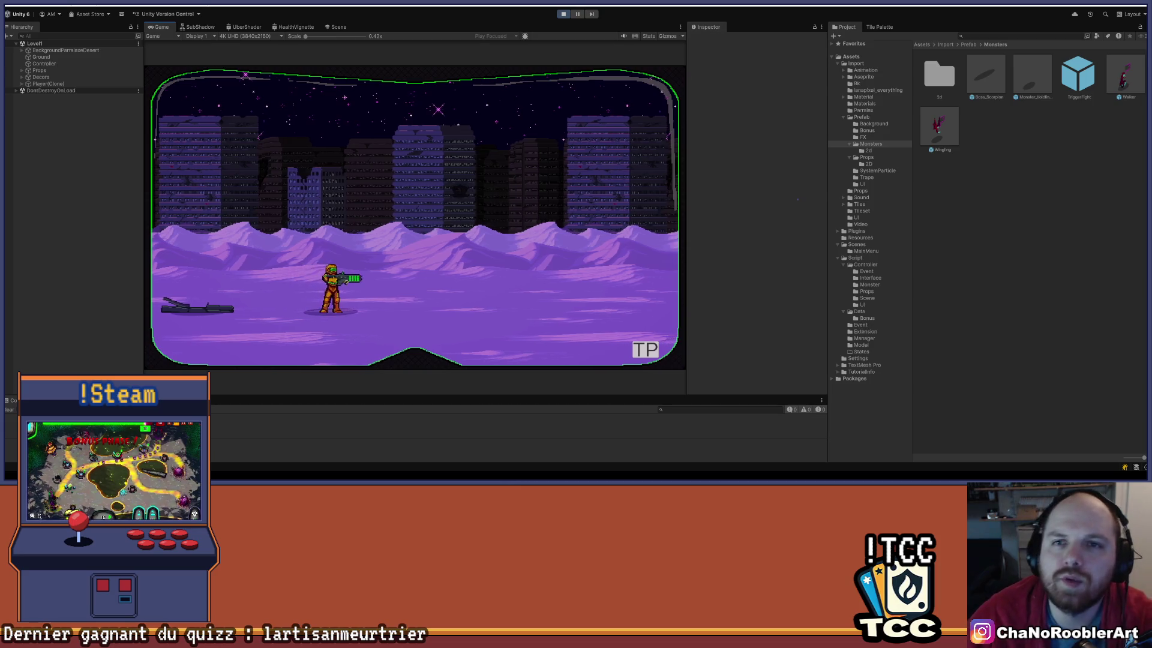
# Exit Play mode and drag the Console panel taller.
pyautogui.hotkey('ctrl', 'p')
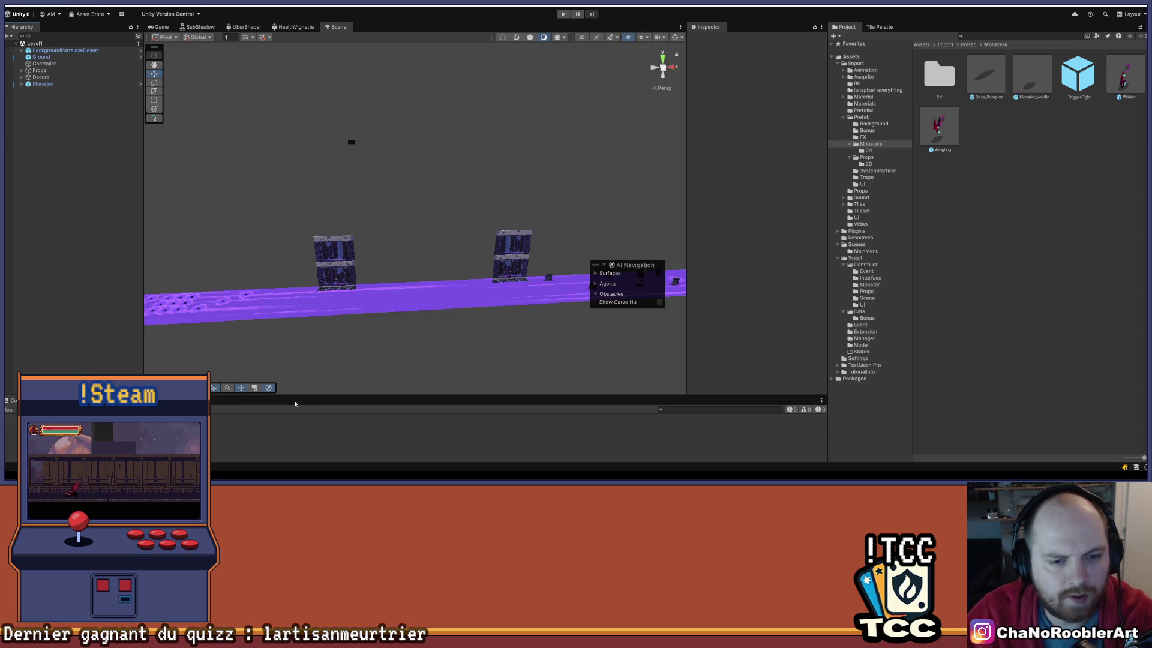
pyautogui.moveTo(291, 396); pyautogui.dragTo(292, 335)
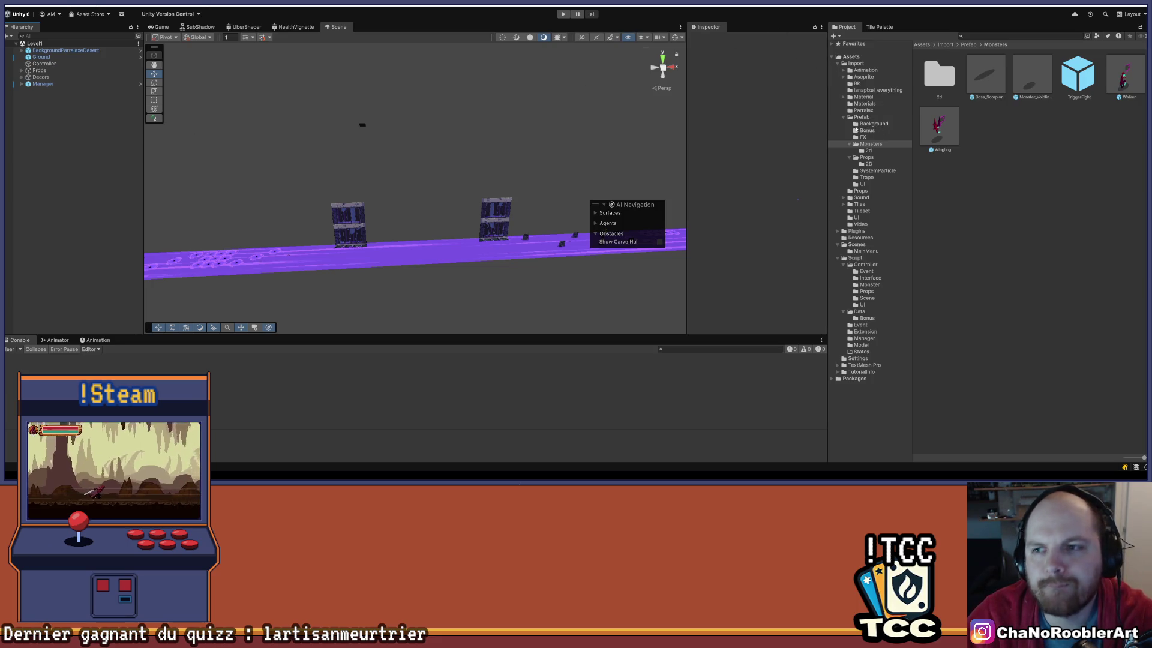
# Collapse the Prefab and script folders in the Project tree and select the Sound folder.
pyautogui.click(844, 117)
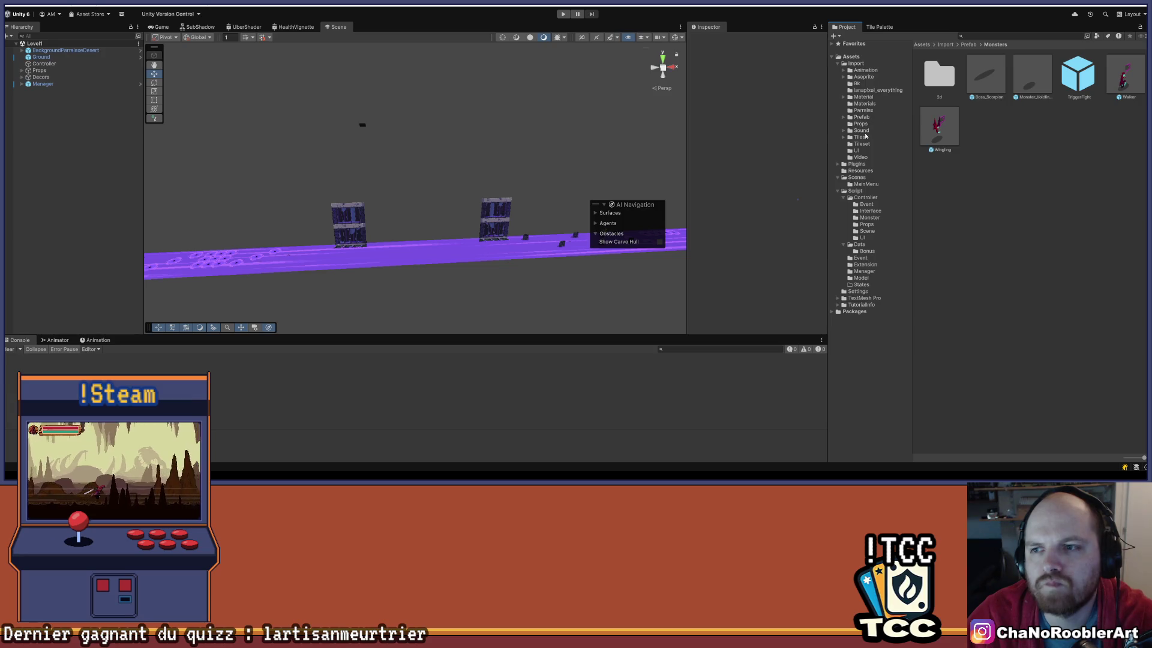
pyautogui.click(867, 131)
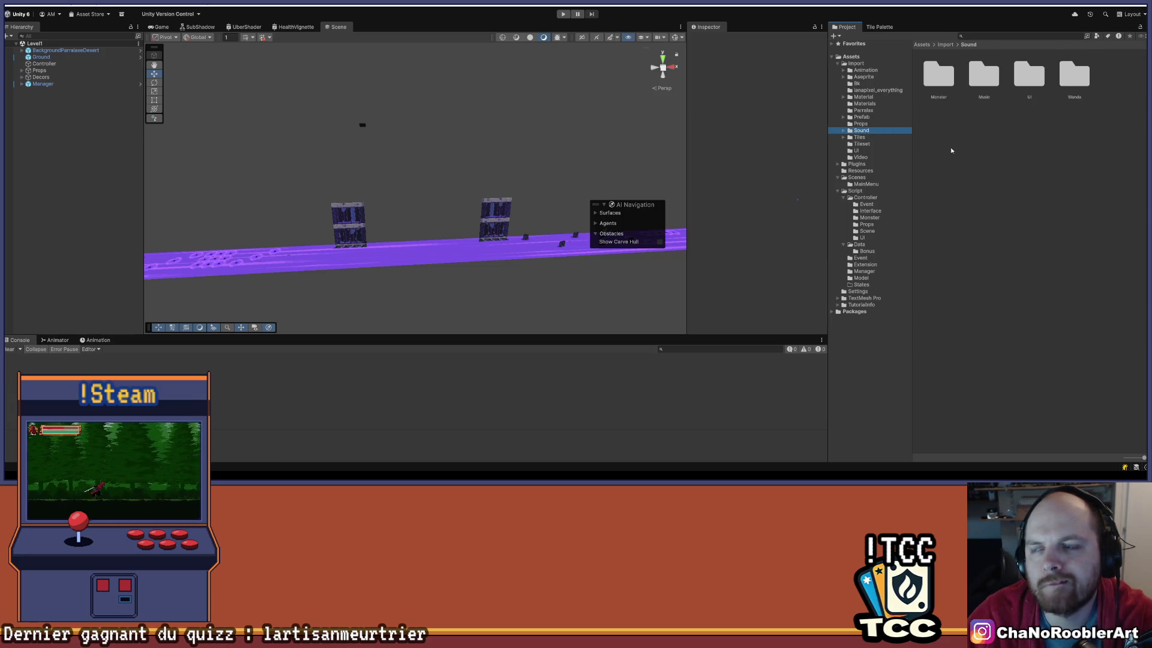
pyautogui.moveTo(530, 473)
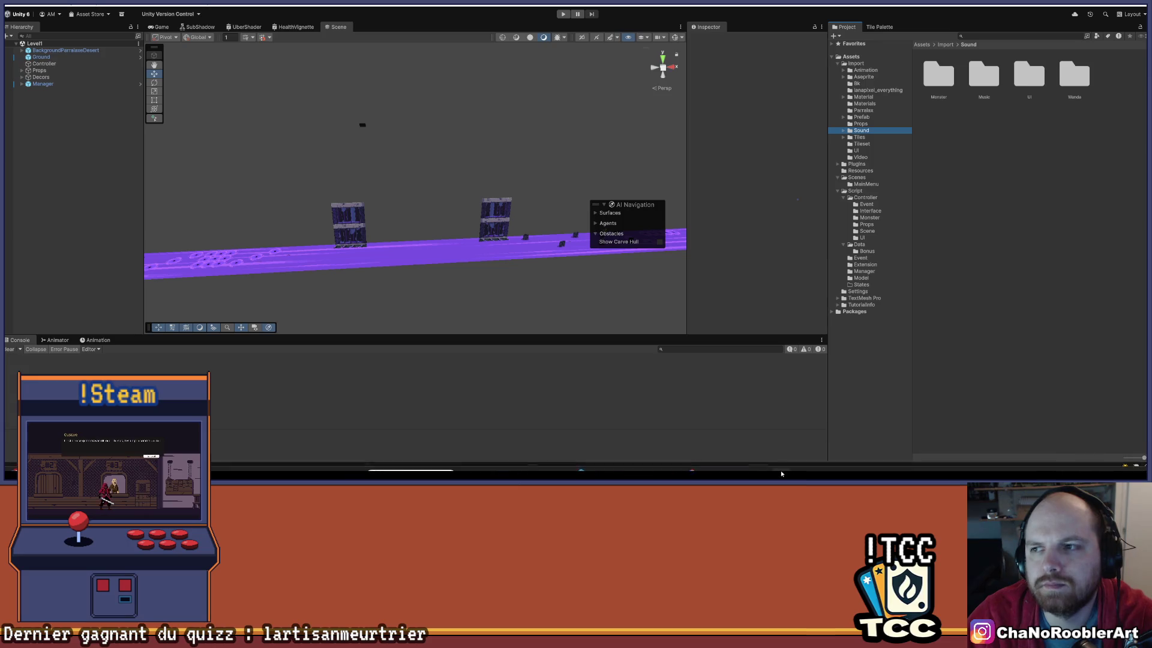
pyautogui.click(933, 214)
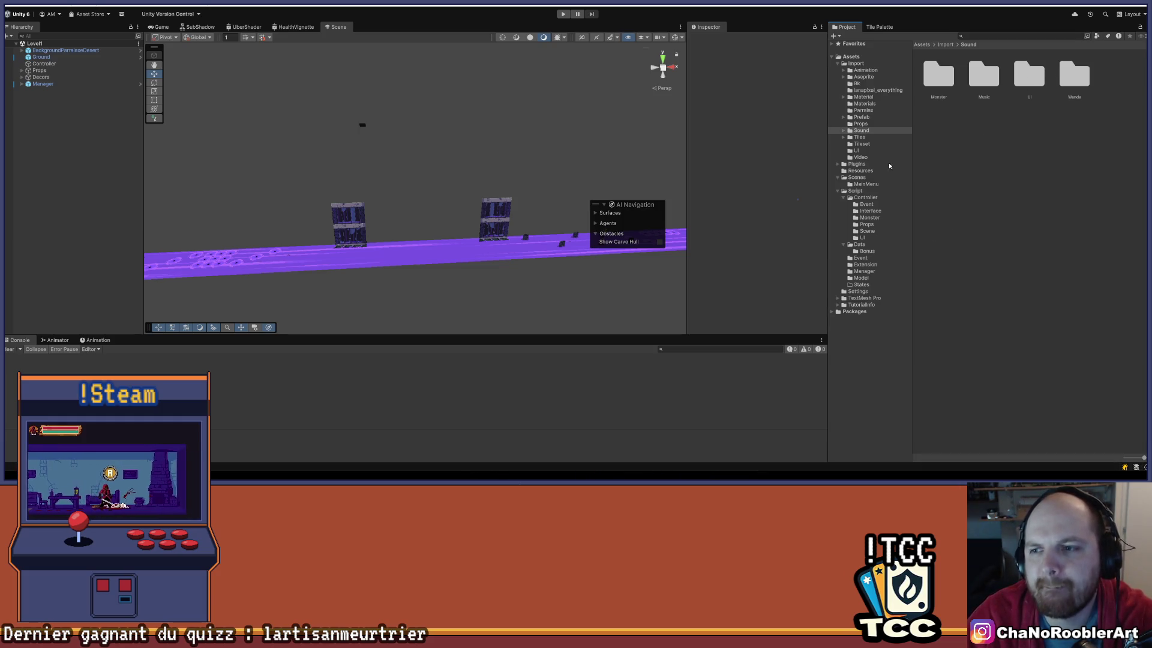
pyautogui.click(844, 244)
pyautogui.click(844, 198)
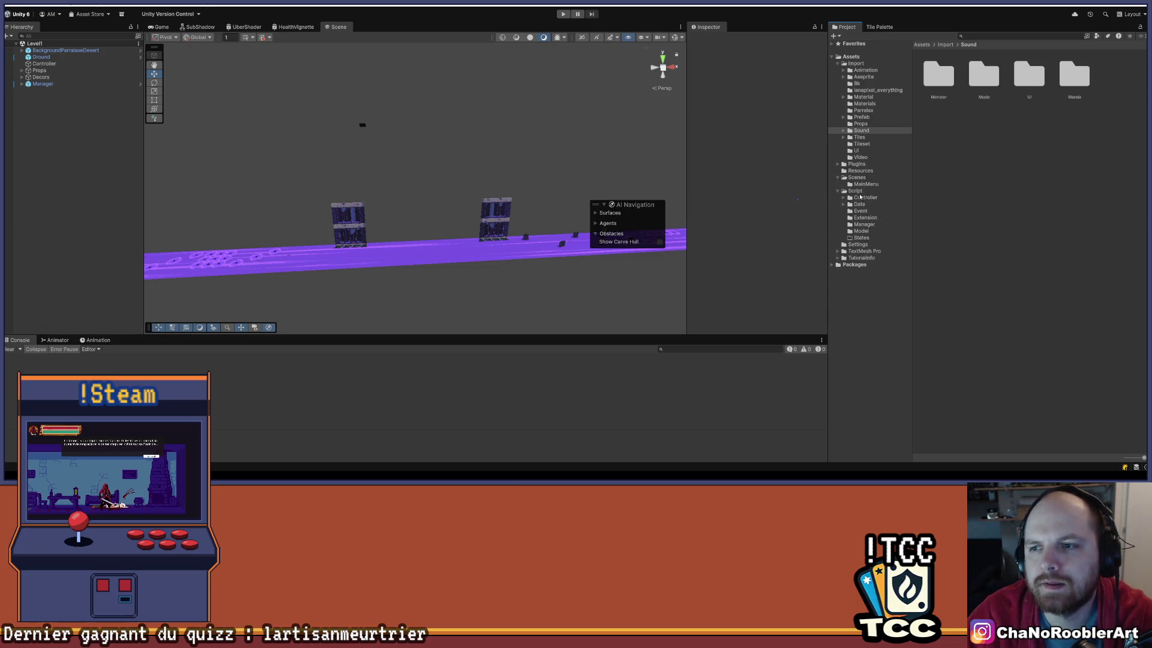
pyautogui.click(881, 130)
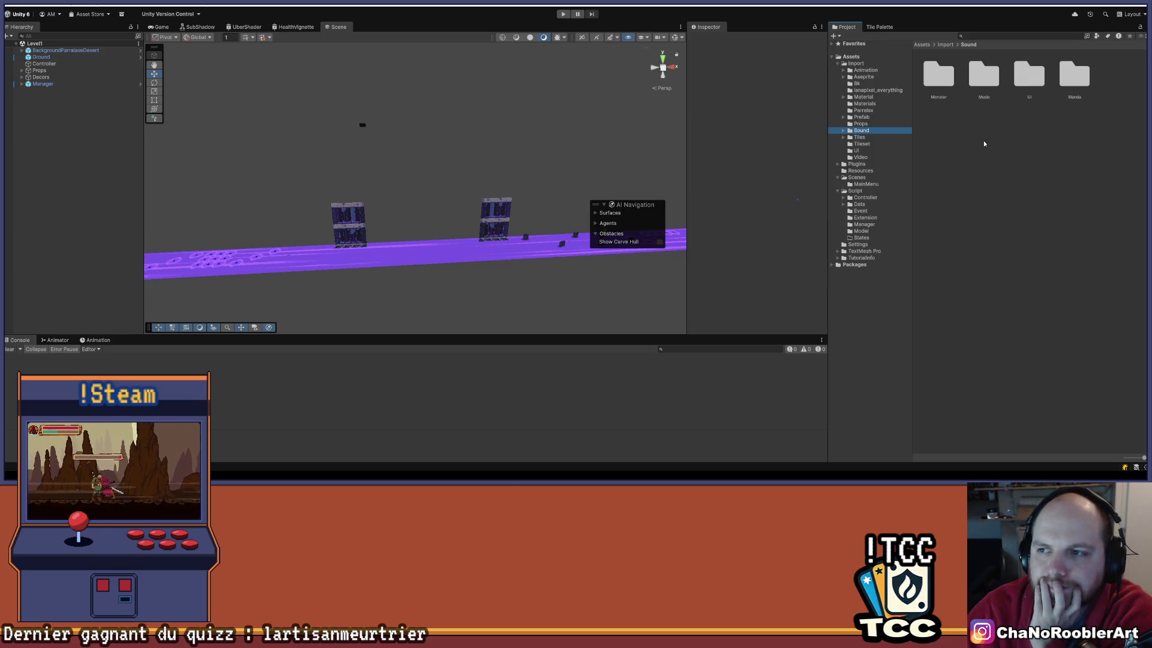
# View Sound/UI clips as a list, then open Sound/Monster/Stringer to see its clips.
pyautogui.doubleClick(1038, 81)
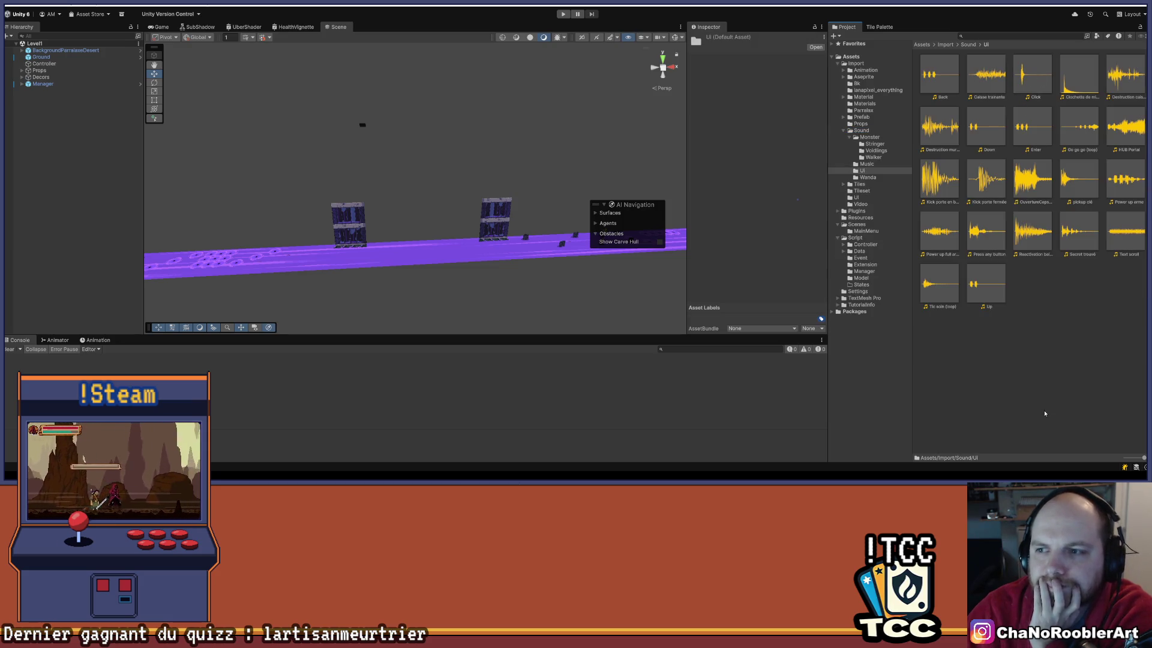
pyautogui.moveTo(1144, 460); pyautogui.dragTo(1126, 458)
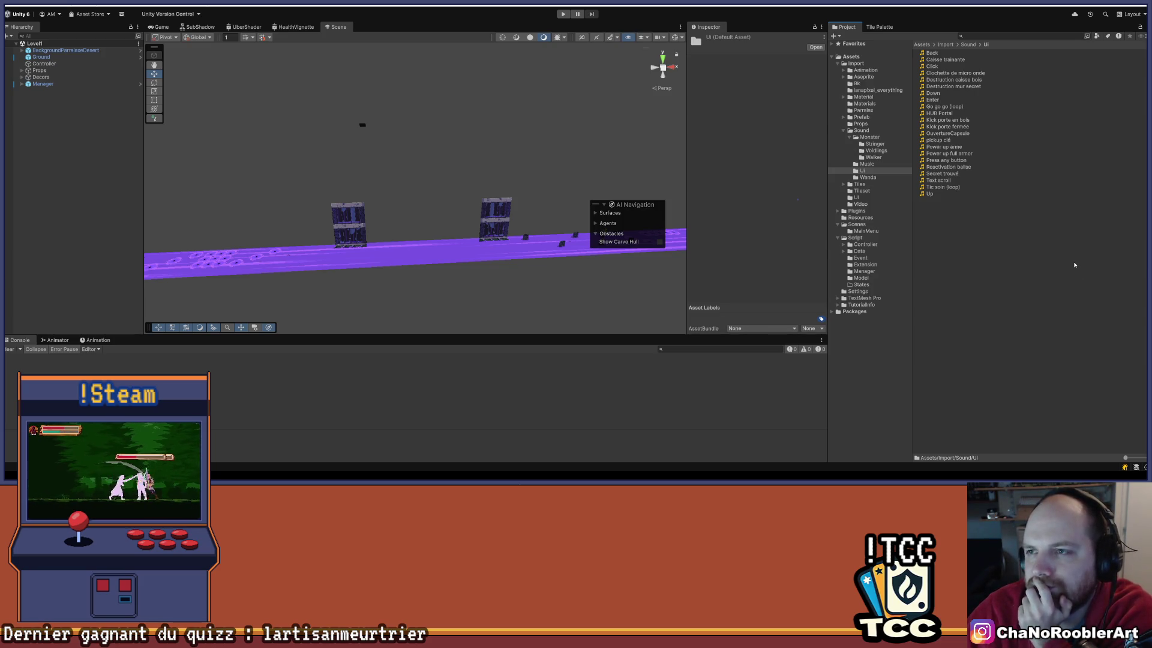
pyautogui.click(969, 45)
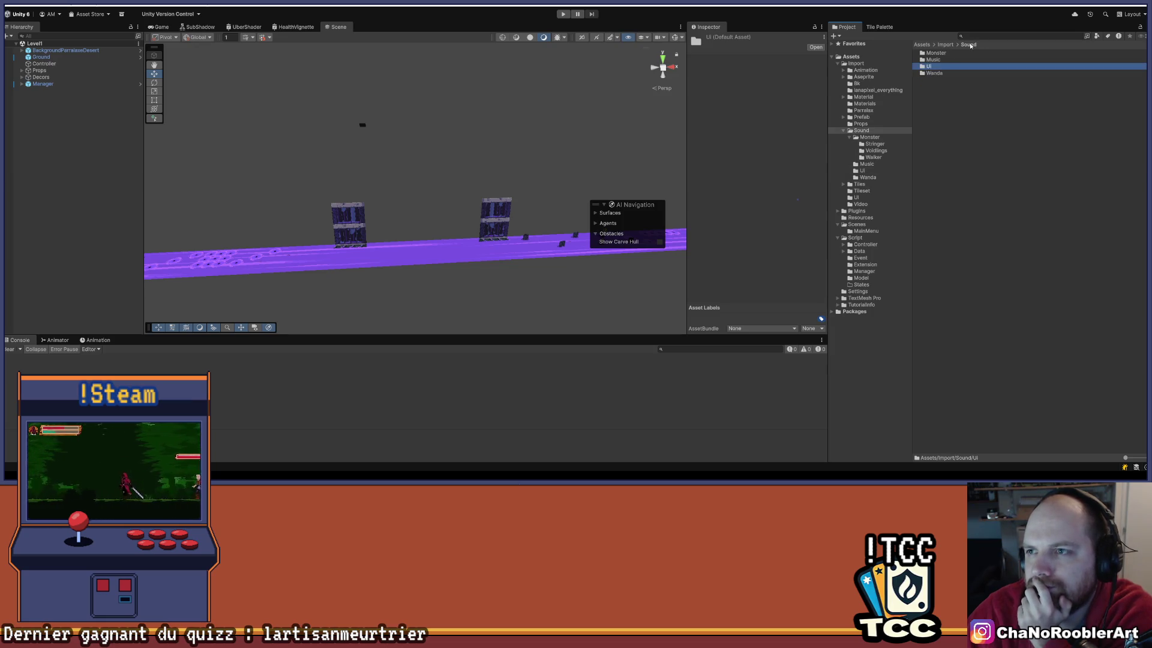
pyautogui.doubleClick(936, 53)
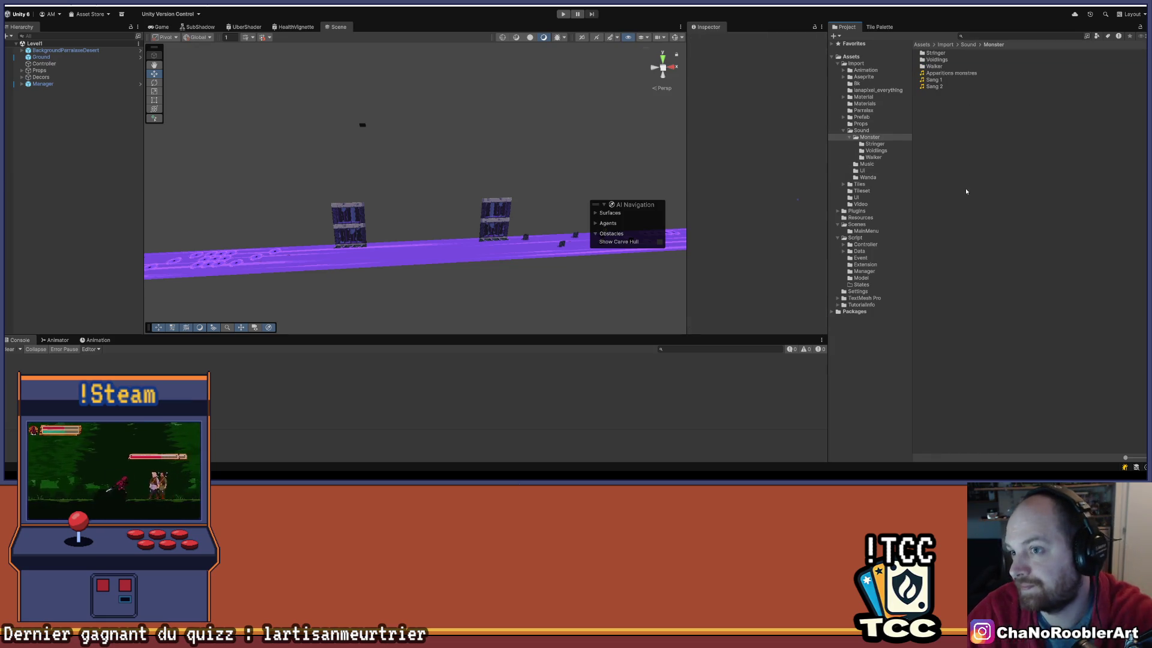
pyautogui.doubleClick(935, 54)
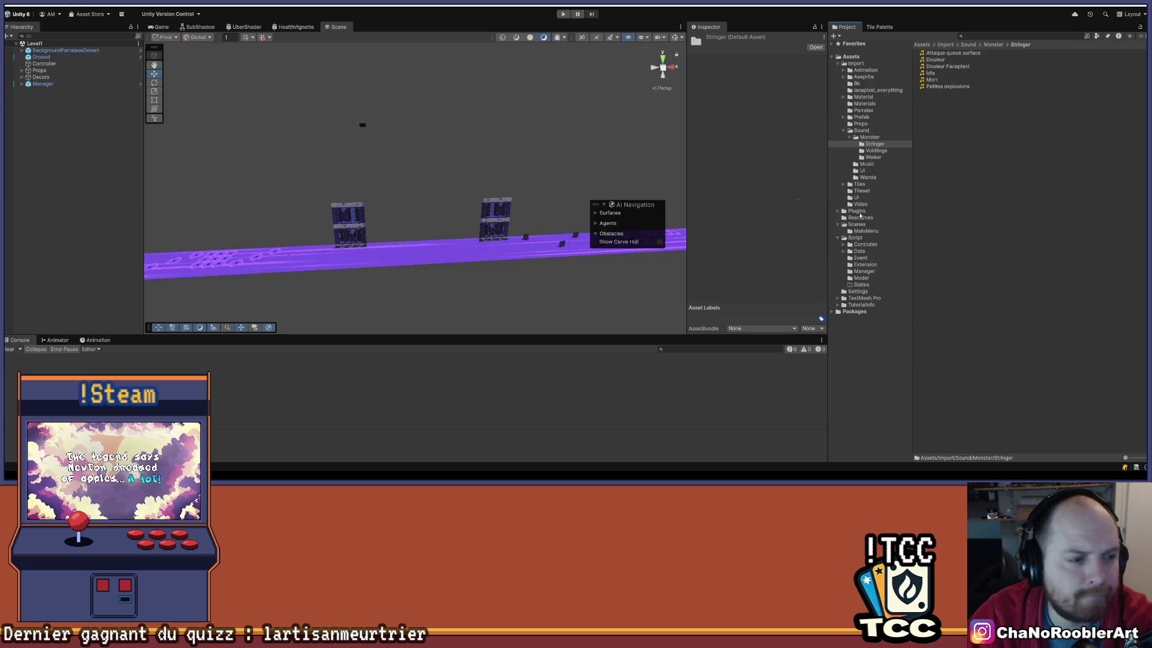
pyautogui.click(195, 214)
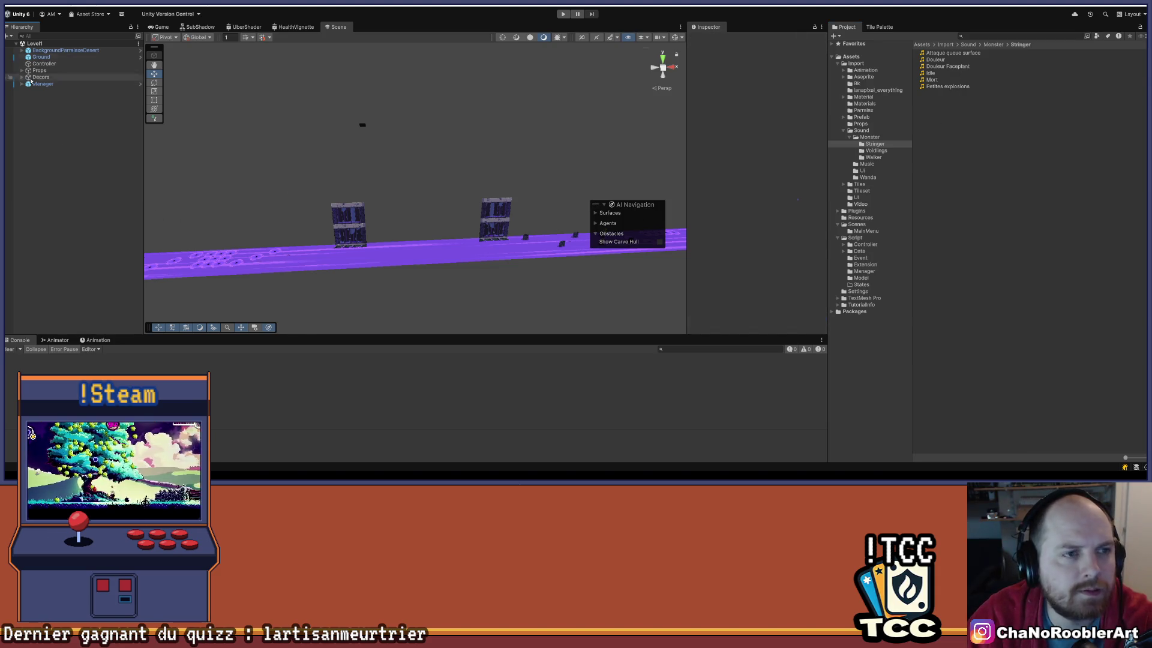
pyautogui.moveTo(702, 473)
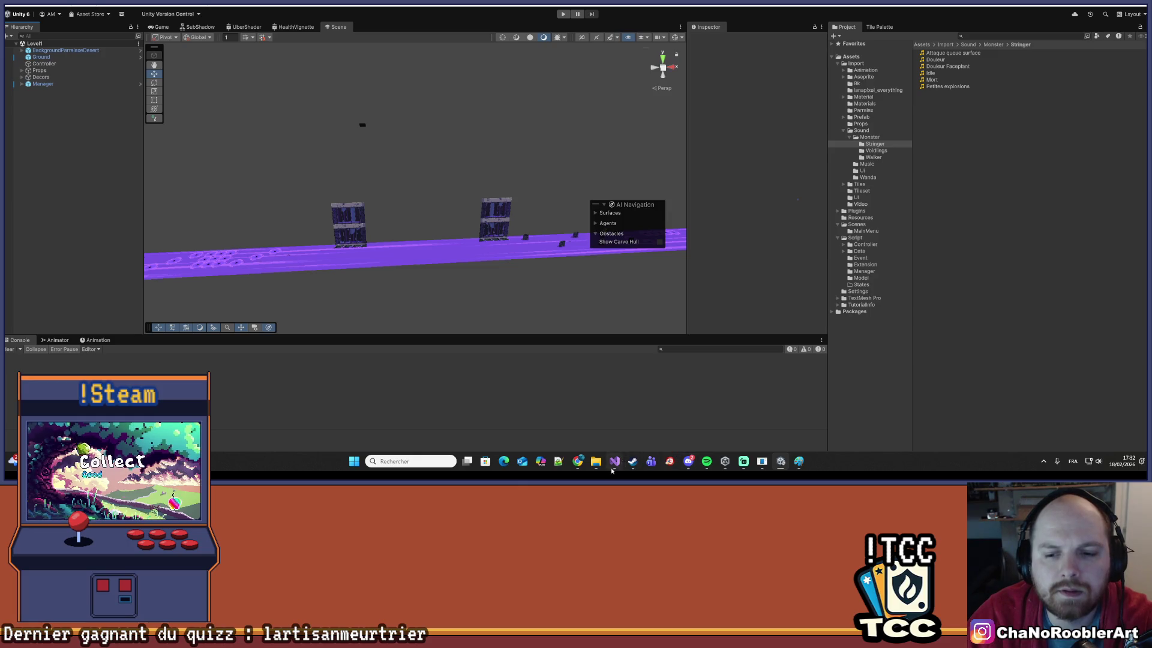
pyautogui.click(616, 463)
pyautogui.click(300, 178)
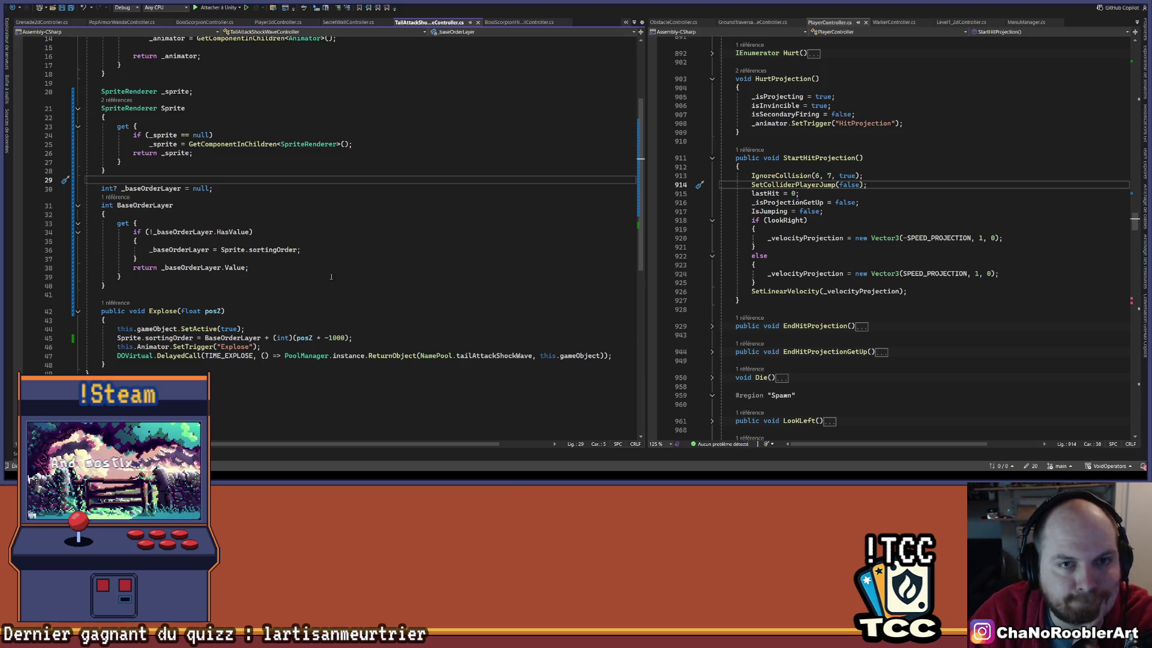
pyautogui.scroll(5, 353, 284)
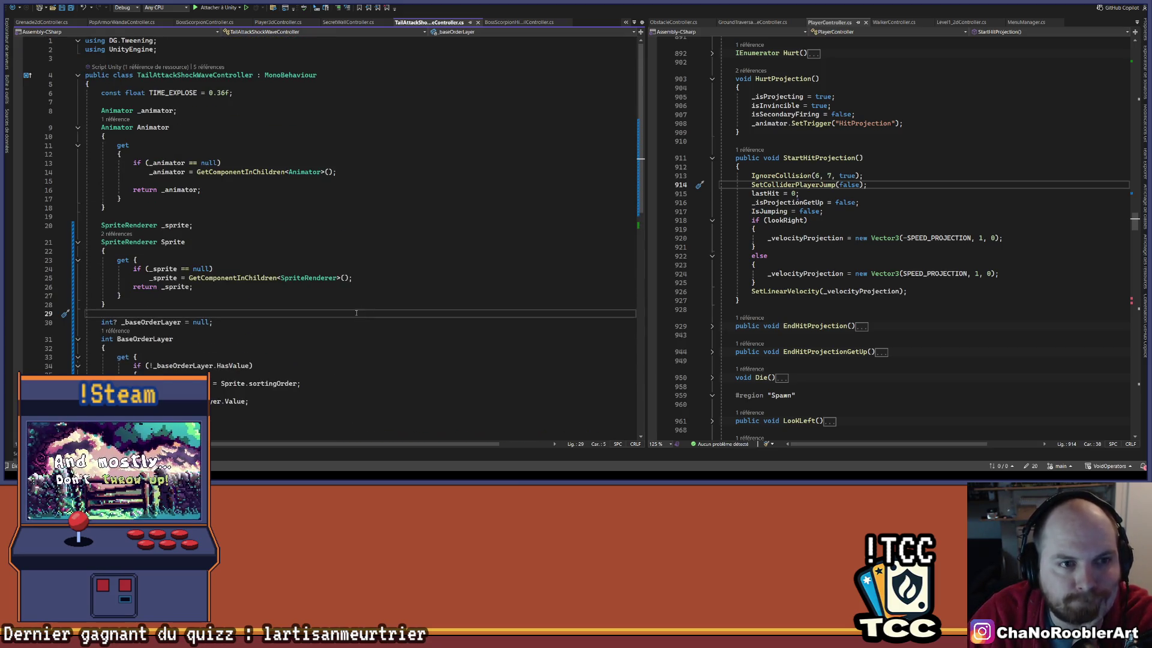
pyautogui.scroll(-5, 357, 312)
pyautogui.scroll(4, 360, 296)
pyautogui.scroll(-3, 360, 294)
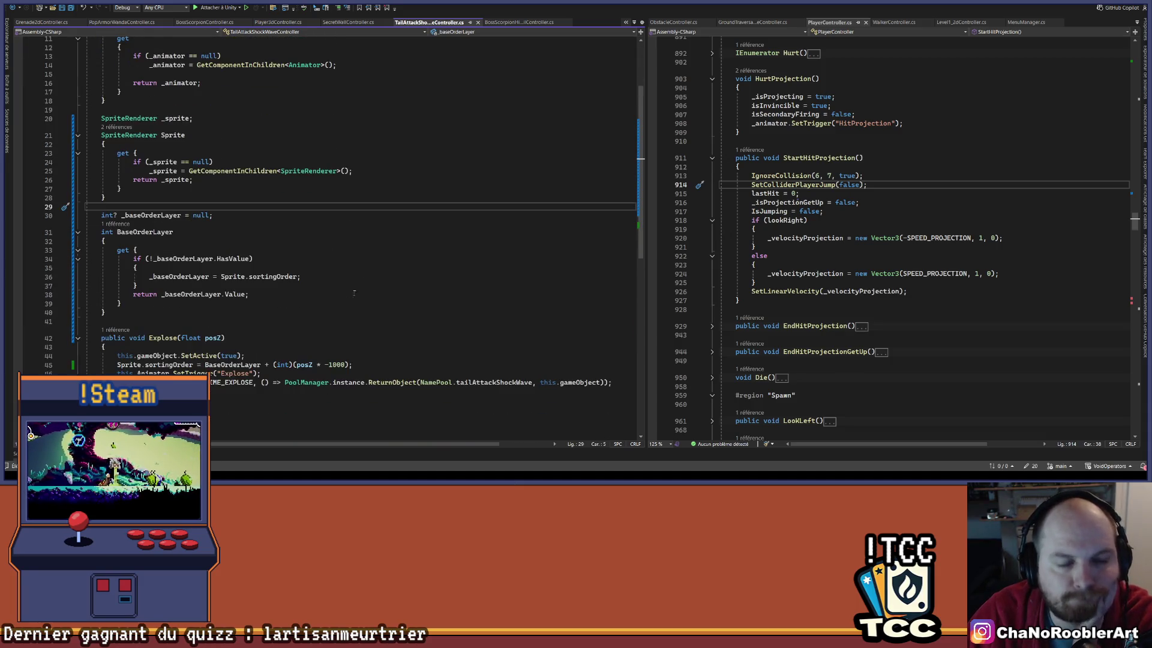
pyautogui.scroll(3, 327, 315)
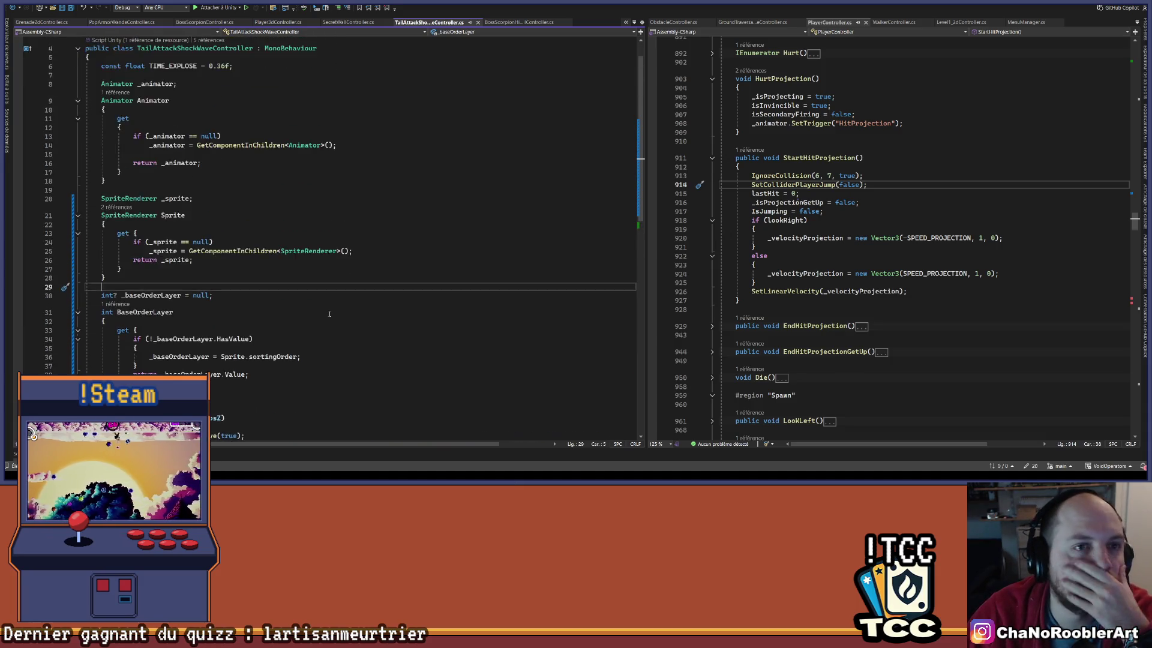
pyautogui.scroll(-4, 322, 312)
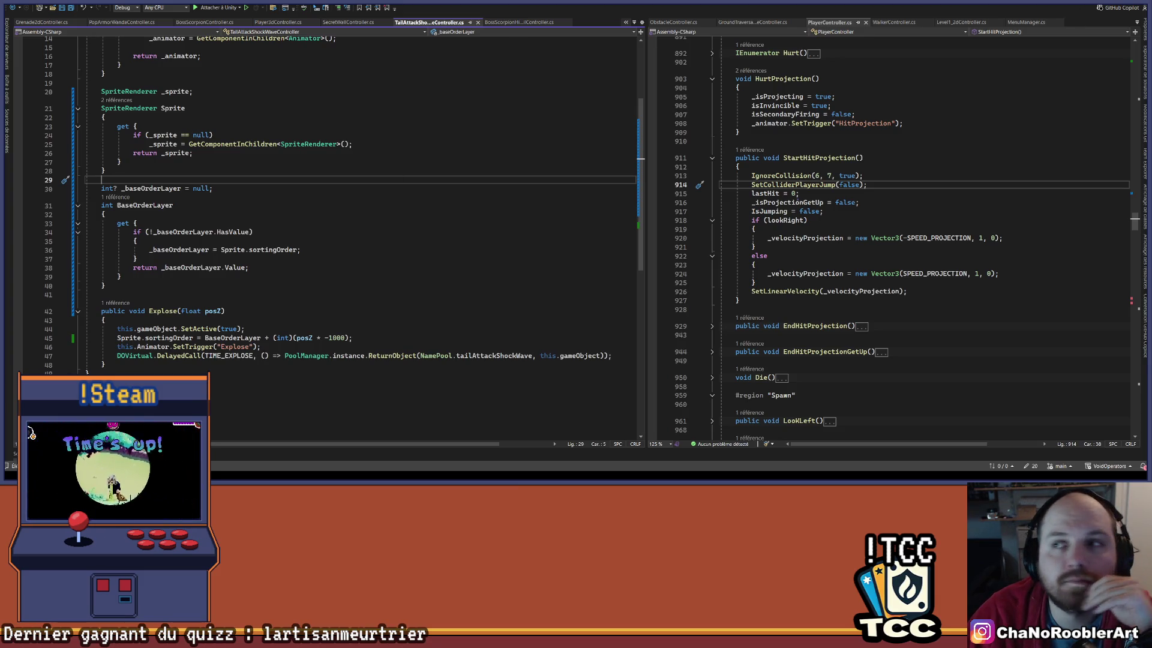
pyautogui.hotkey('alt', 'Tab')
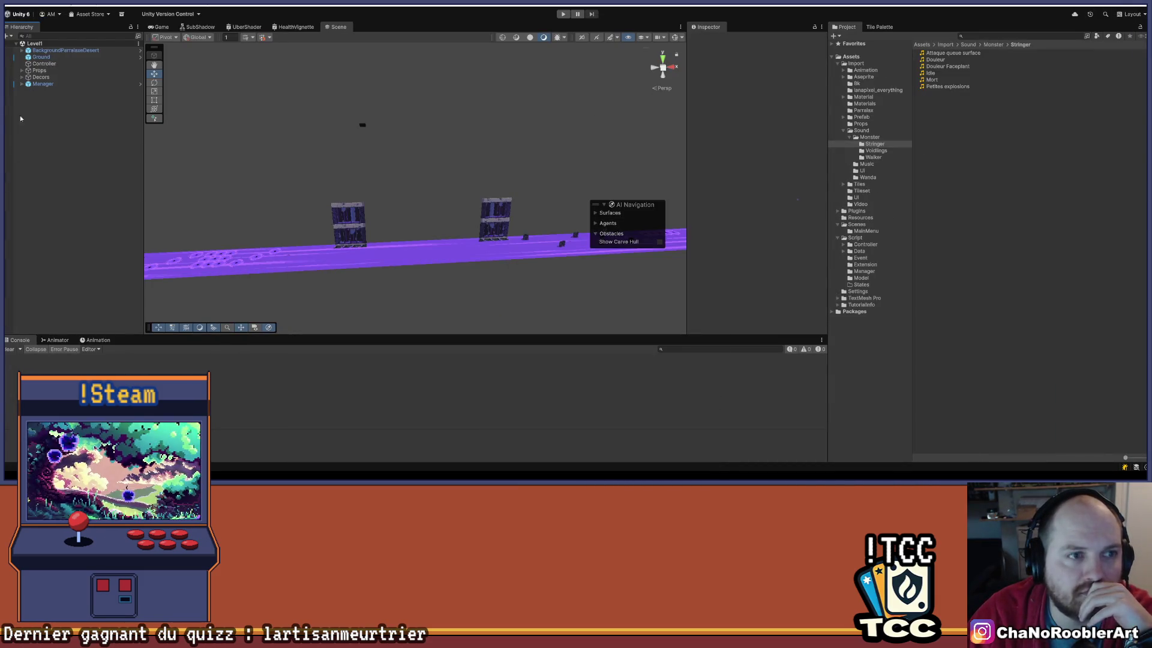
# Select Manager, toggle its Audio Manager component, and ping the AudioManager script.
pyautogui.click(43, 85)
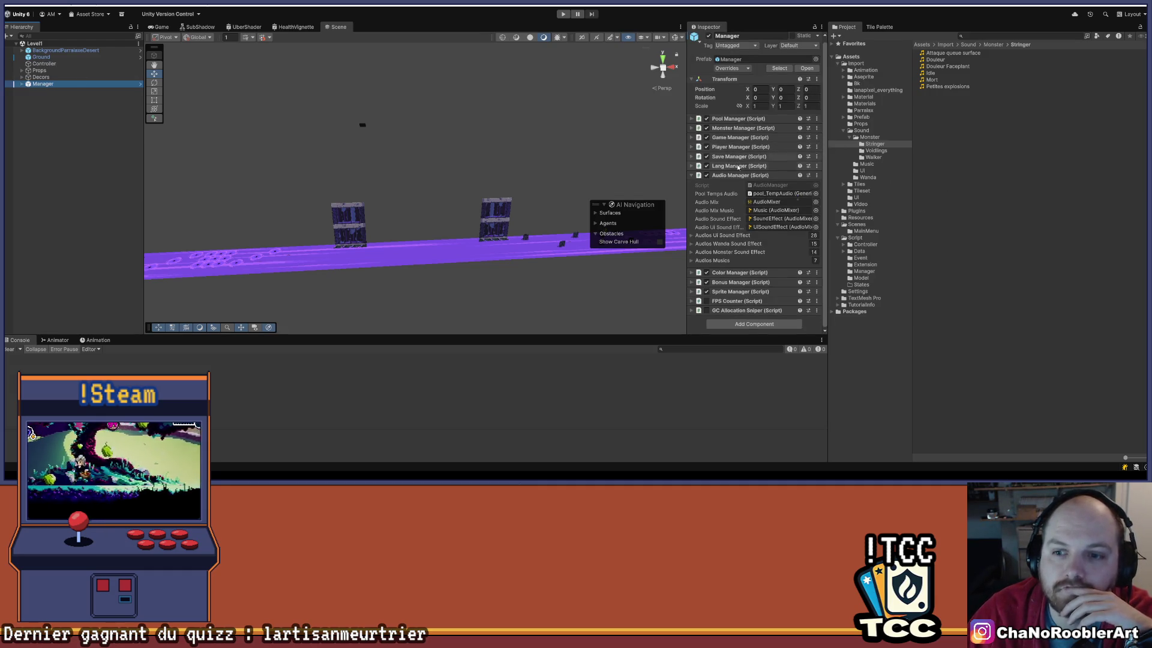
pyautogui.click(693, 179)
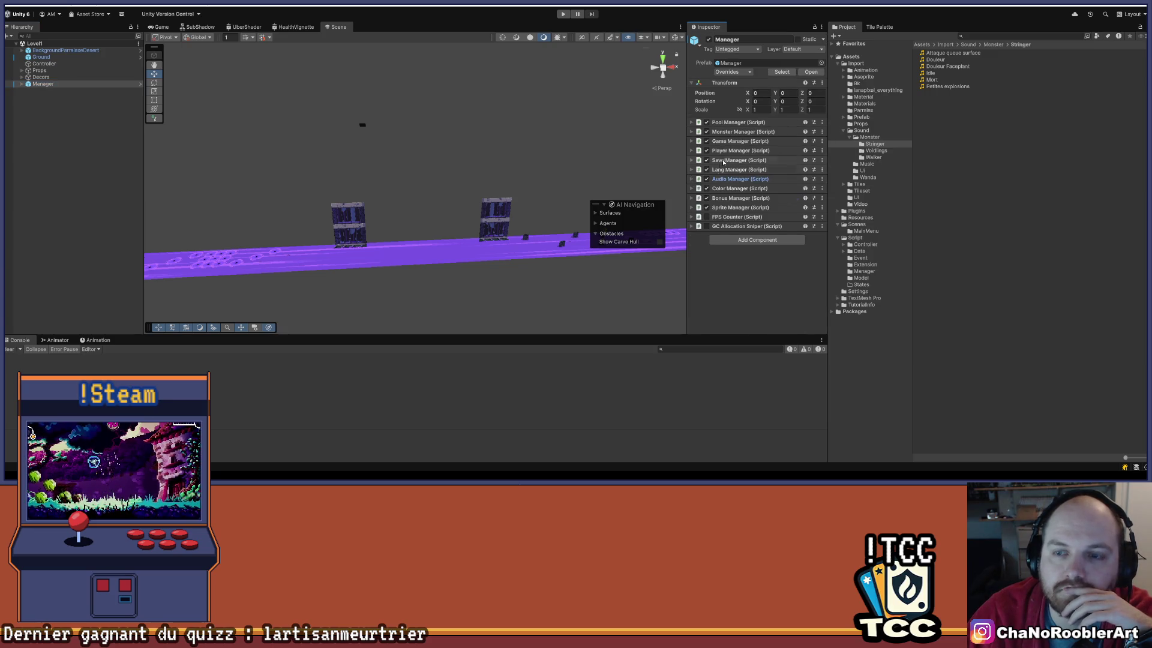
pyautogui.click(694, 179)
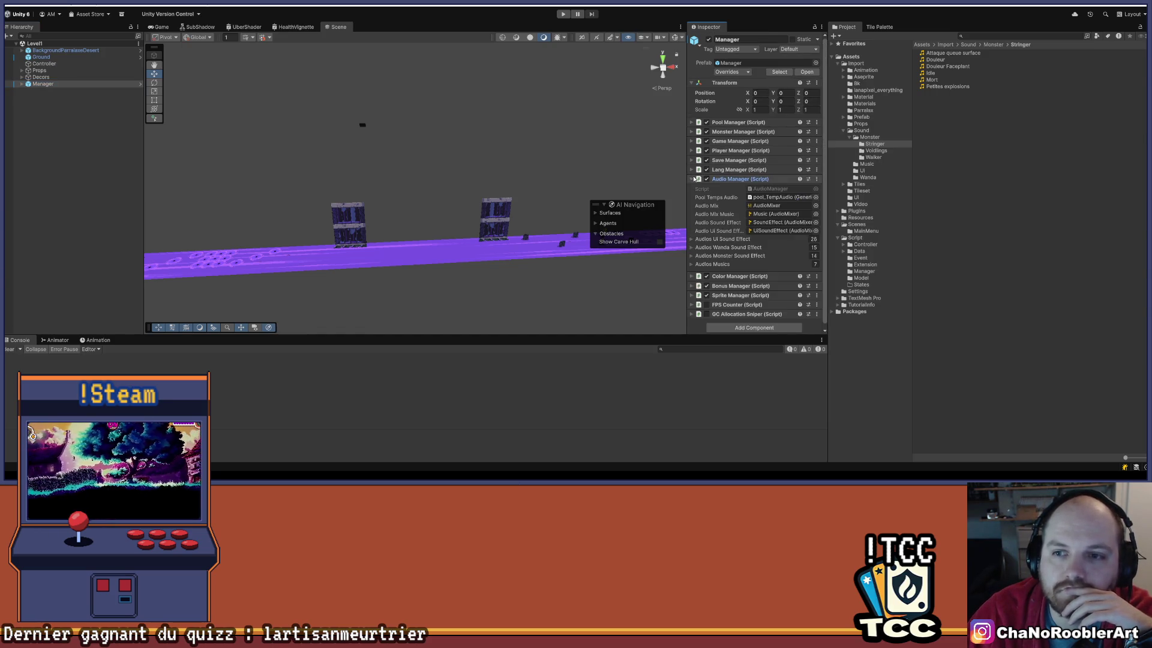
pyautogui.click(769, 190)
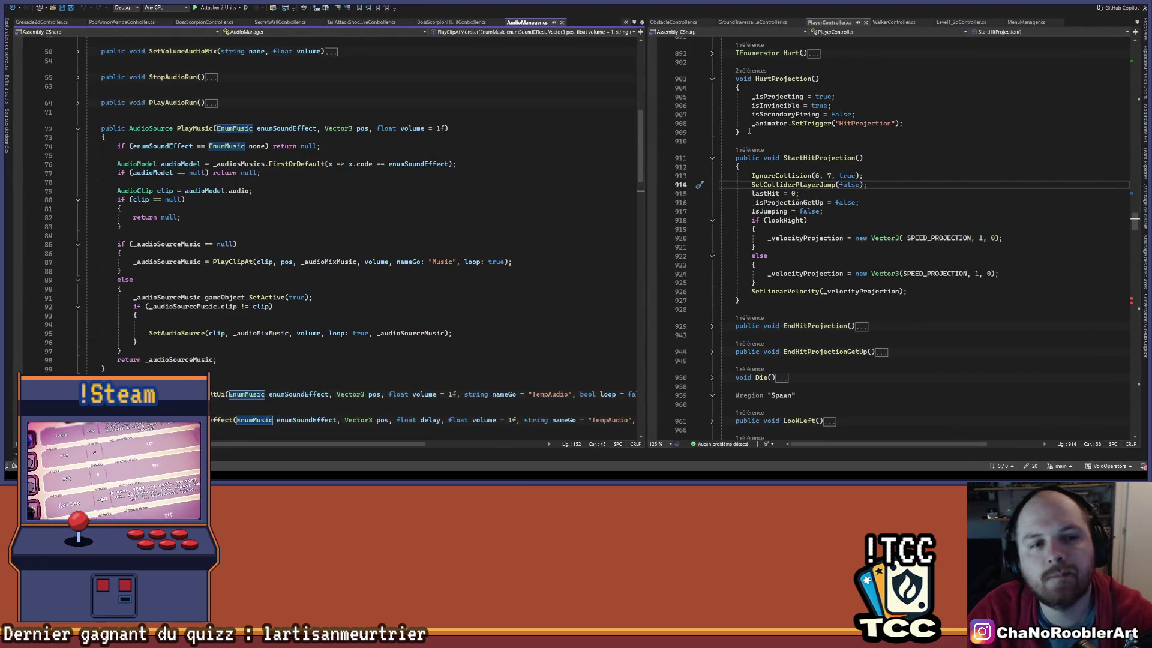
# Go to the EnumMusic definition in AudioModel.cs and scroll to the enum's end.
pyautogui.rightClick(237, 128)
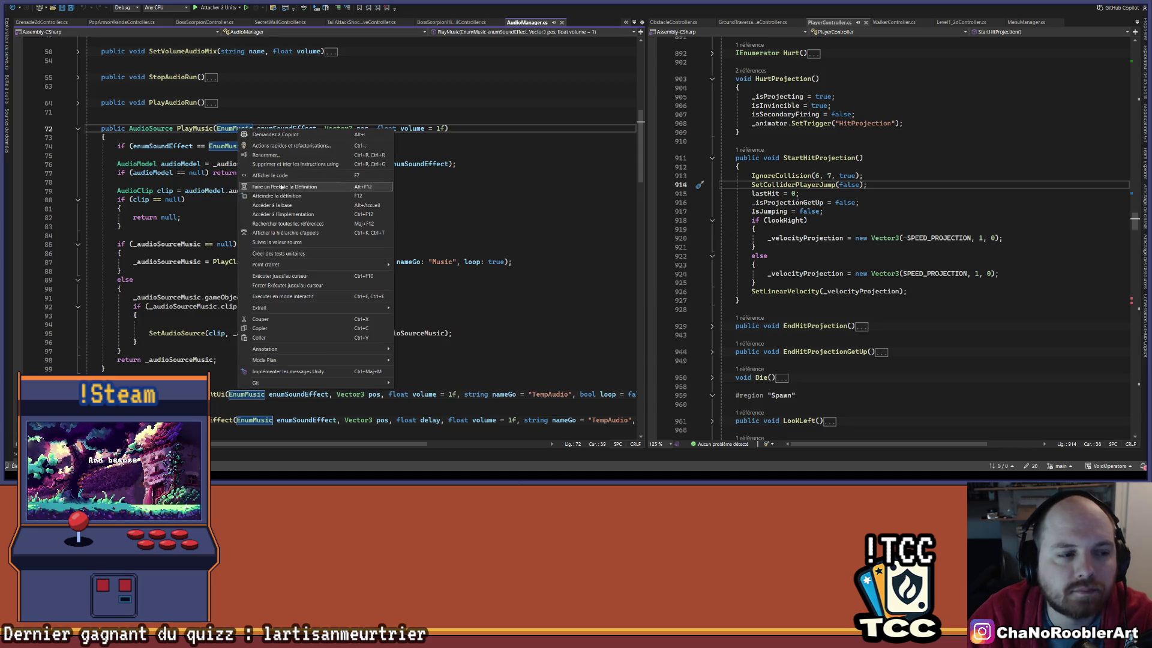
pyautogui.click(287, 197)
pyautogui.scroll(-9, 287, 244)
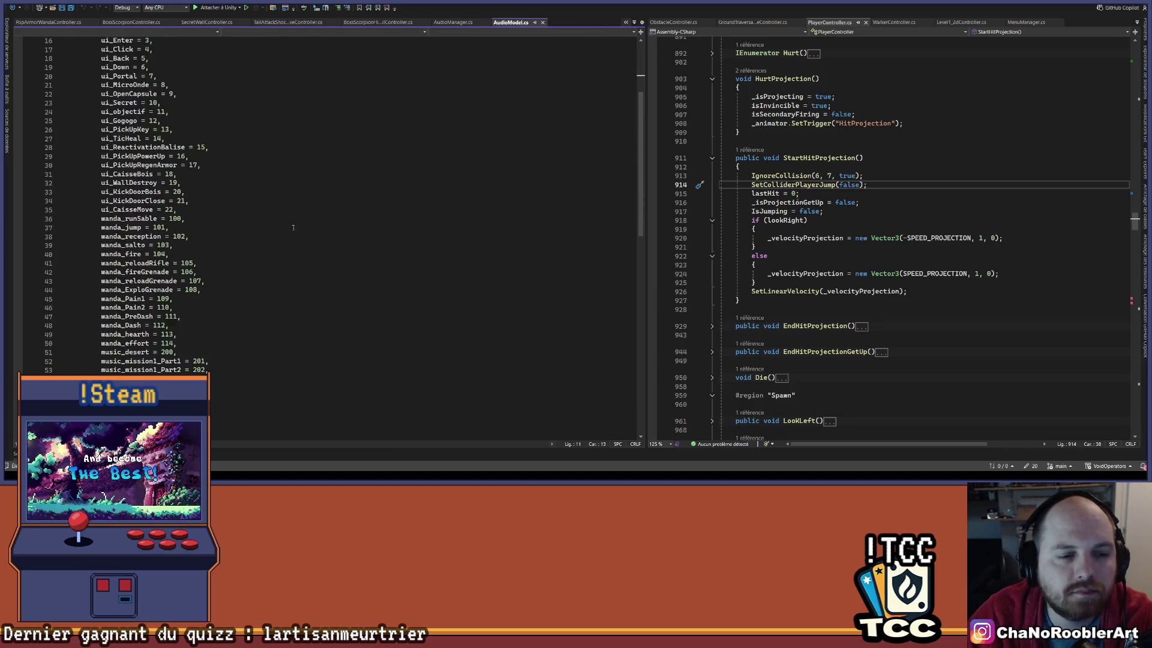
pyautogui.scroll(-4, 287, 245)
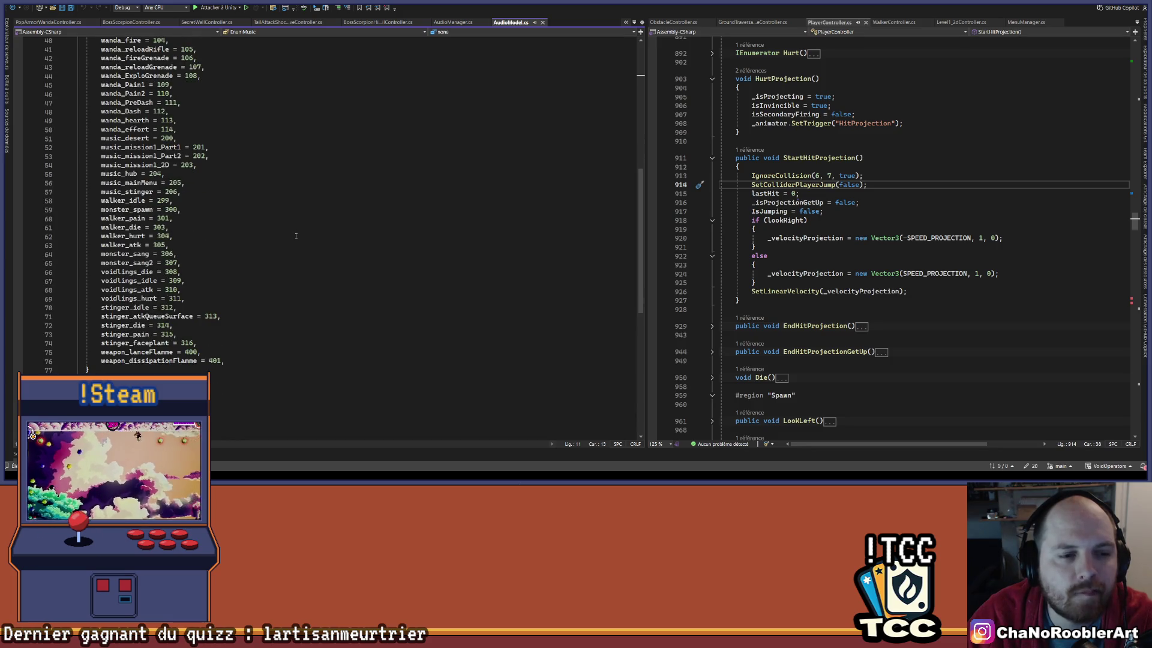
# Add a new line after stinger_faceplant and begin typing 'sting'.
pyautogui.click(226, 347)
pyautogui.press('Return')
pyautogui.write('str')
pyautogui.press('BackSpace')
pyautogui.write('inger_')
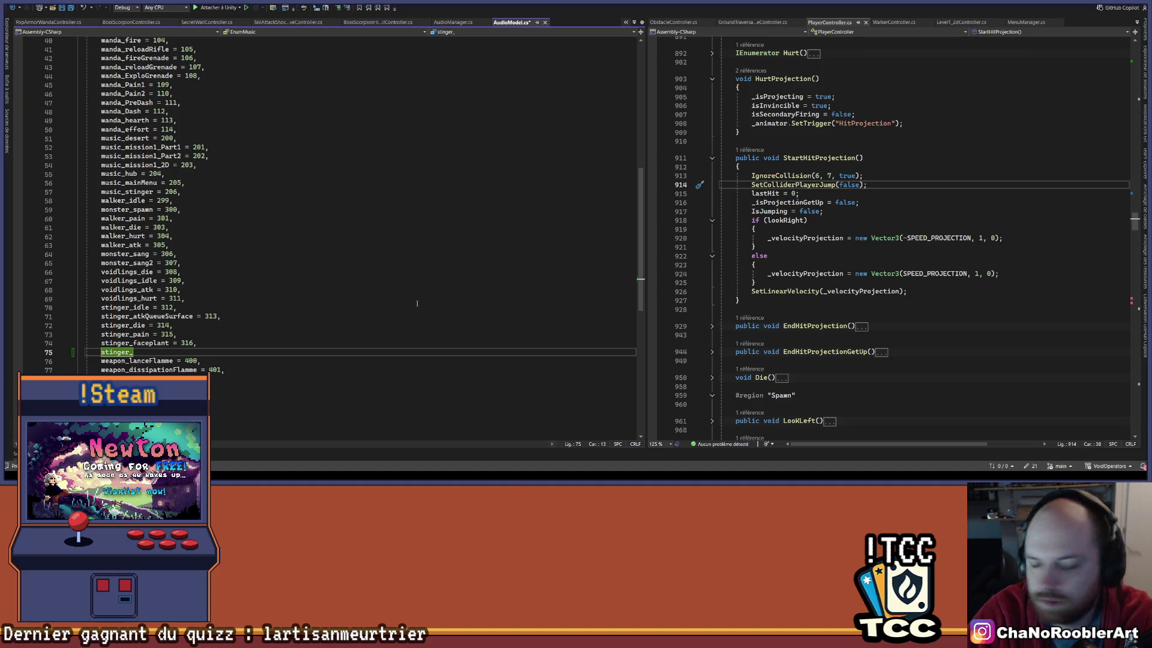
# Finish the entry as stinger_LittleExplose = 317 and switch back to Unity.
pyautogui.write('E')
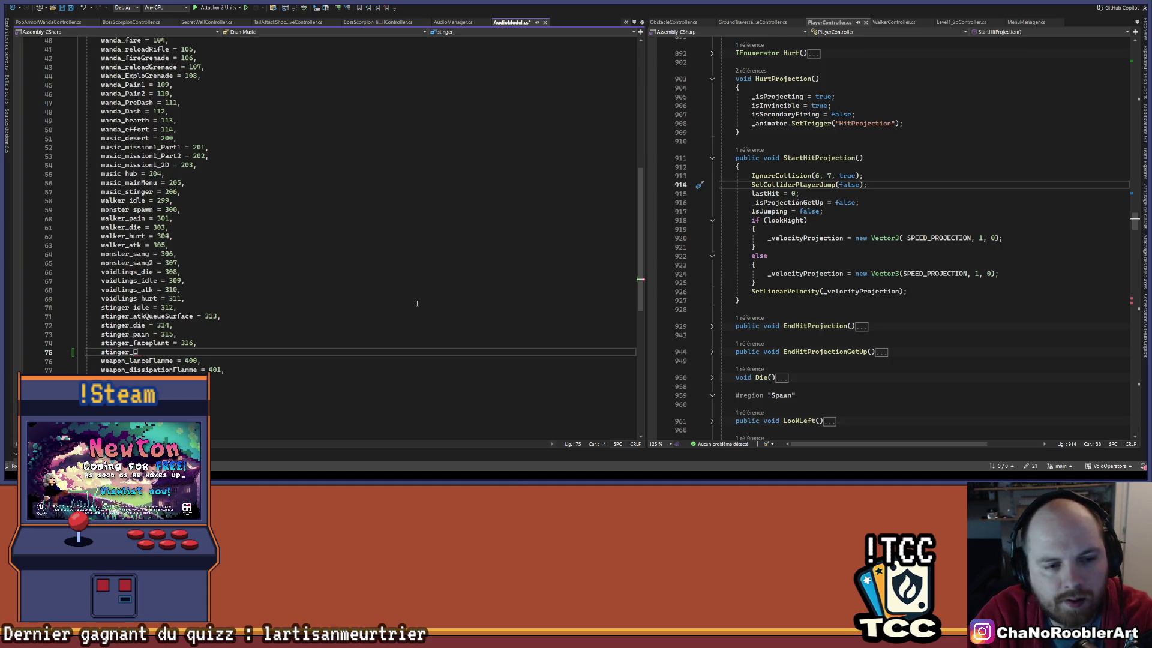
pyautogui.press('BackSpace')
pyautogui.write('Lit')
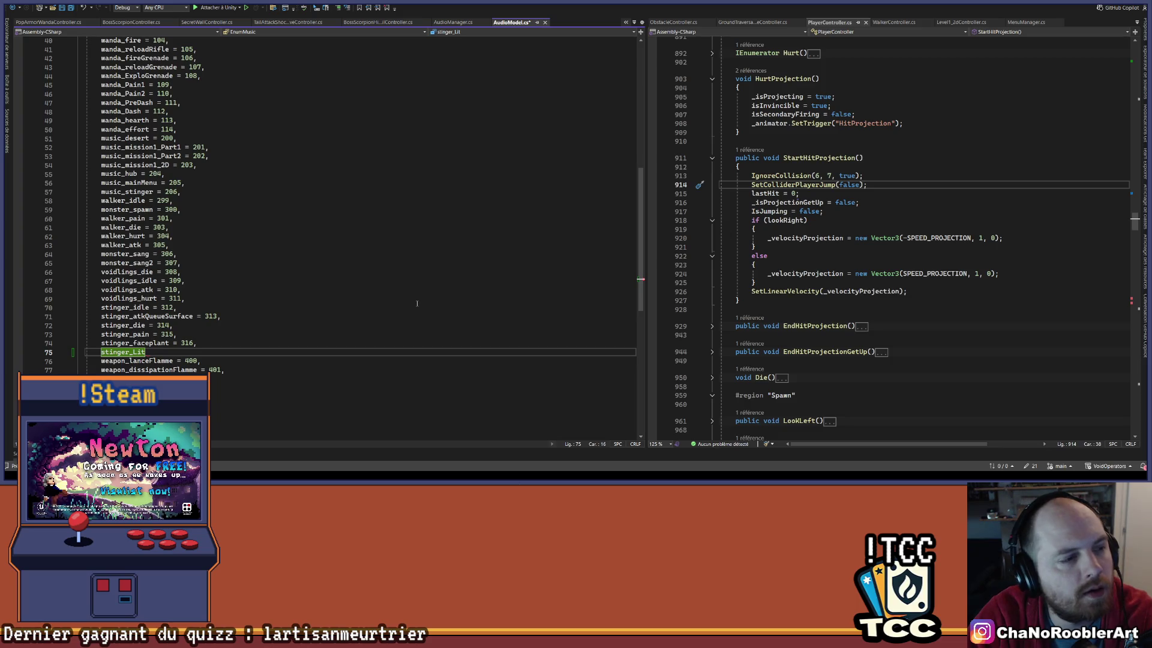
pyautogui.write('l')
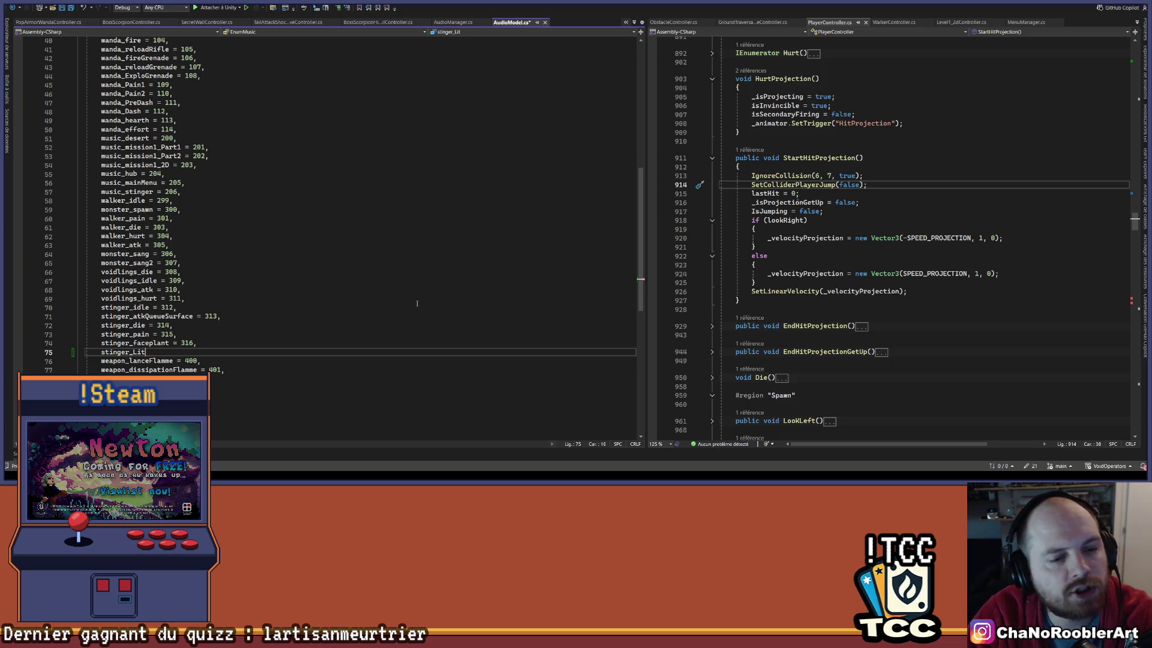
pyautogui.press('BackSpace')
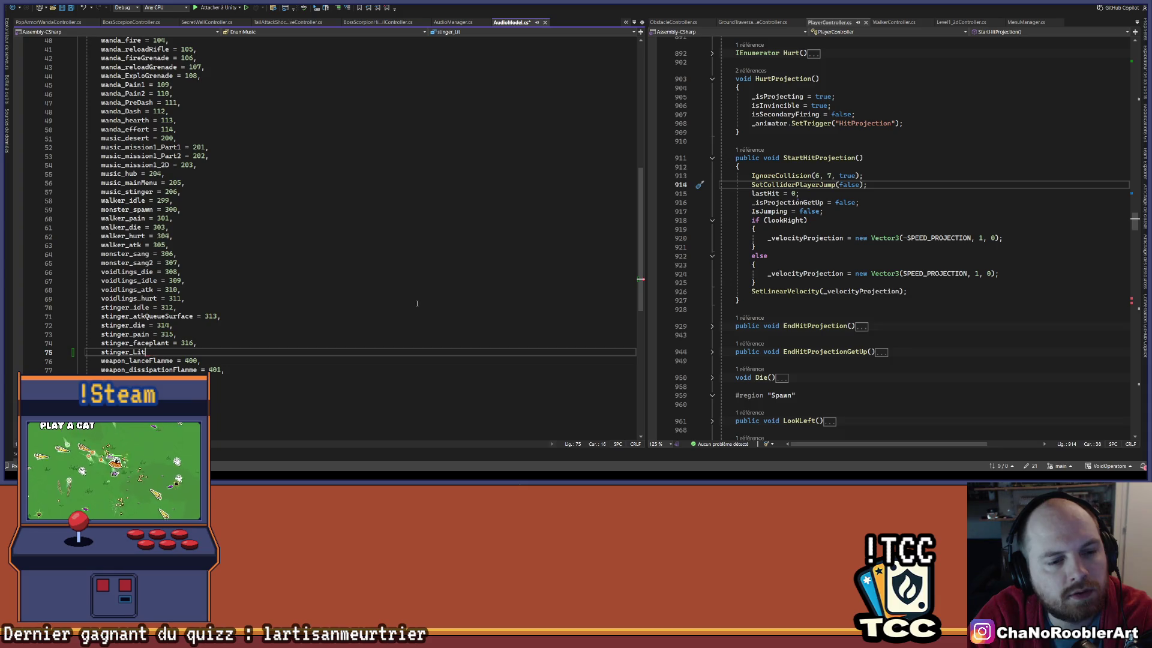
pyautogui.write('tleExplose = 317,')
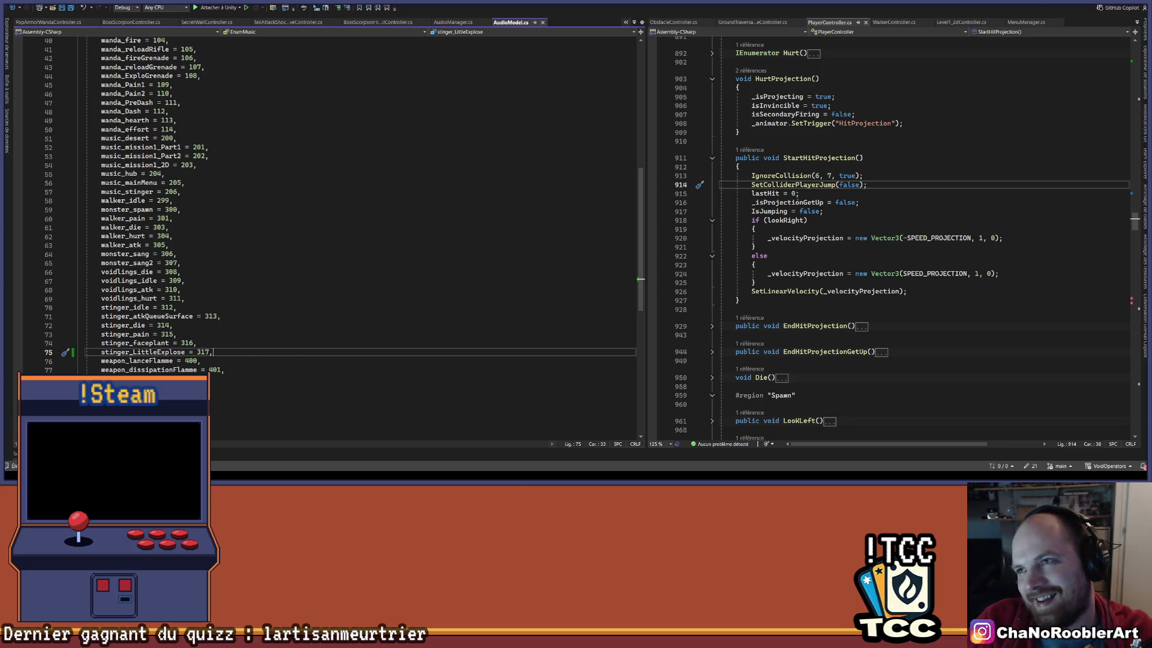
pyautogui.hotkey('alt', 'Tab')
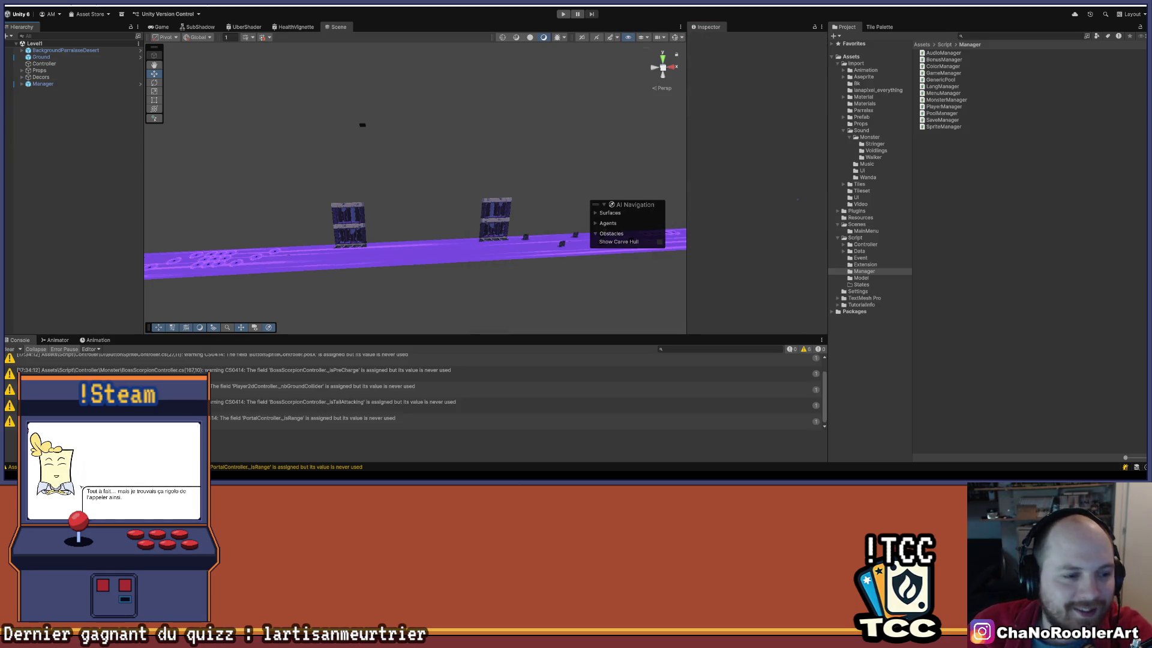
# Set Manager's Element 14 code to Stinger_Little Explose, assign Petites explosions, and save.
pyautogui.click(9, 349)
pyautogui.click(68, 78)
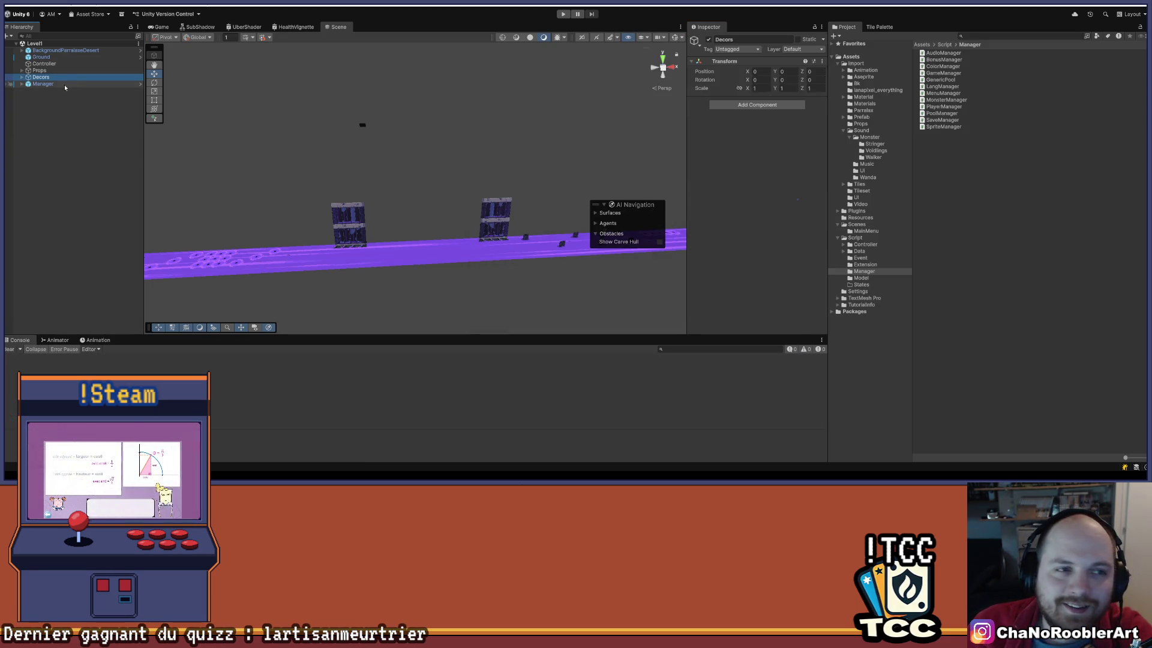
pyautogui.click(65, 84)
pyautogui.click(774, 233)
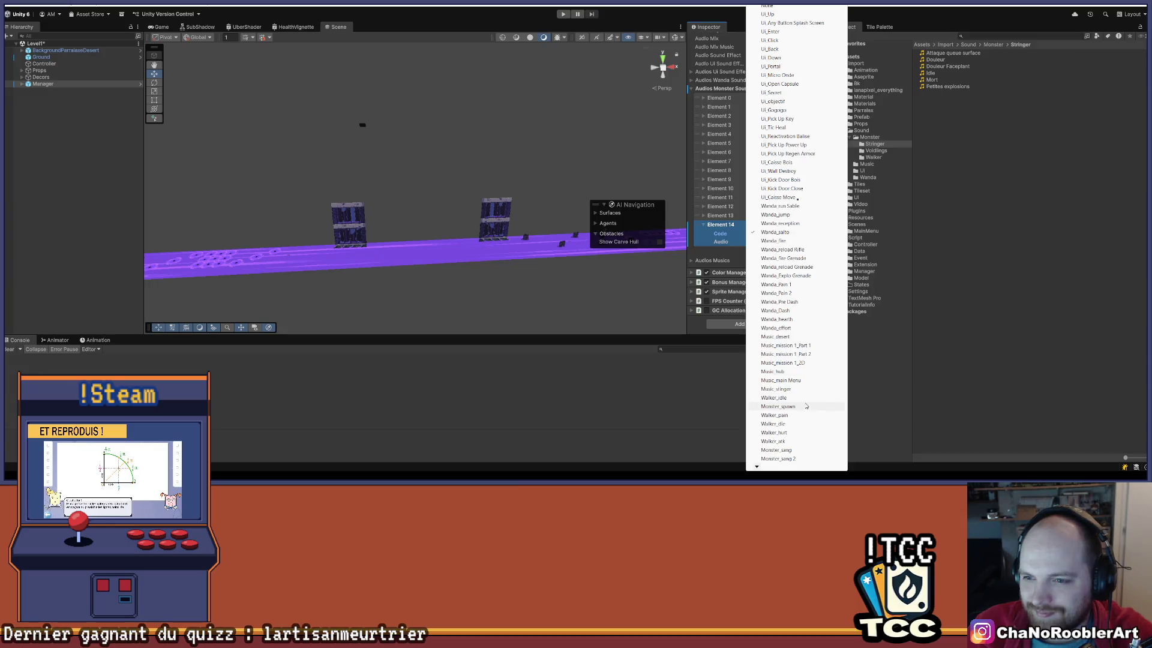
pyautogui.moveTo(762, 468)
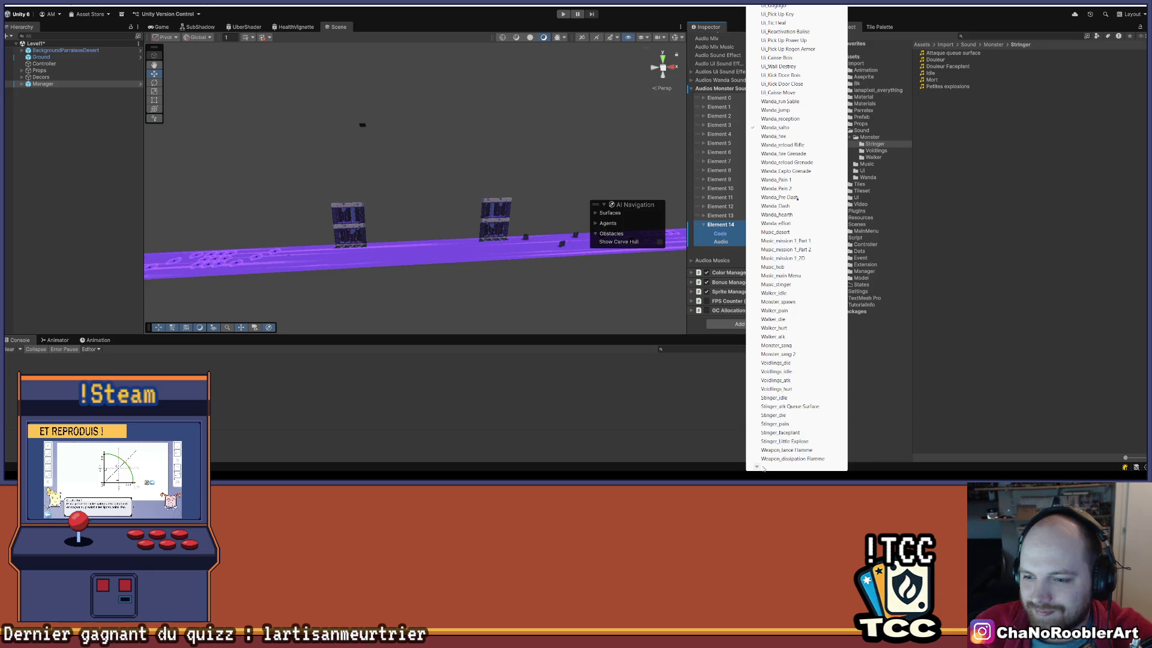
pyautogui.click(786, 444)
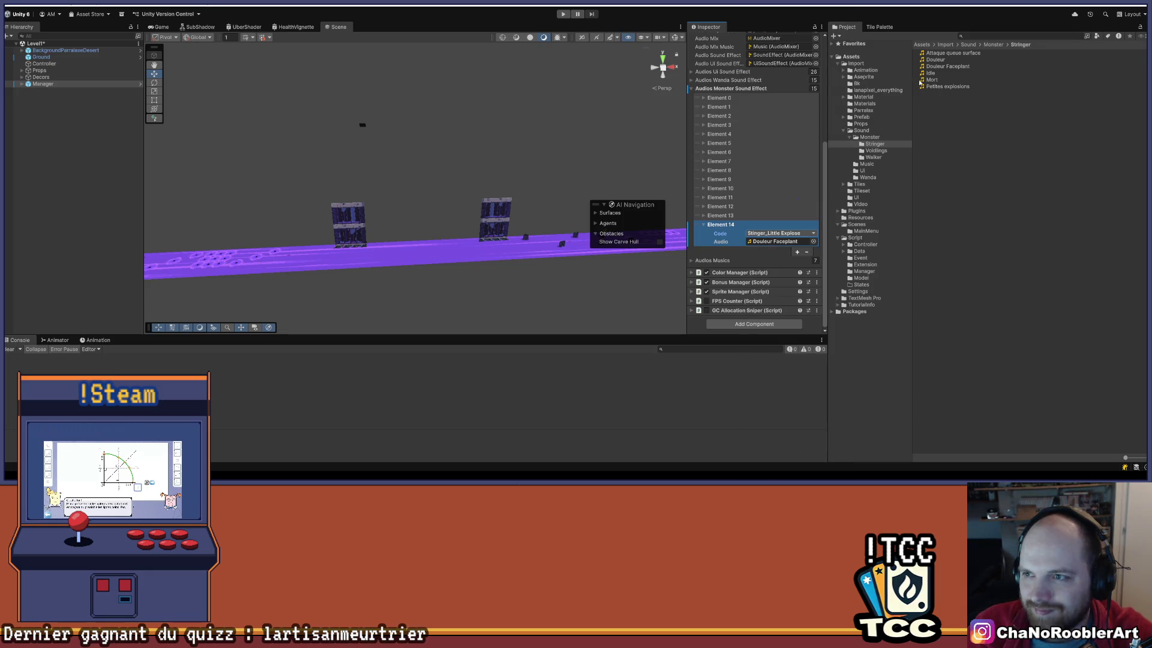
pyautogui.moveTo(927, 86); pyautogui.dragTo(778, 243)
pyautogui.click(81, 206)
pyautogui.hotkey('ctrl', 's')
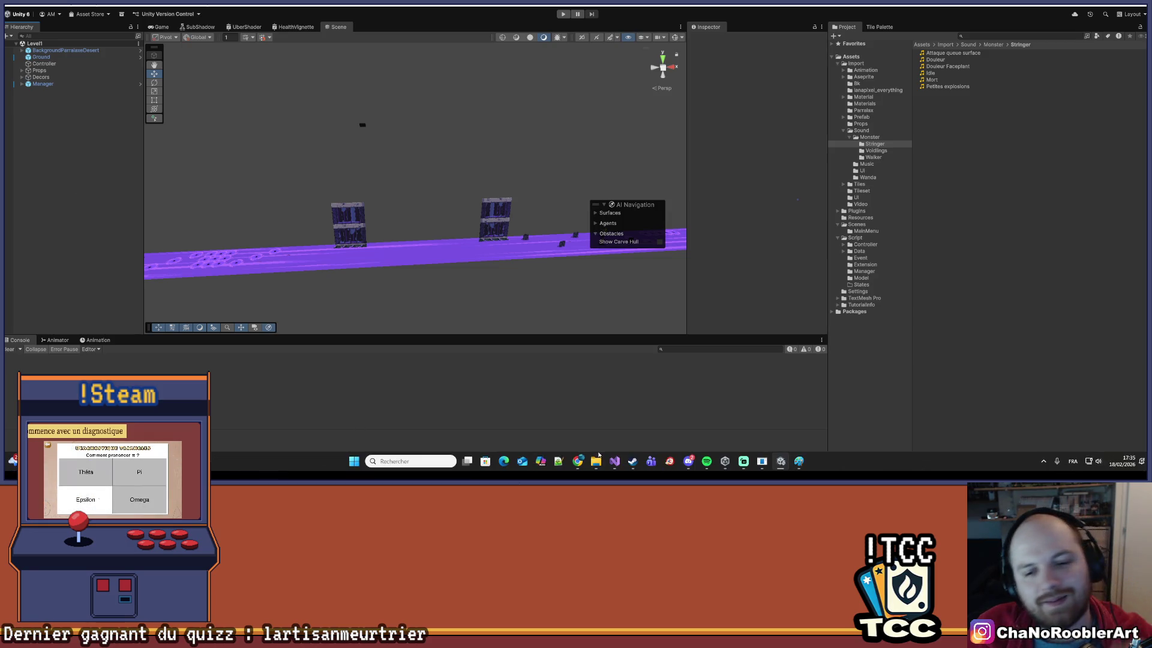
# Apply all overrides on the Manager prefab.
pyautogui.moveTo(614, 461)
pyautogui.click(43, 83)
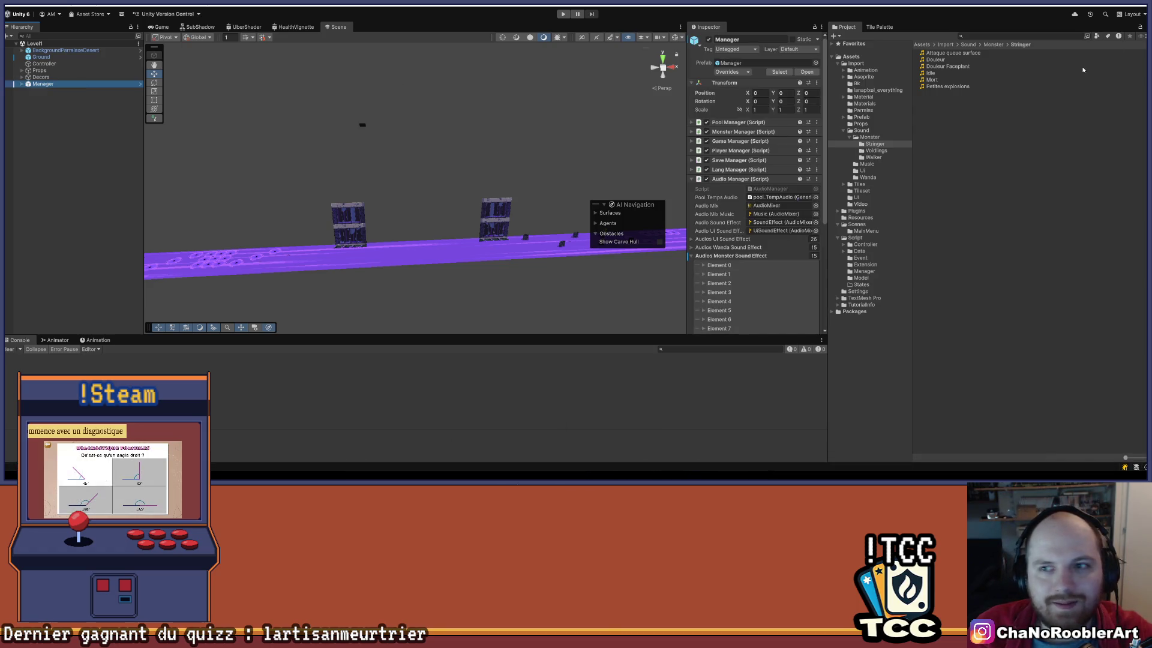
pyautogui.click(731, 72)
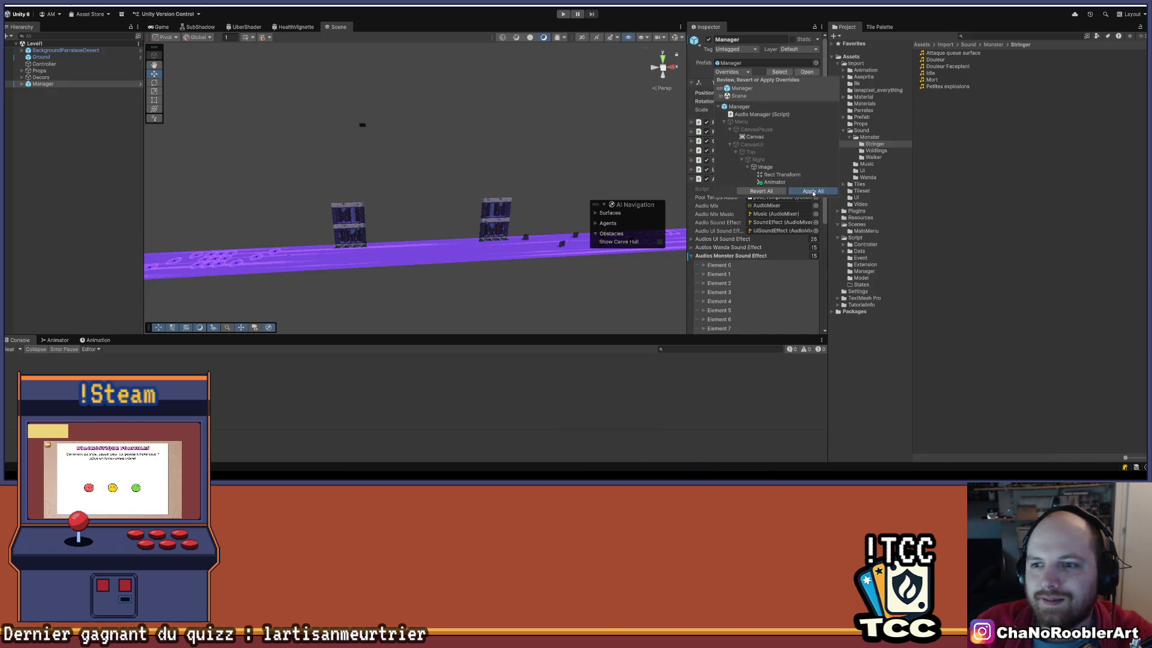
pyautogui.press('Escape')
pyautogui.click(82, 161)
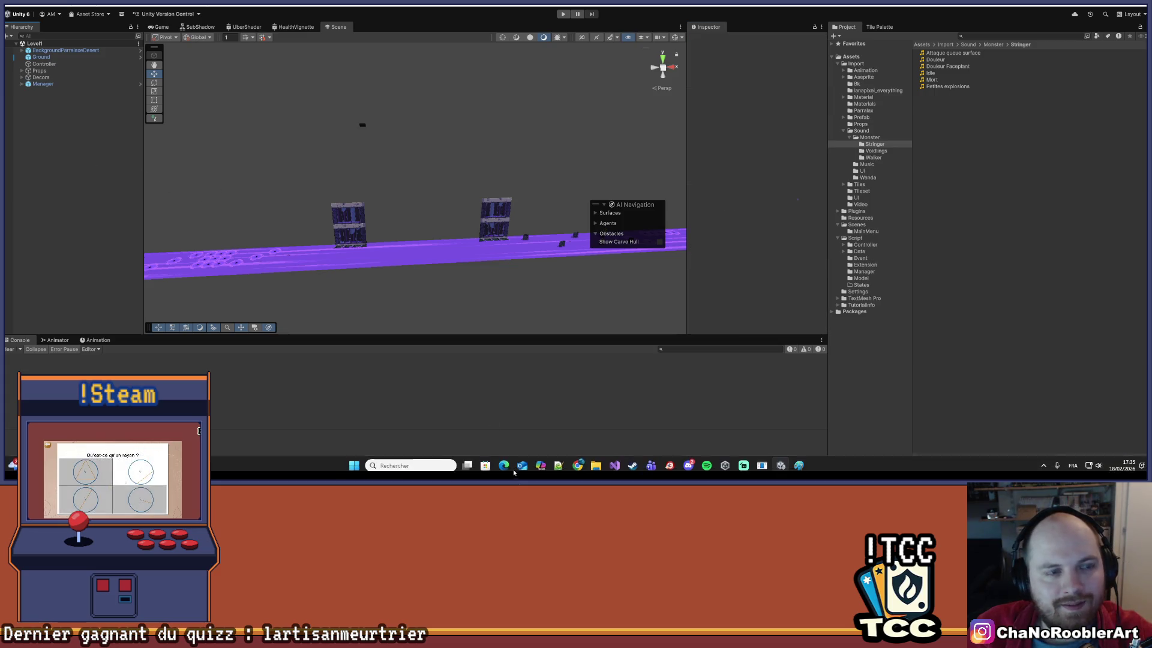
# Bring the Visual Studio window back to the front.
pyautogui.click(614, 461)
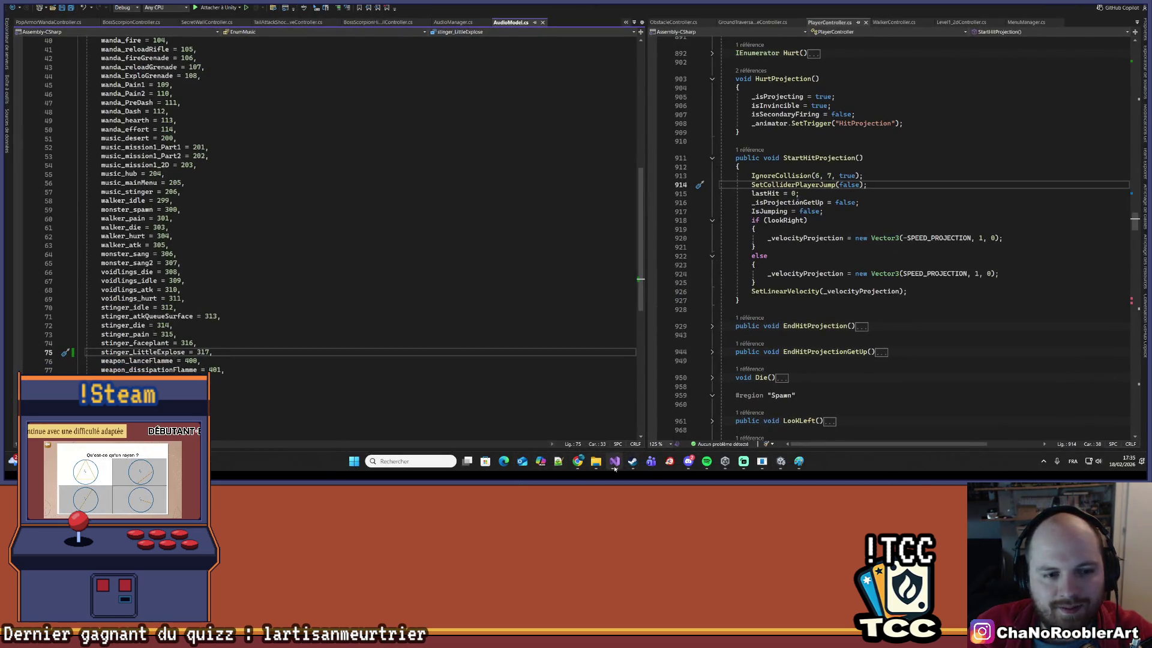
pyautogui.click(614, 461)
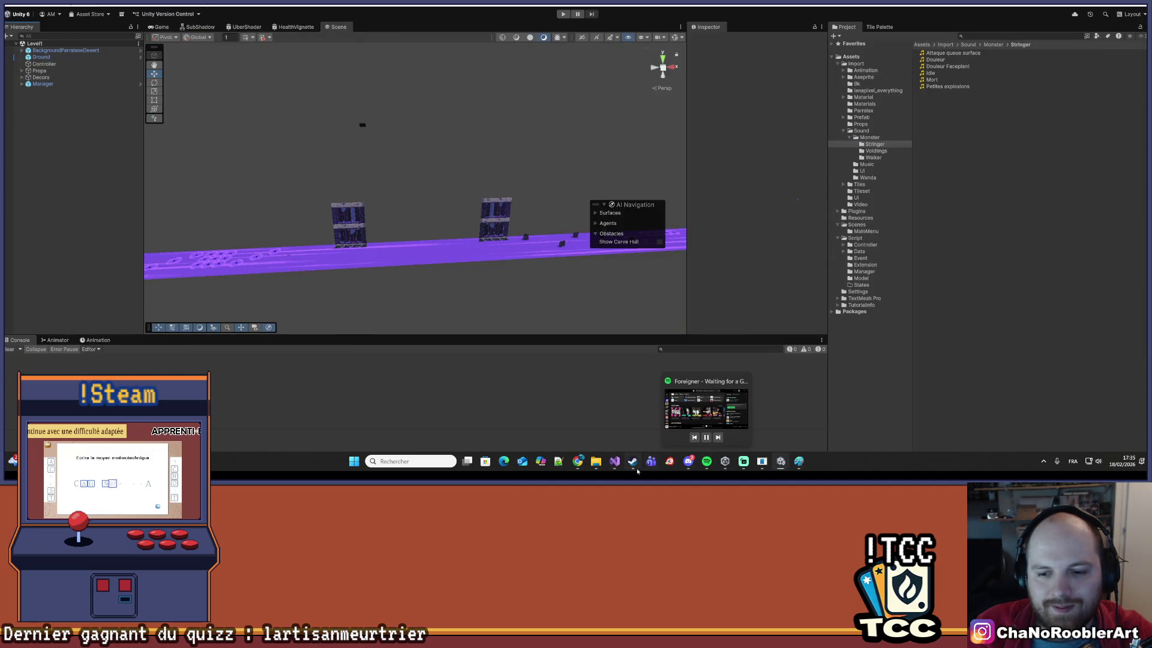
pyautogui.click(621, 436)
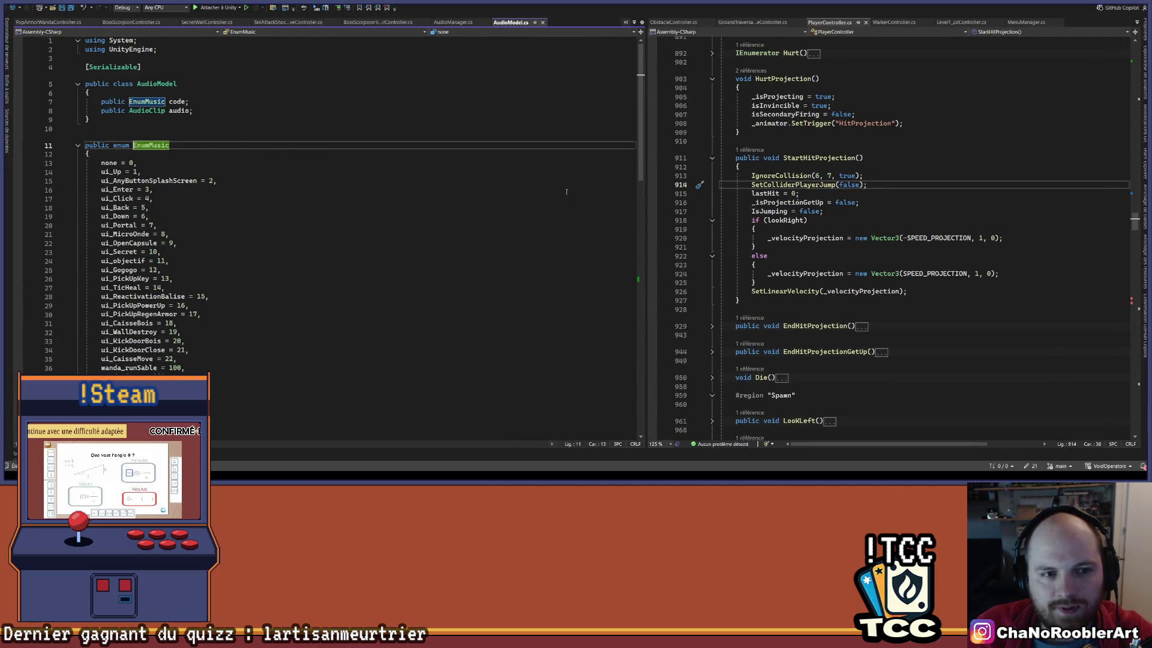
# In TailAttackShockWaveController.cs, start an AudioManager.instance.PlayClipAtMonster(EnumMusic.stinger… call on a new line in Explose.
pyautogui.click(454, 22)
pyautogui.hotkey('ctrl', '-')
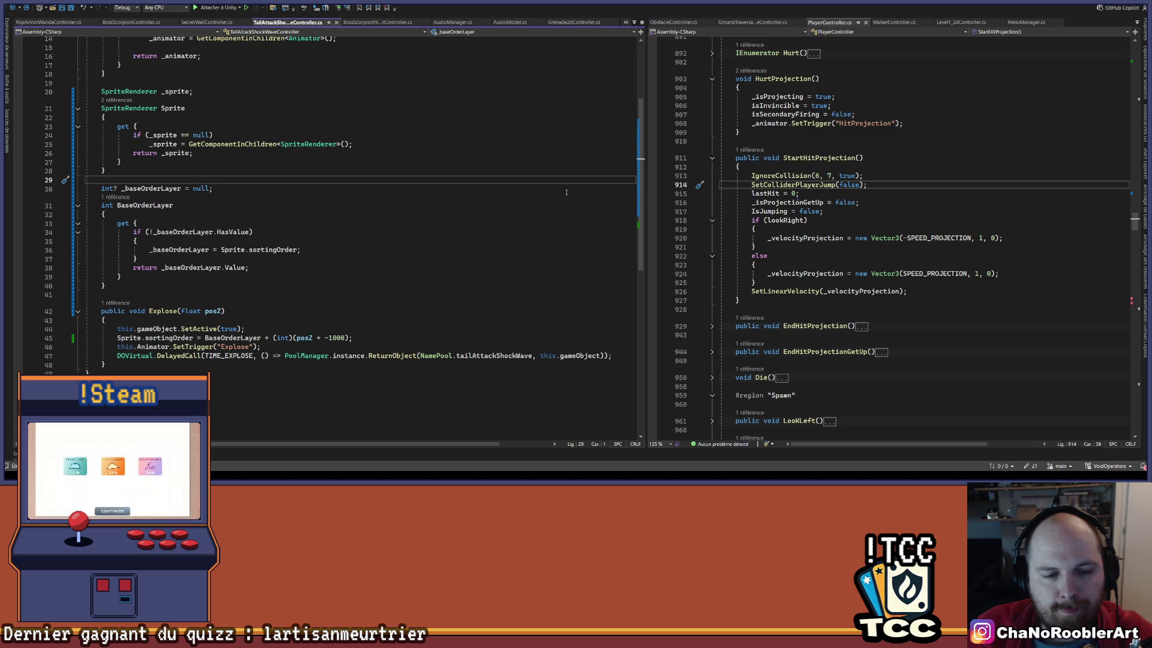
pyautogui.click(372, 334)
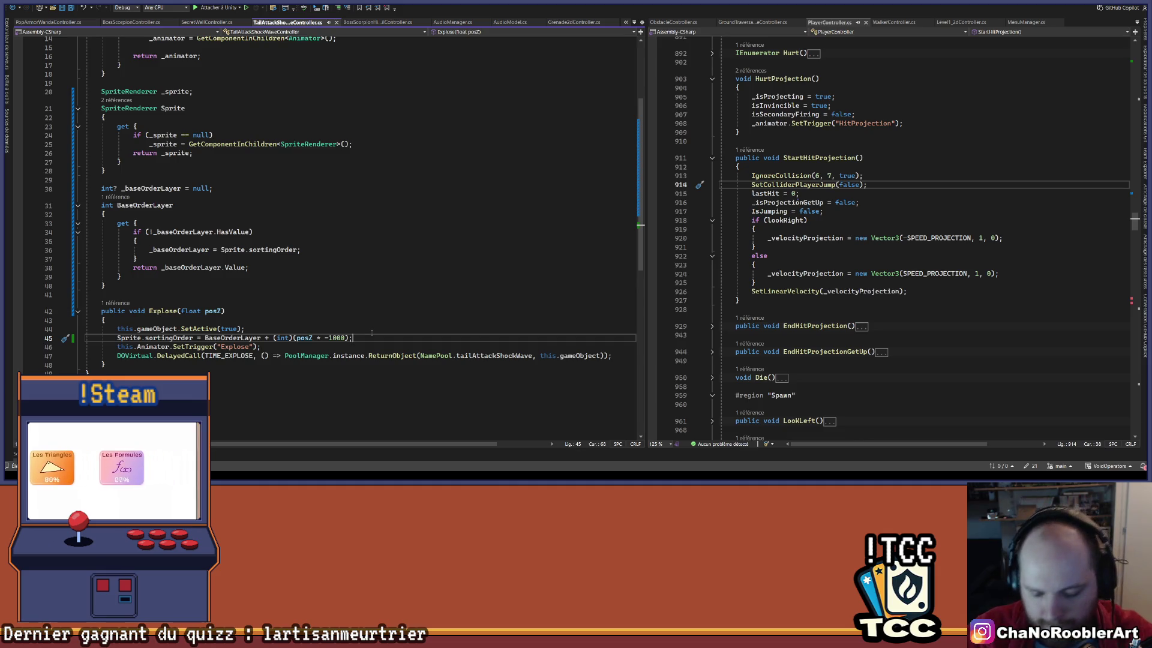
pyautogui.press('Return')
pyautogui.press('Return')
pyautogui.press('BackSpace')
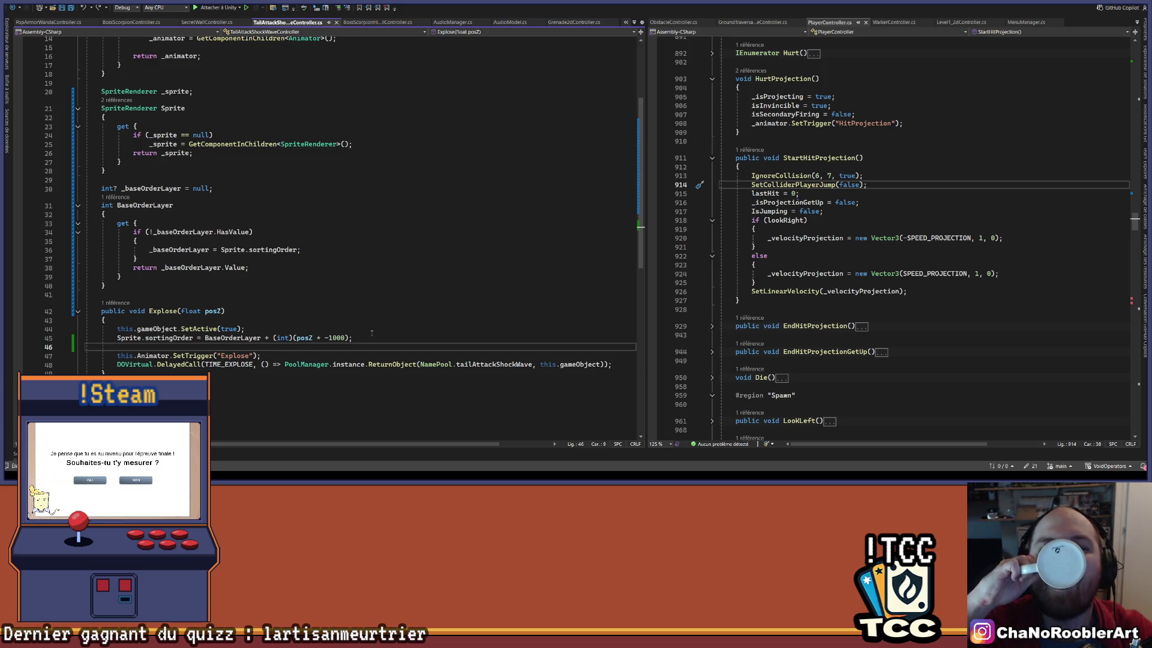
pyautogui.write('A')
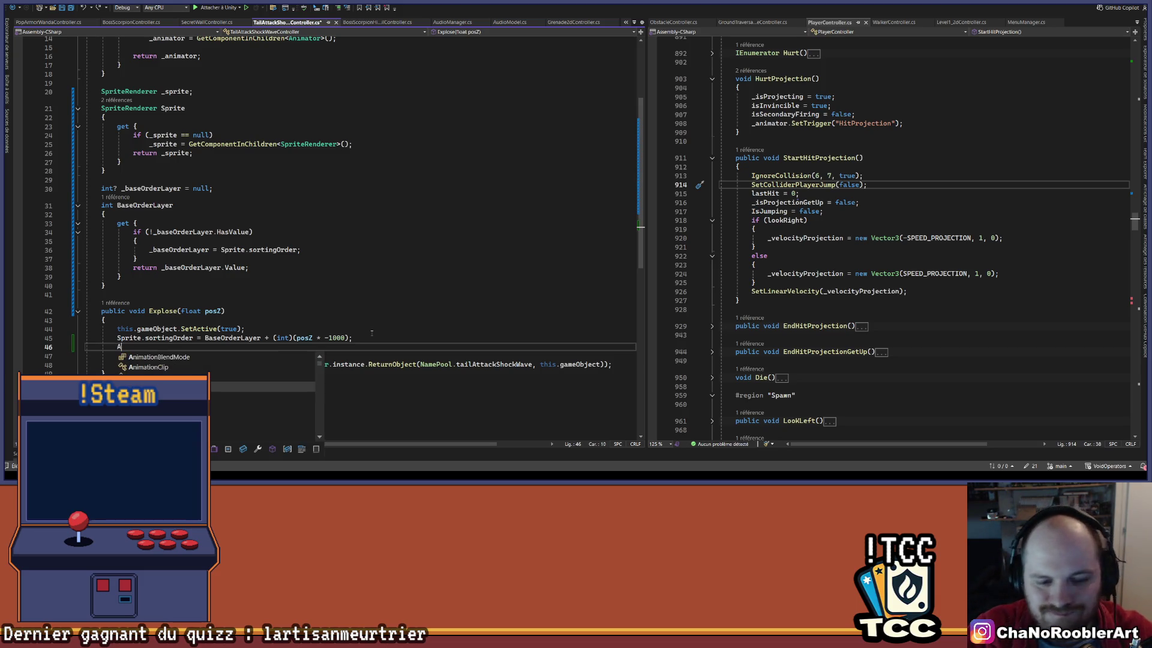
pyautogui.write('udioManager.i')
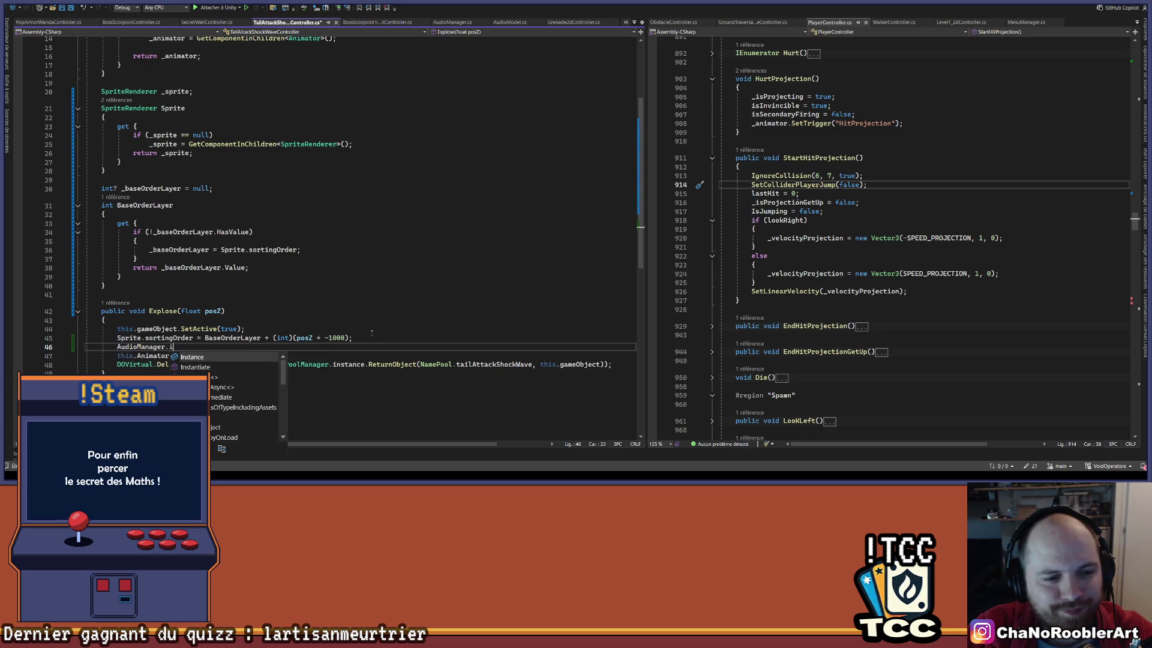
pyautogui.write('nstance.Pla')
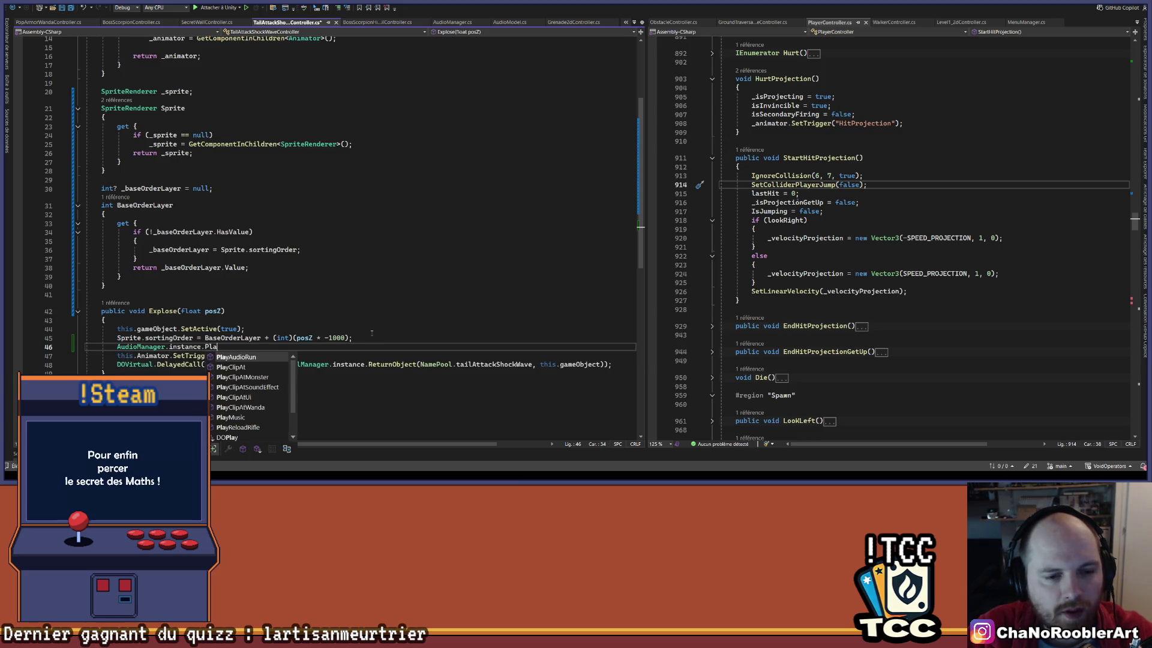
pyautogui.write('yClipAtMonster(EnumMusic.')
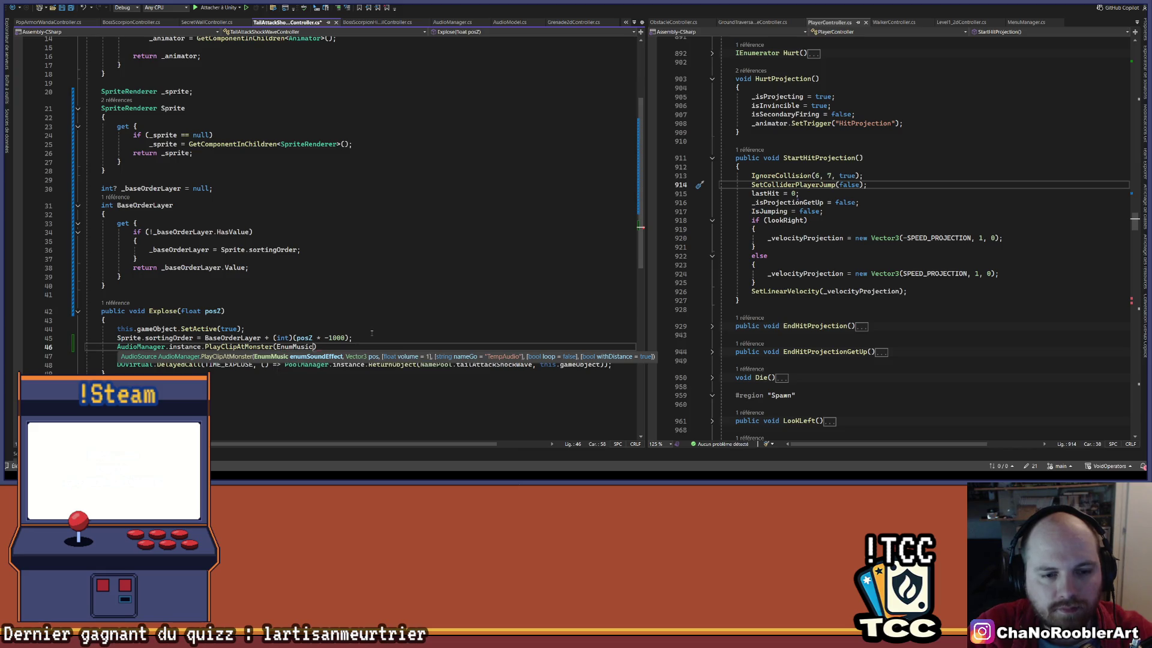
pyautogui.write('string')
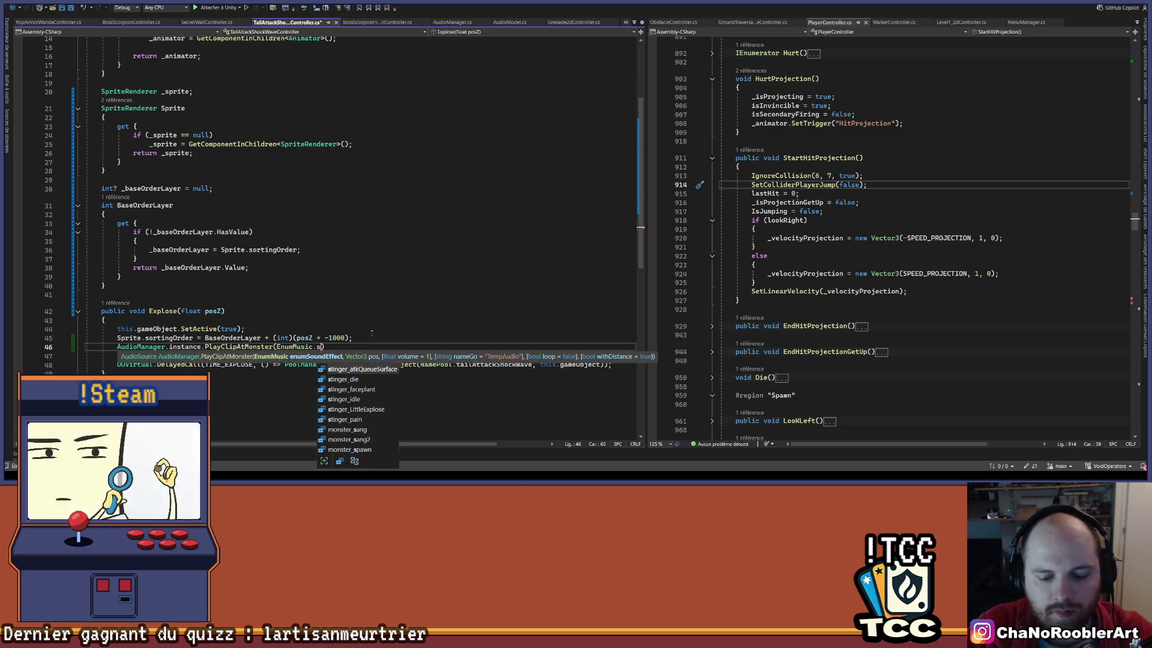
pyautogui.press('BackSpace')
pyautogui.press('BackSpace')
pyautogui.press('BackSpace')
pyautogui.write('inge')
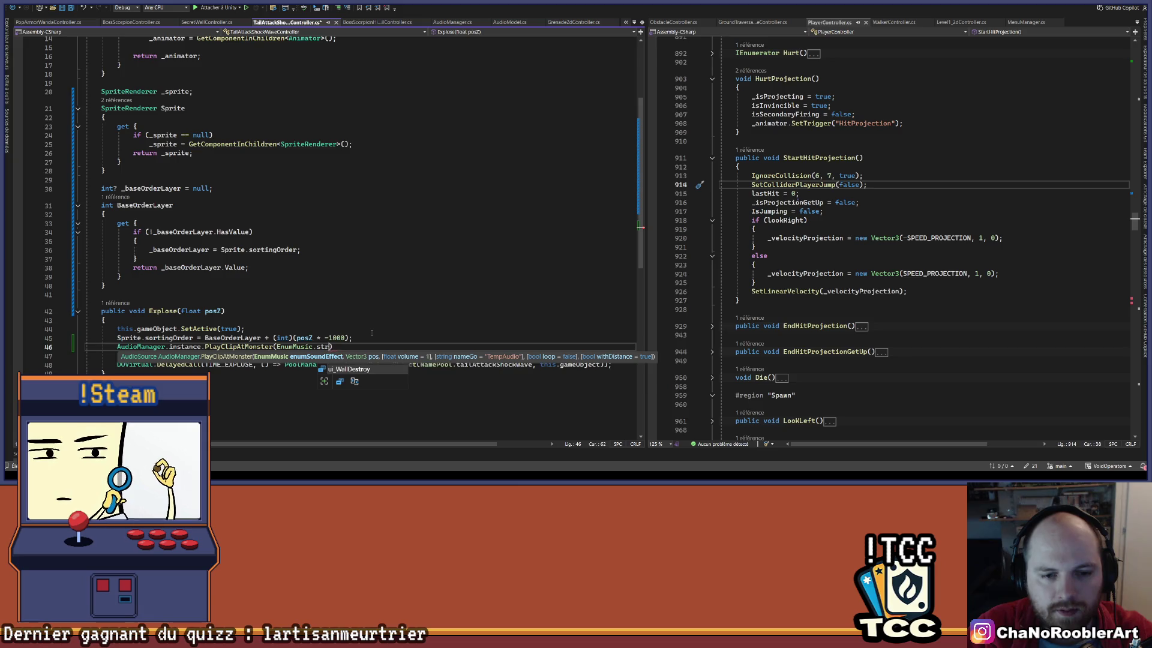
pyautogui.write('r')
# Complete the call with stinger_LittleExplose and transform.position, save the script, and return to Unity.
pyautogui.press('Down')
pyautogui.press('Down')
pyautogui.press('Down')
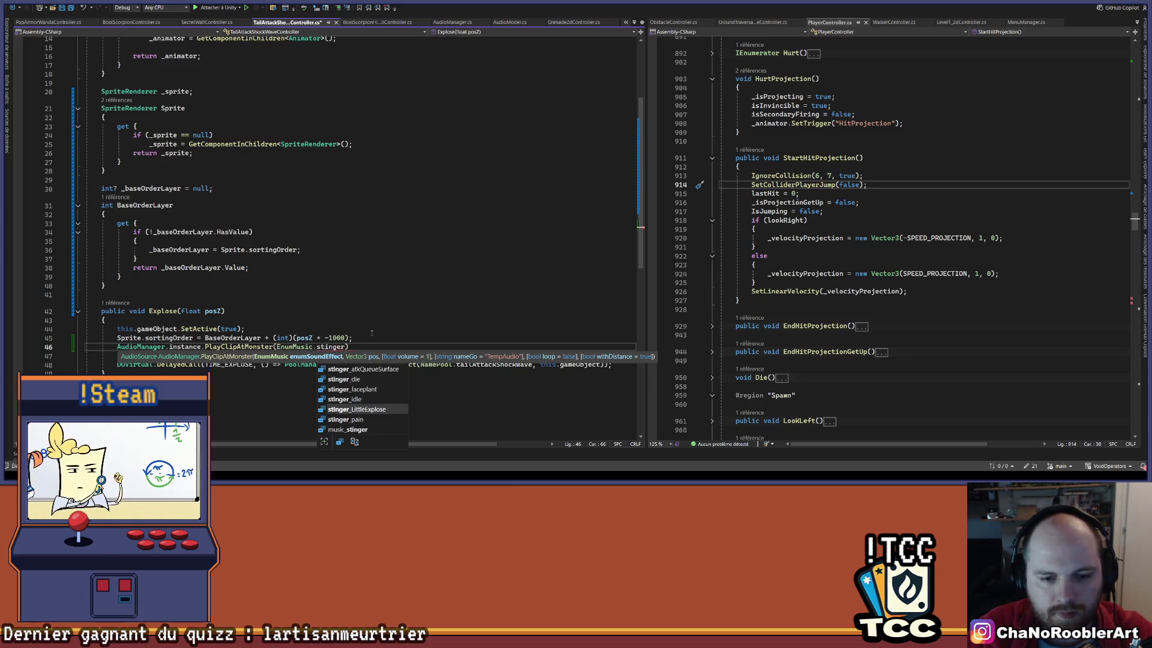
pyautogui.press('Tab')
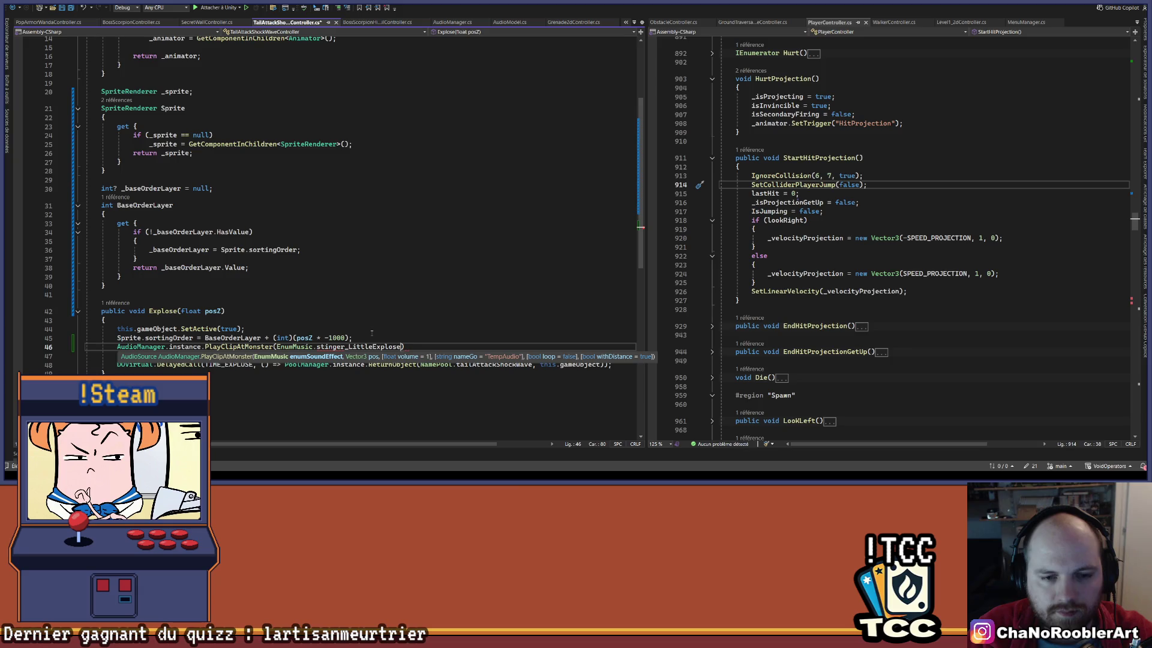
pyautogui.write(', ')
pyautogui.write('transform.')
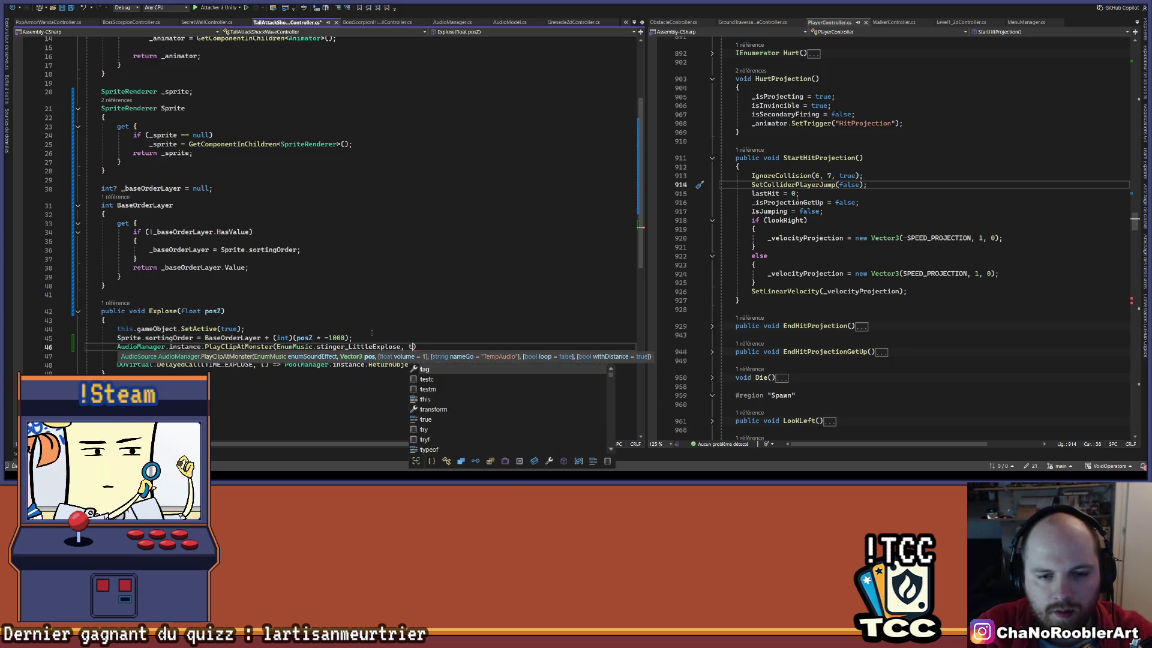
pyautogui.write('position')
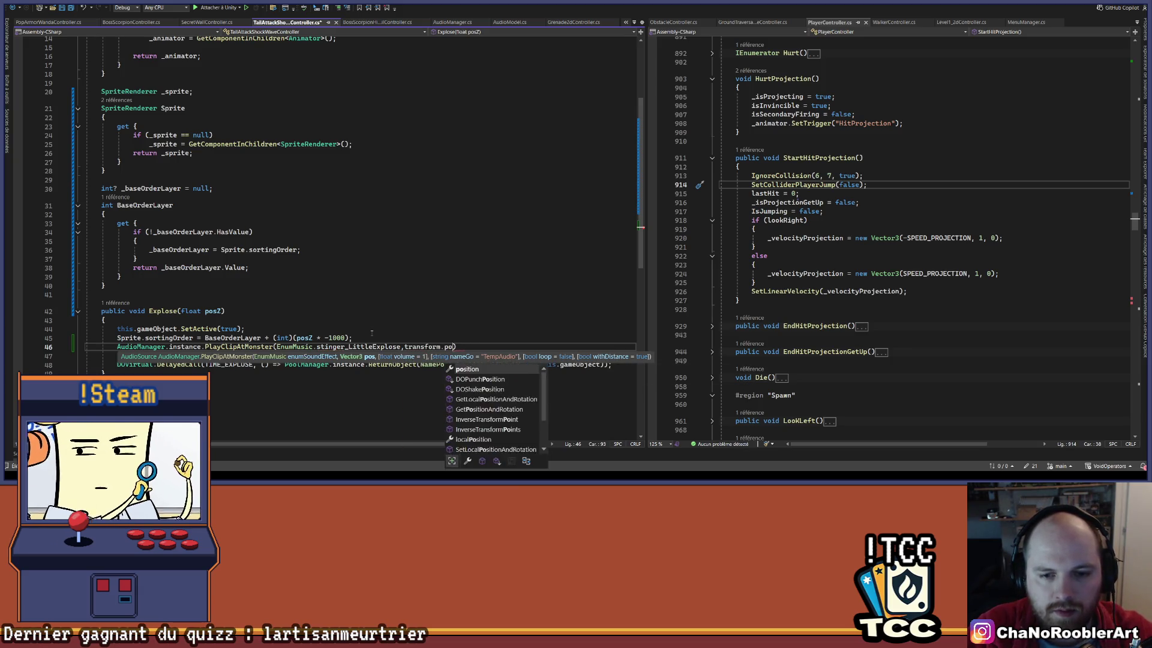
pyautogui.hotkey('ctrl', 's')
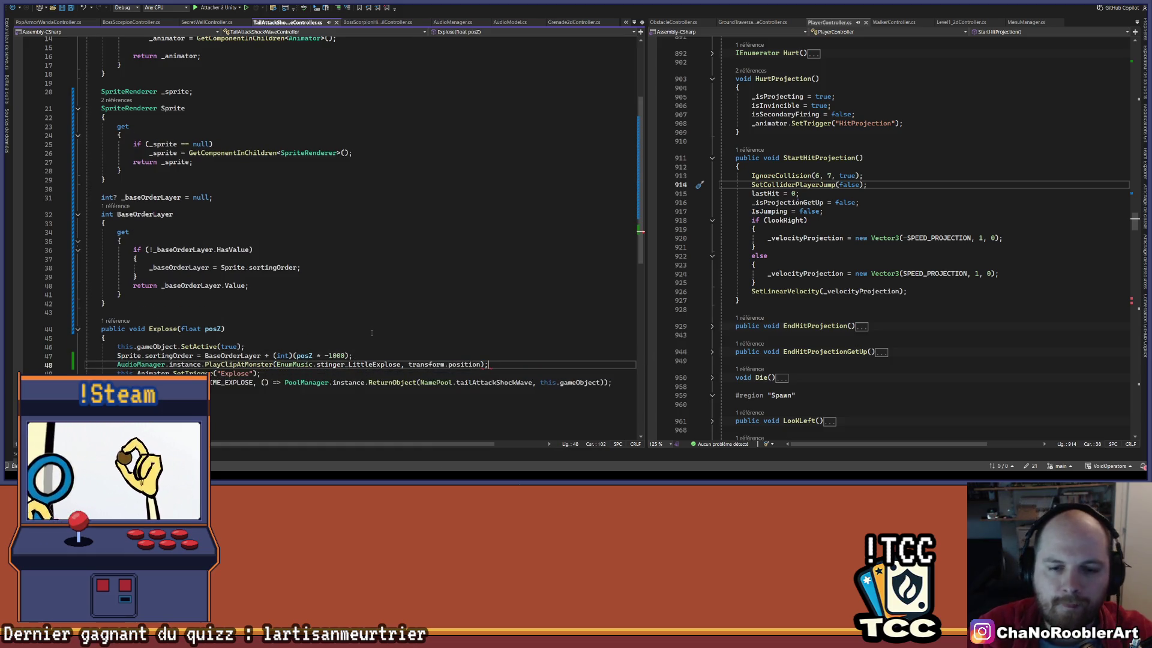
pyautogui.write(';')
pyautogui.click(495, 286)
pyautogui.scroll(-1, 496, 252)
pyautogui.click(495, 251)
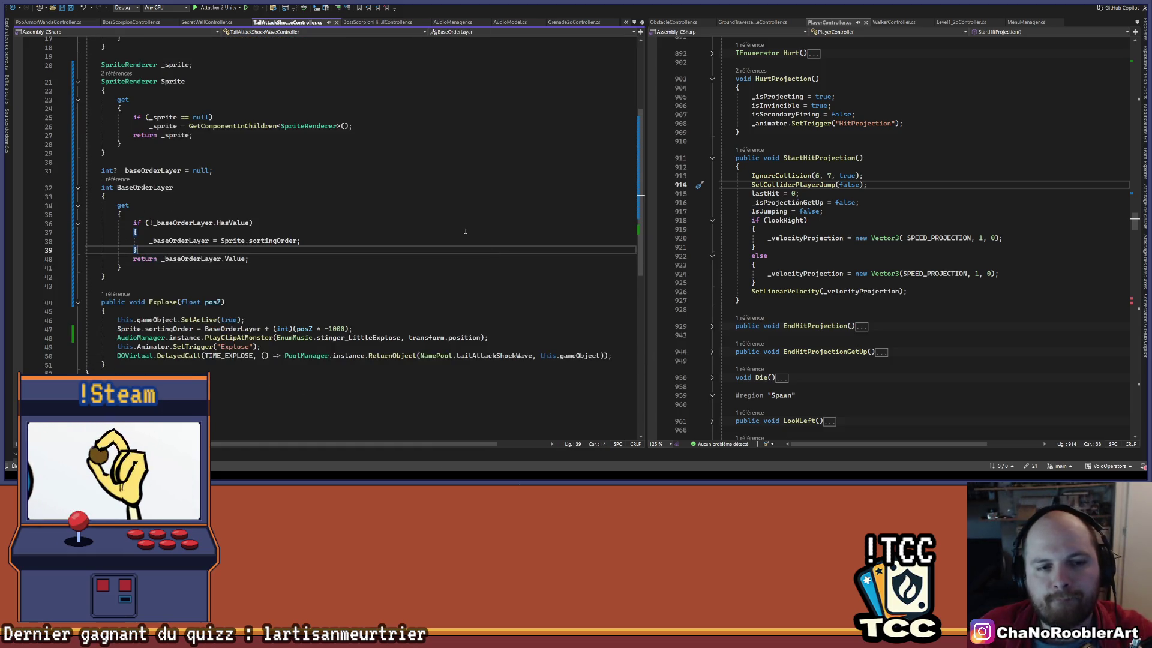
pyautogui.hotkey('alt', 'Tab')
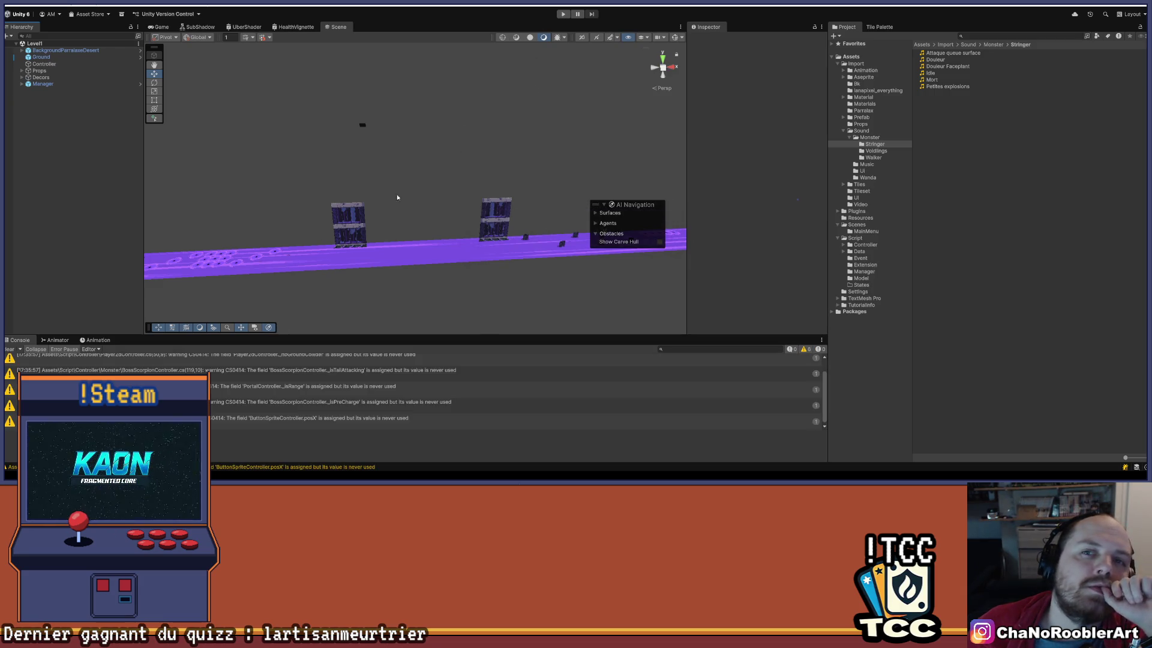
# Clear the console warnings, enter play mode, and walk the player to the scorpion boss arena.
pyautogui.click(14, 349)
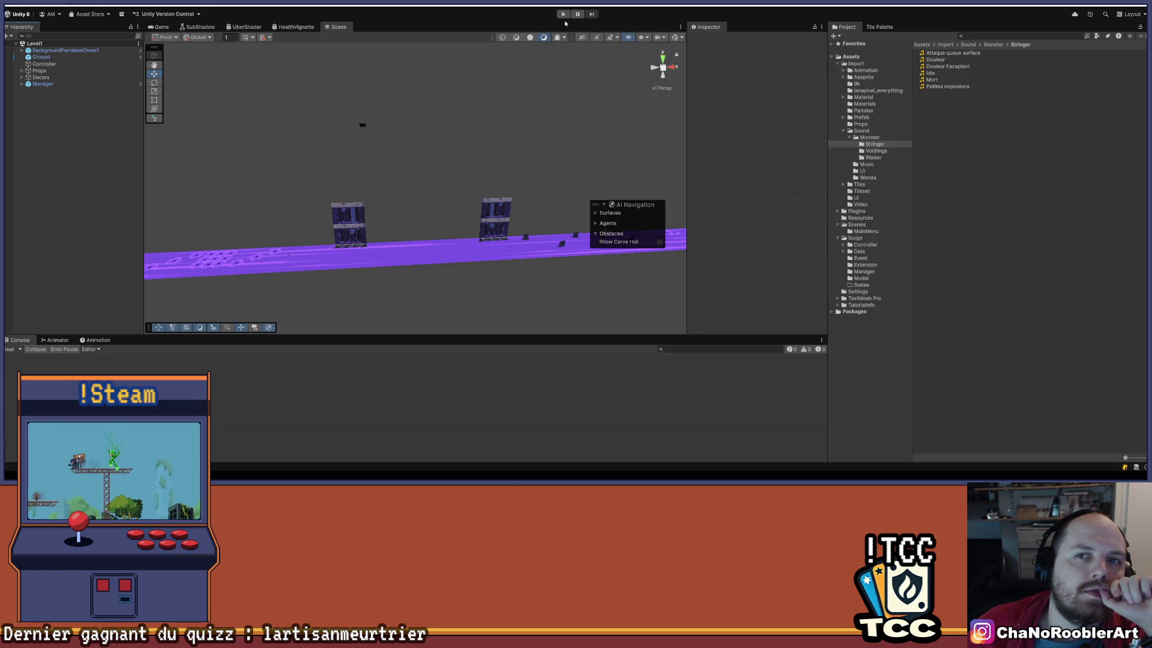
pyautogui.click(564, 14)
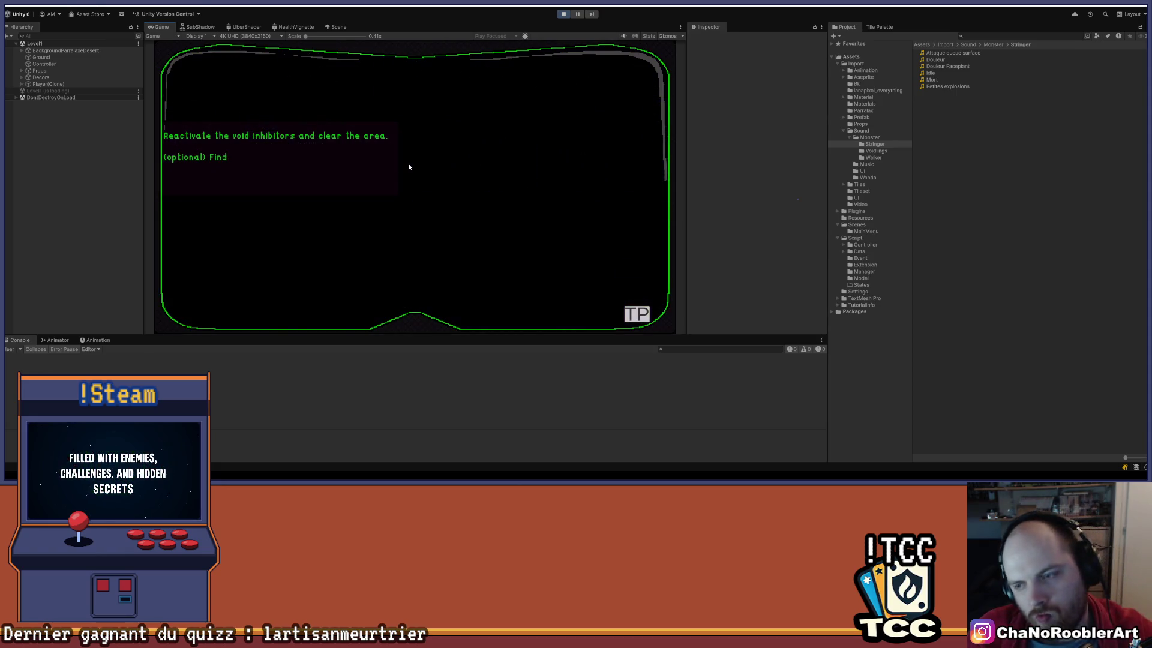
pyautogui.press('d')
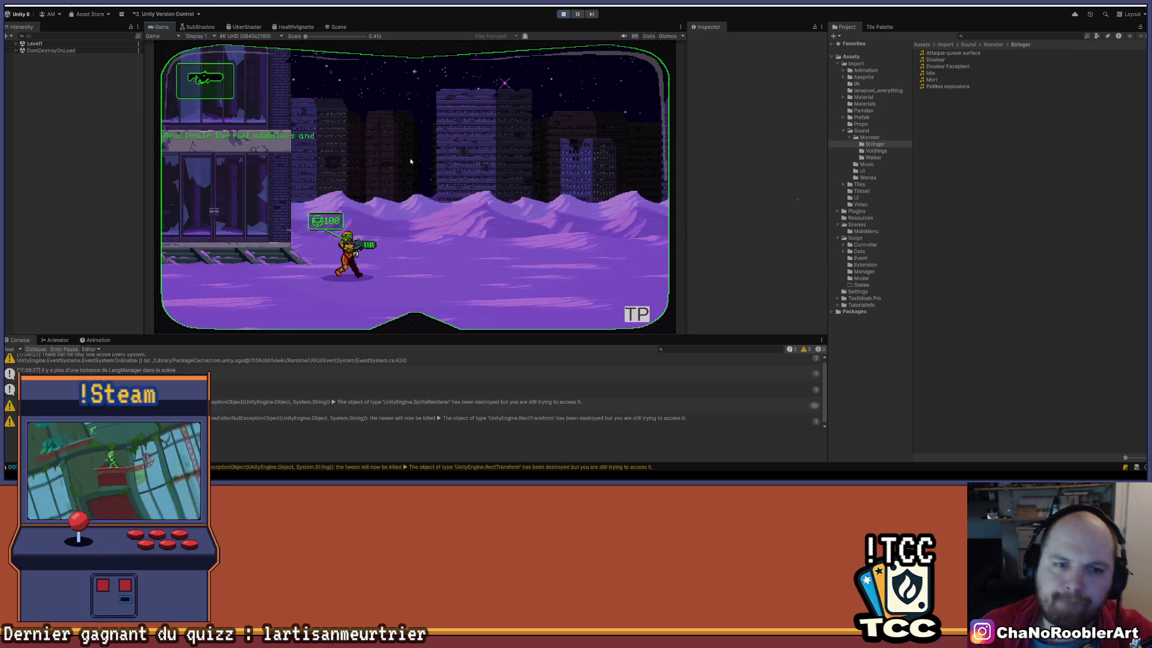
pyautogui.press('d')
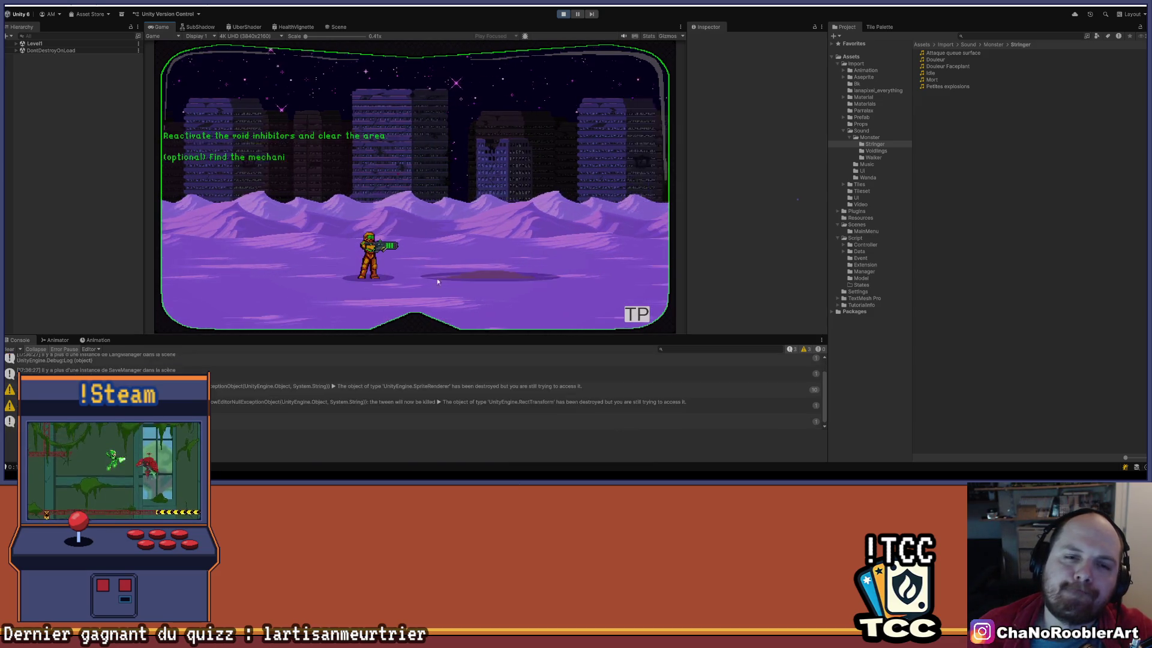
pyautogui.press('a')
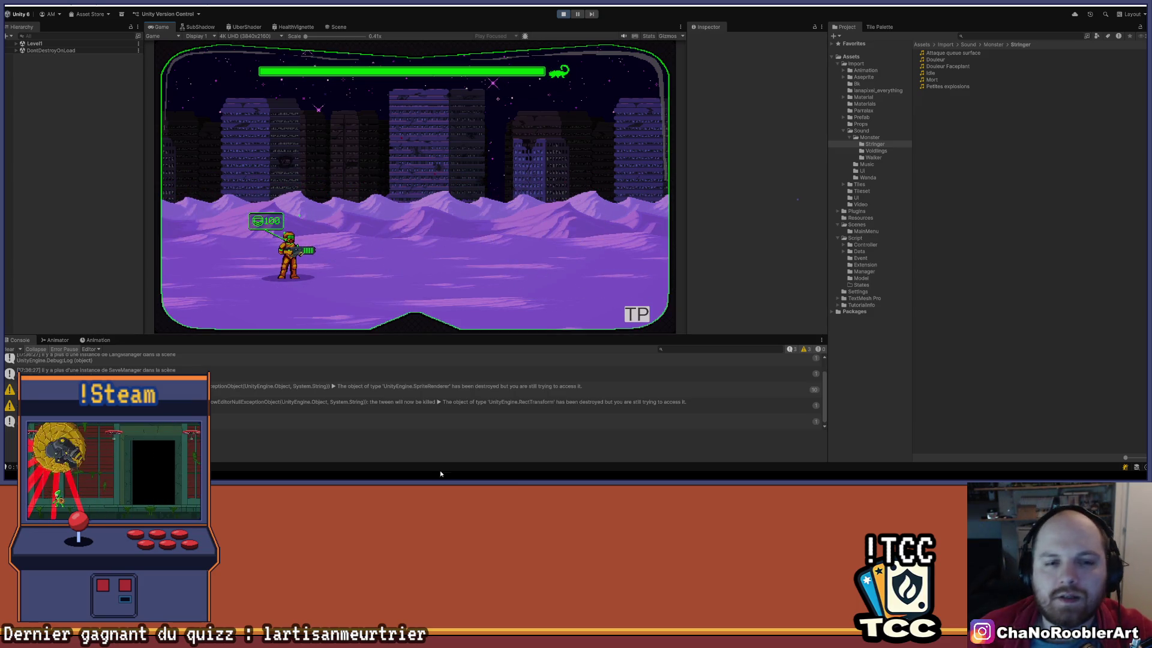
# Pause the game, maximize then restore the Scene view, and go back to the Game view.
pyautogui.hotkey('ctrl', 'shift', 'p')
pyautogui.hotkey('ctrl', '1')
pyautogui.moveTo(688, 474)
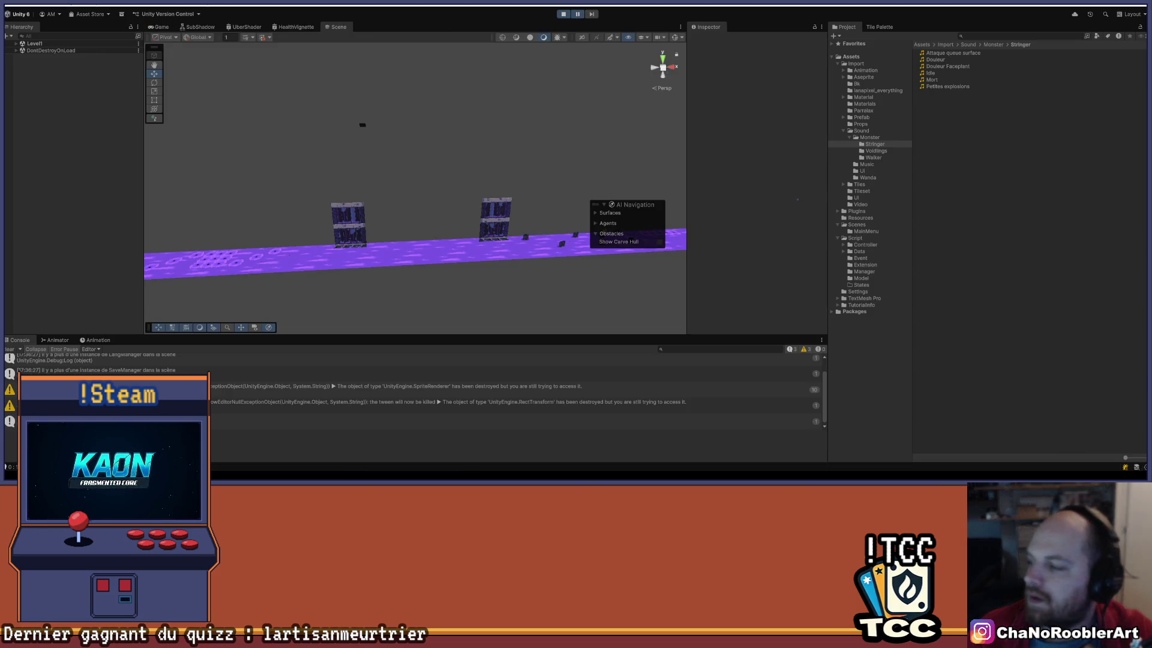
pyautogui.click(681, 27)
pyautogui.click(702, 44)
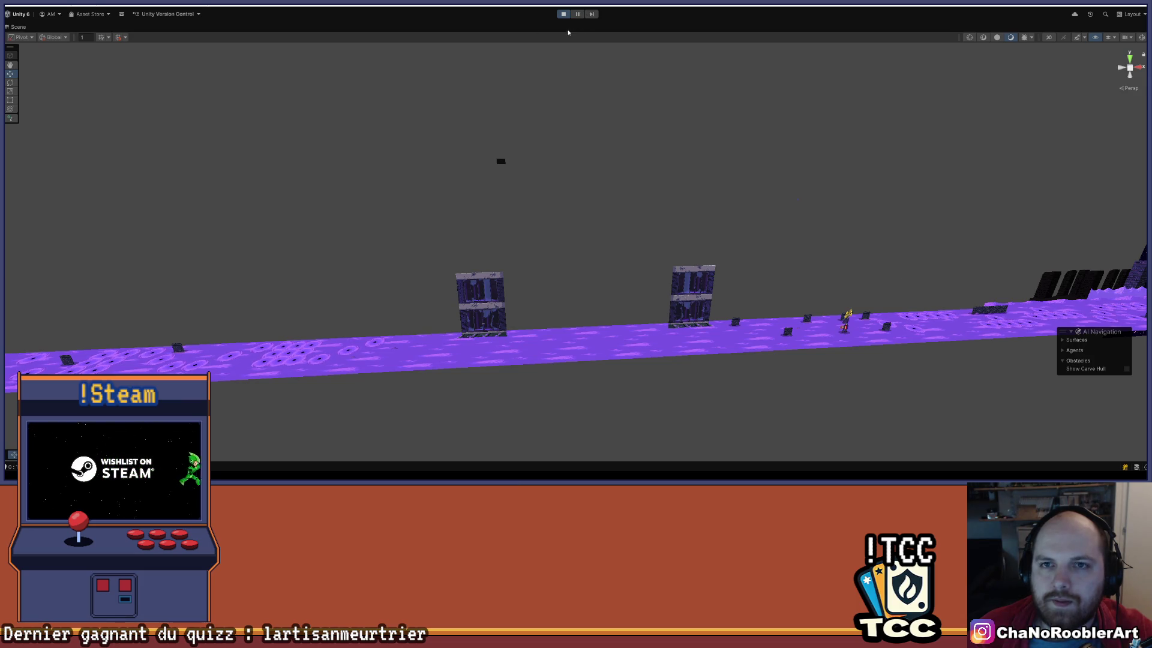
pyautogui.click(1143, 26)
pyautogui.click(1080, 43)
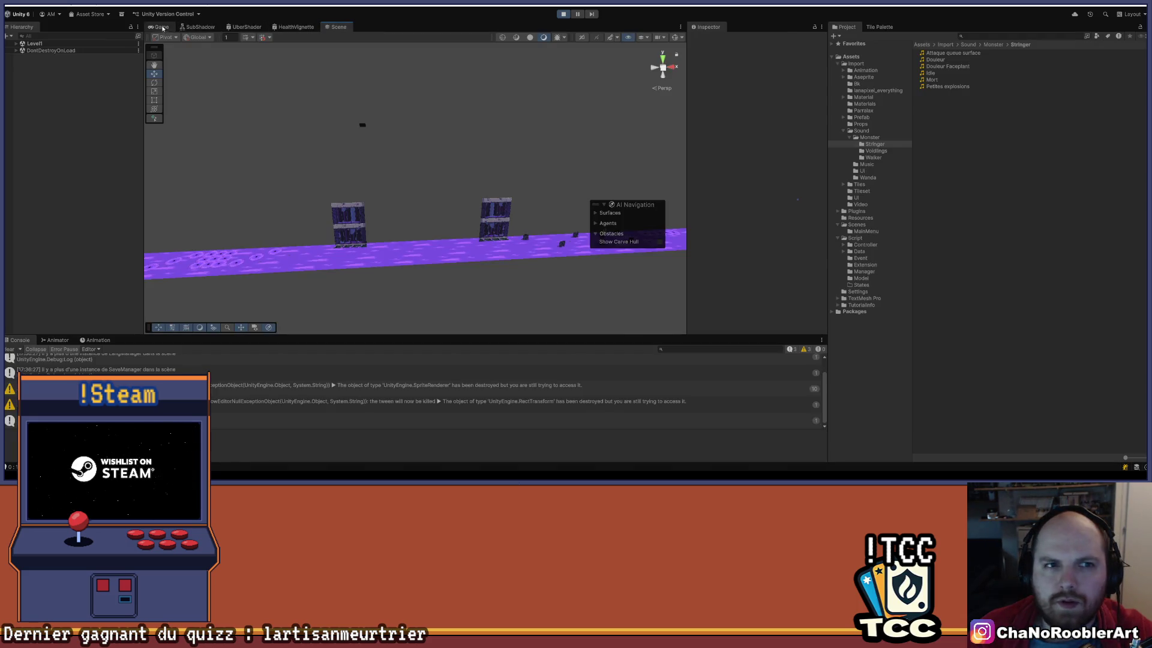
pyautogui.click(161, 27)
pyautogui.click(681, 27)
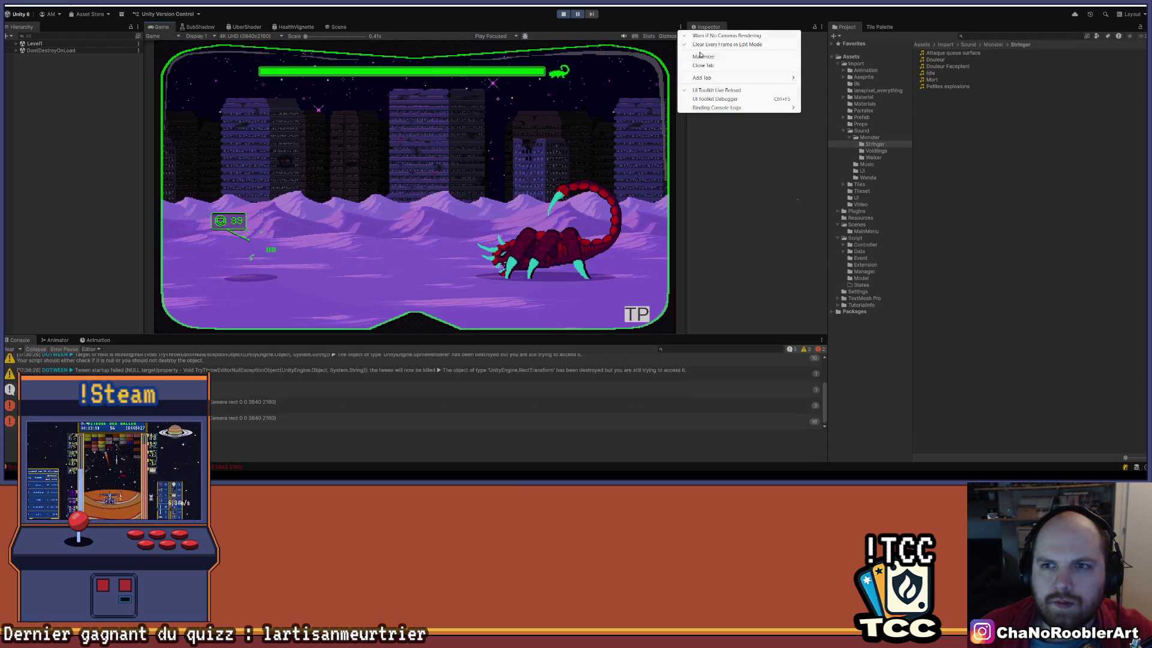
# Watch the boss fight in a maximized Game view, stop play mode, and switch to Visual Studio.
pyautogui.click(696, 42)
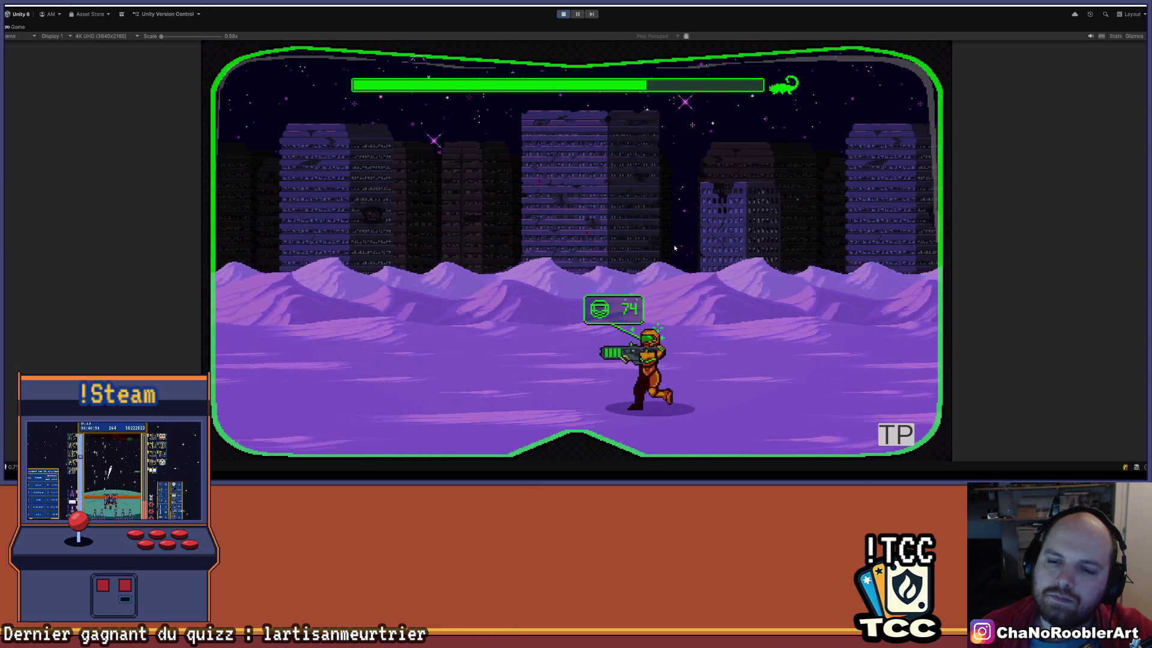
pyautogui.click(563, 14)
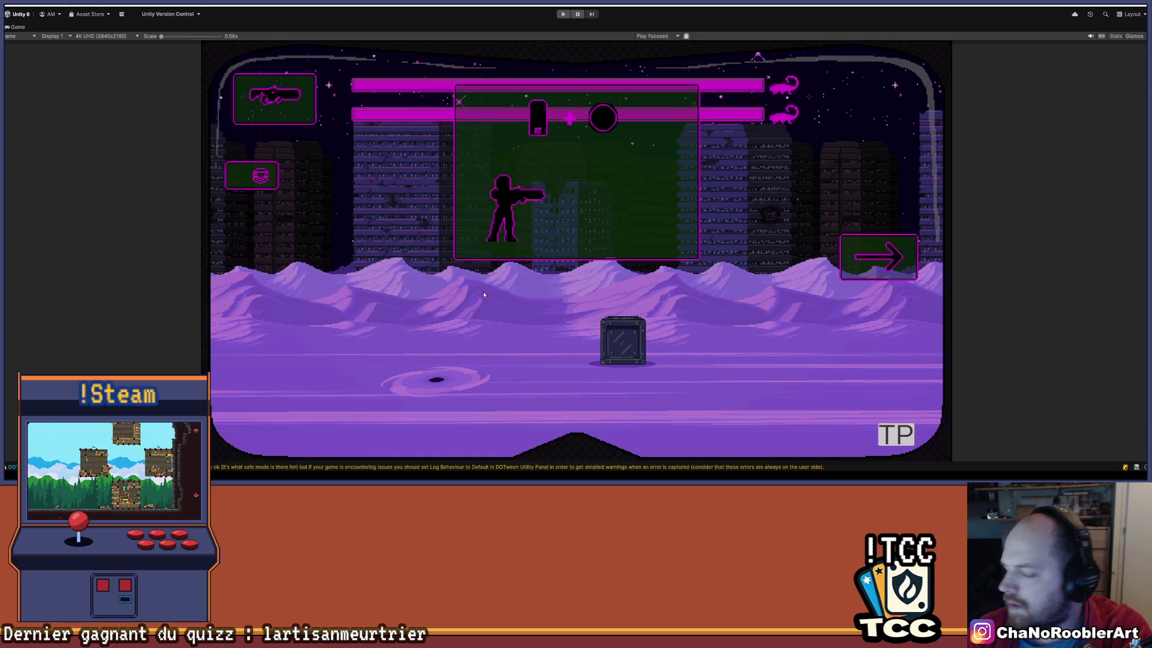
pyautogui.click(615, 461)
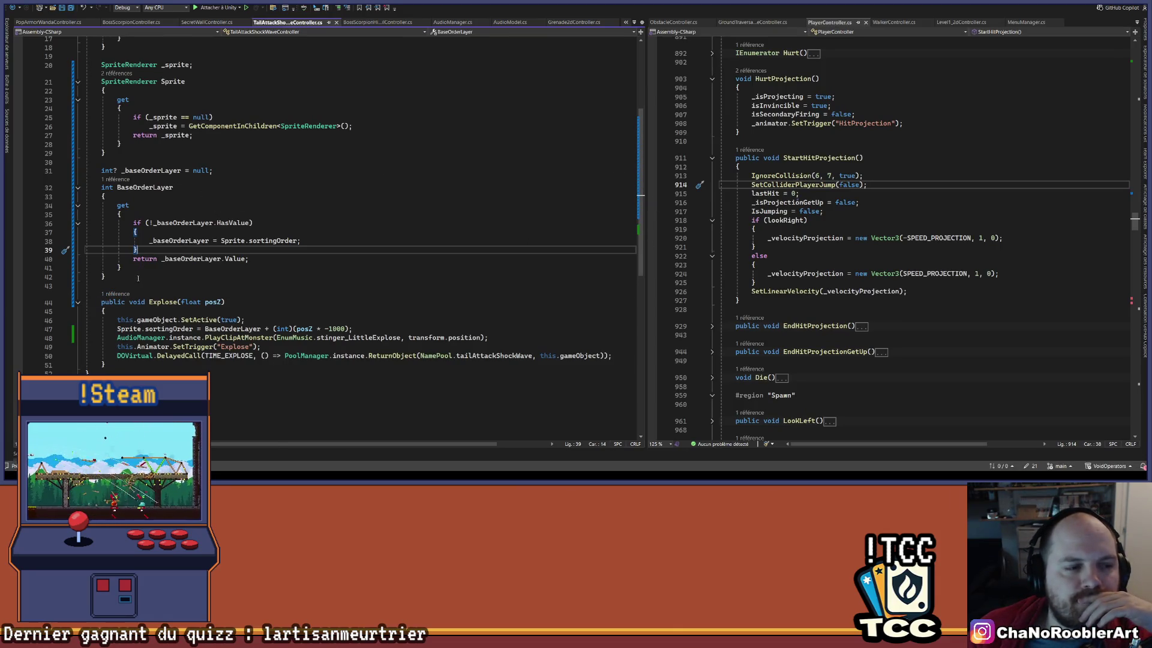
# Add a volume: 0.5f argument to the stinger_LittleExplose PlayClipAtMonster call in Explose.
pyautogui.click(124, 294)
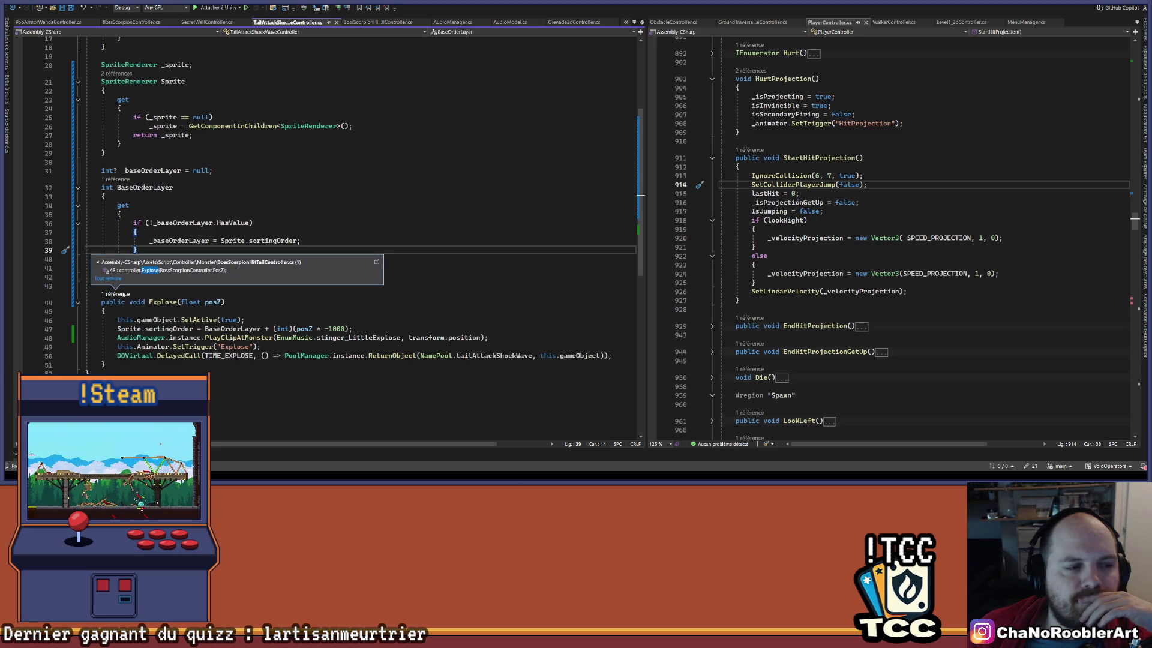
pyautogui.click(358, 304)
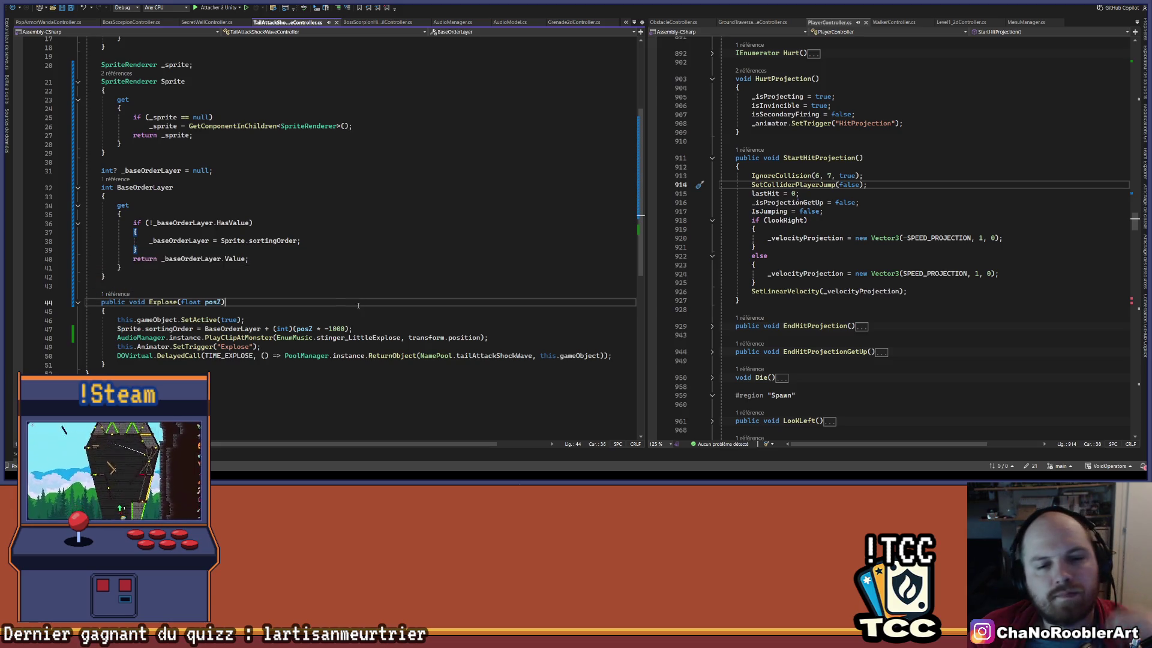
pyautogui.click(123, 294)
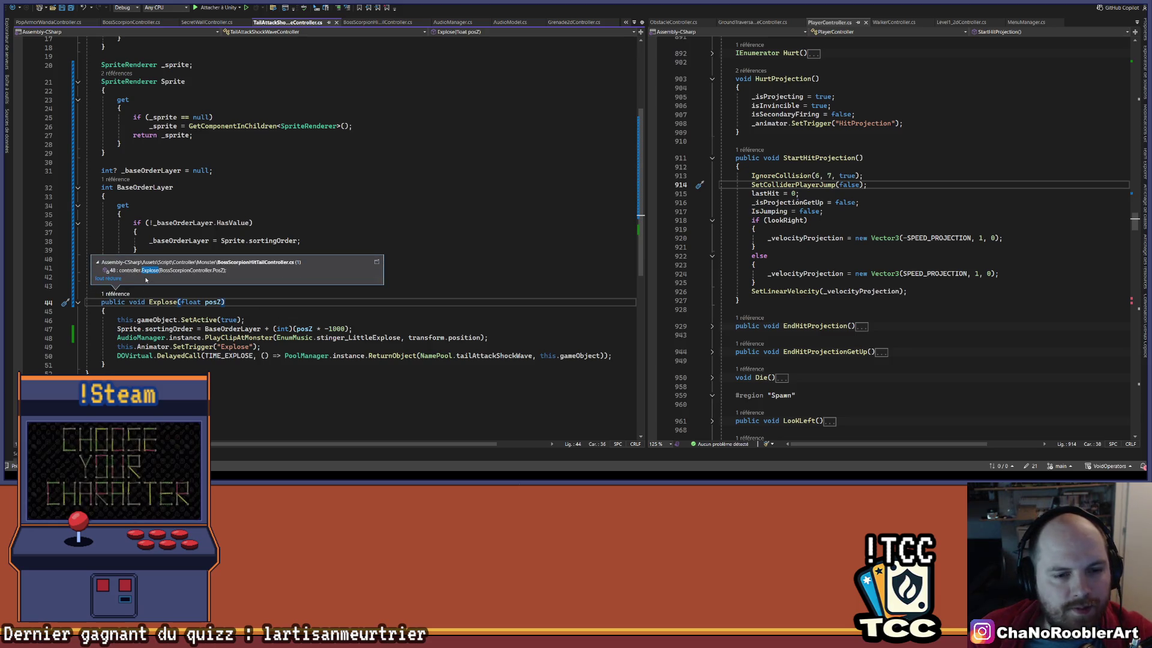
pyautogui.click(484, 336)
pyautogui.write(', vo')
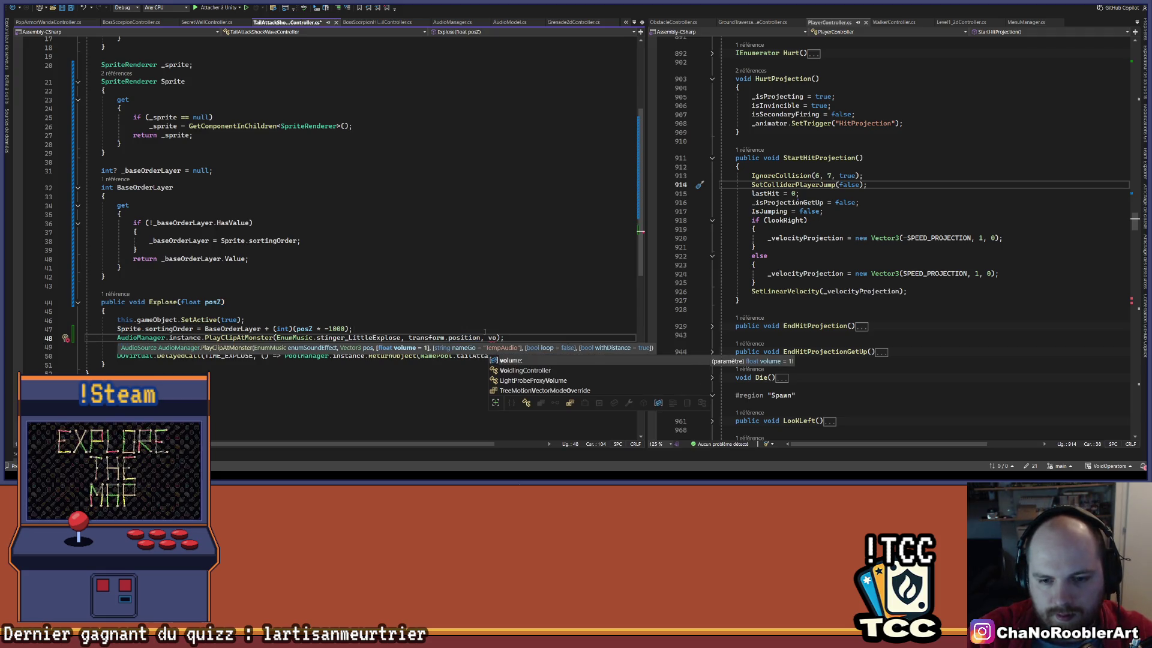
pyautogui.press('Tab')
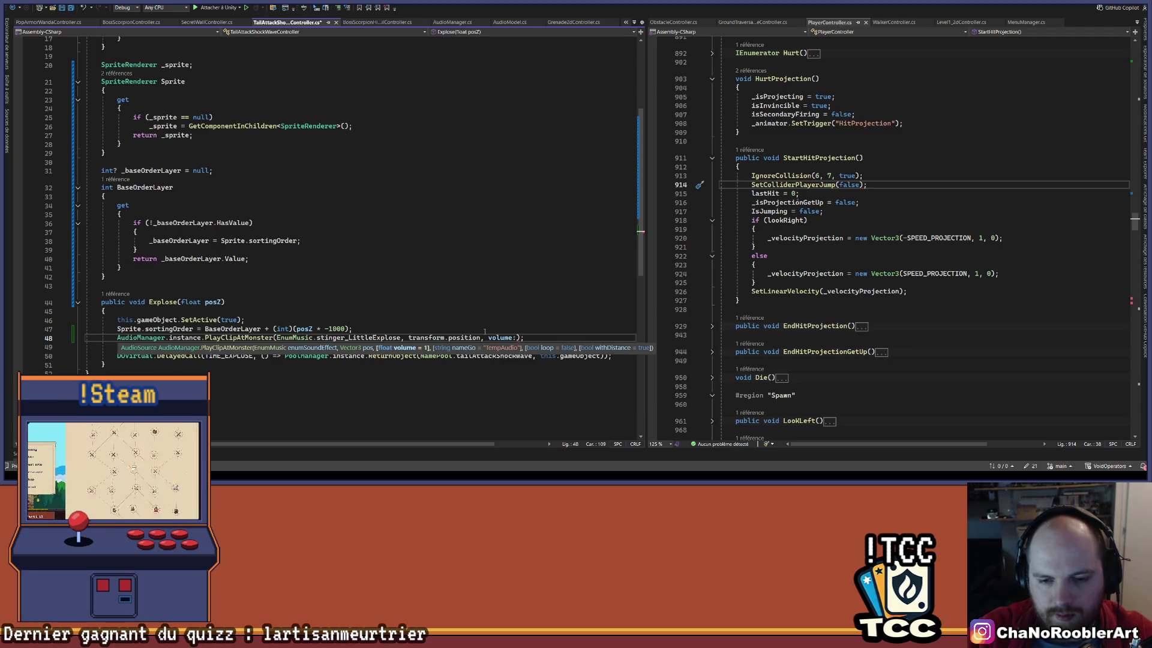
pyautogui.write(';')
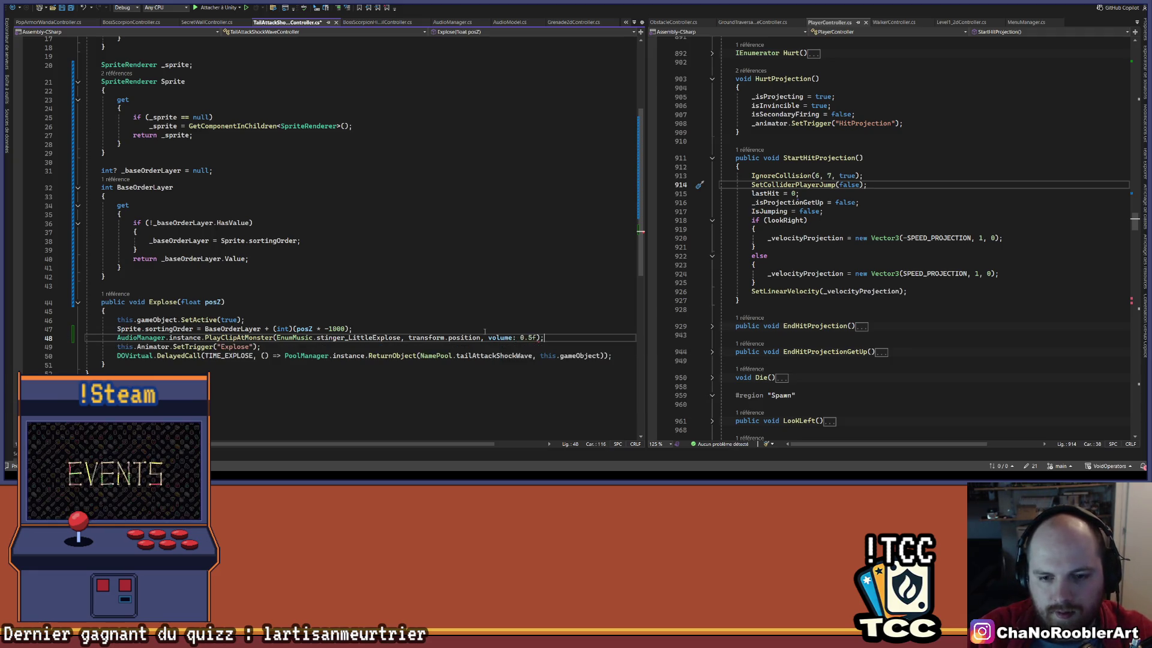
# Look up the references to Explose and jump to the calling CoShockWave coroutine.
pyautogui.click(294, 294)
pyautogui.click(115, 293)
pyautogui.click(155, 270)
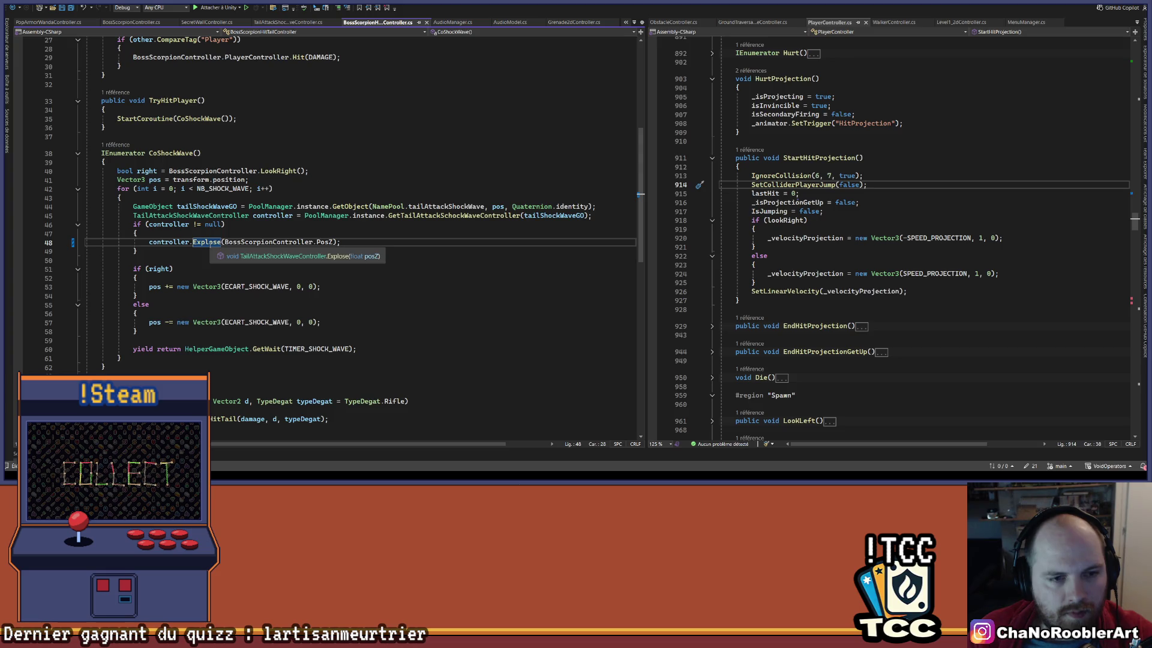
# Go to the definition of NB_SHOCK_WAVE and review the shockwave loop's TIMER_SHOCK_WAVE wait.
pyautogui.rightClick(220, 189)
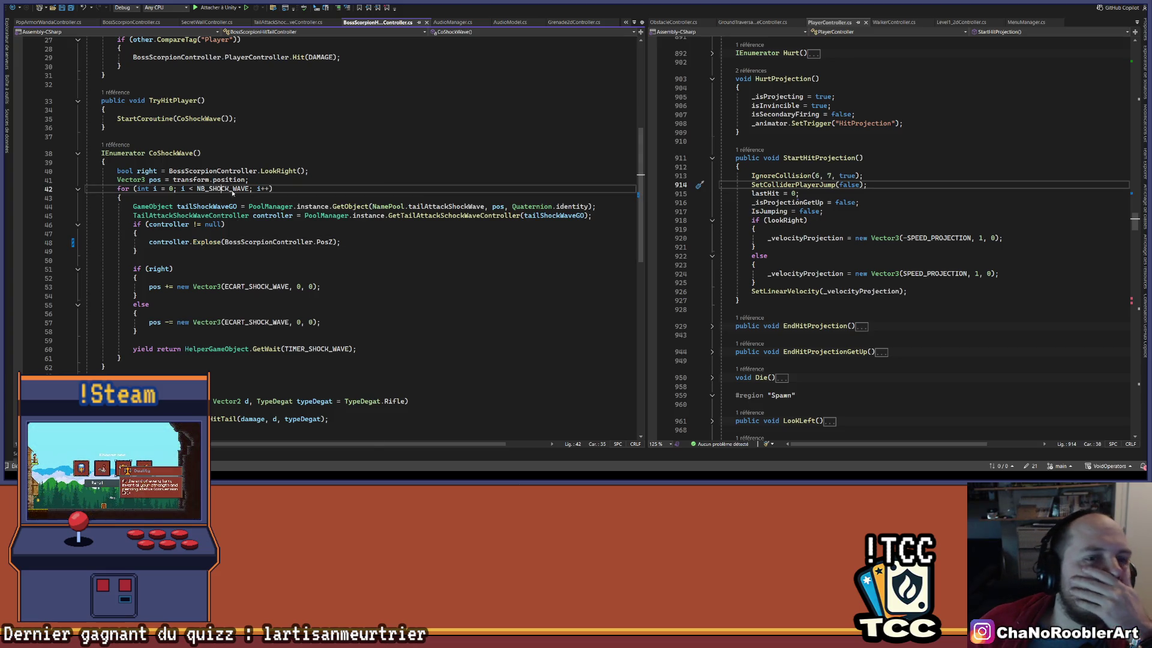
pyautogui.click(271, 254)
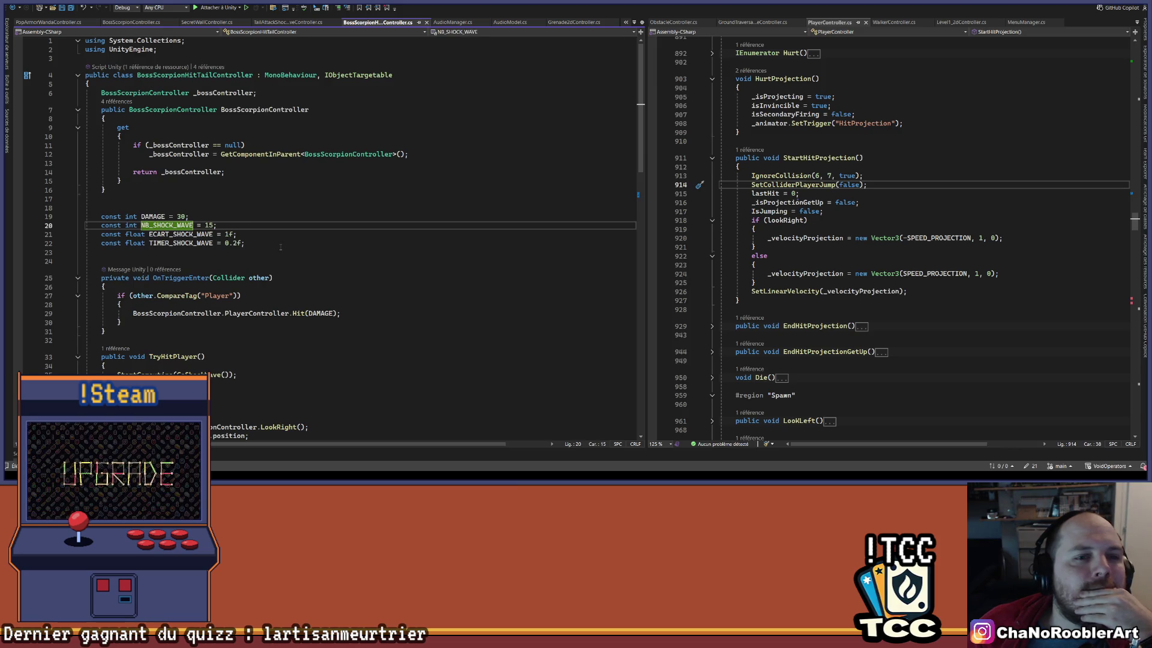
pyautogui.scroll(-15, 278, 247)
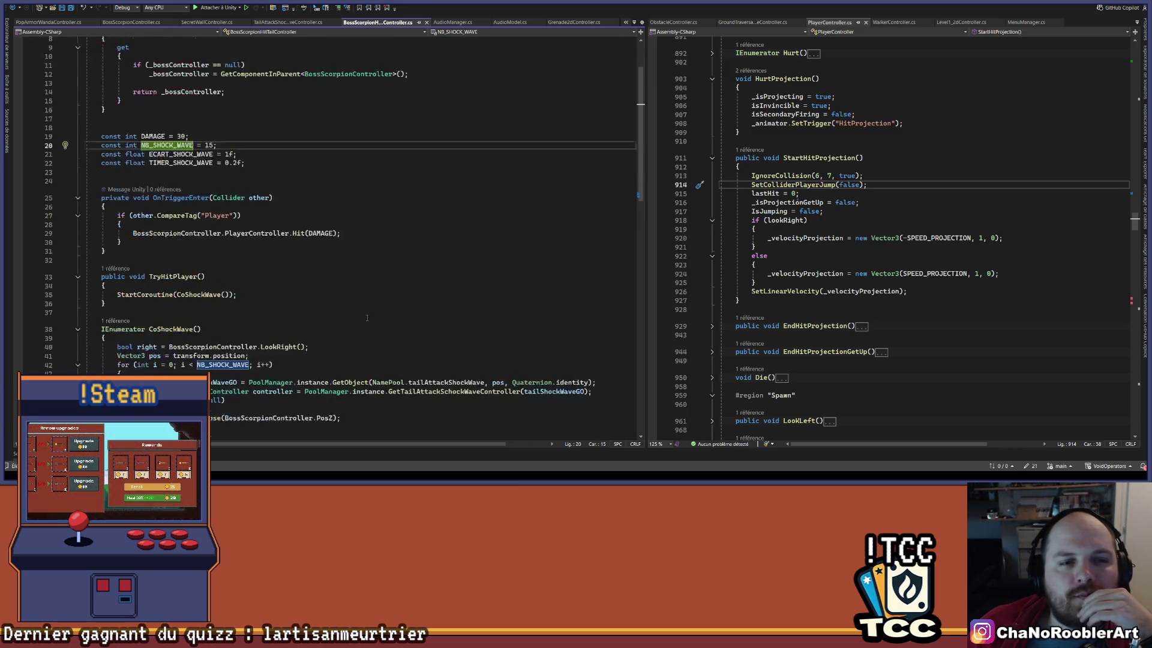
pyautogui.scroll(14, 324, 294)
pyautogui.scroll(-2, 366, 344)
pyautogui.scroll(-5, 366, 344)
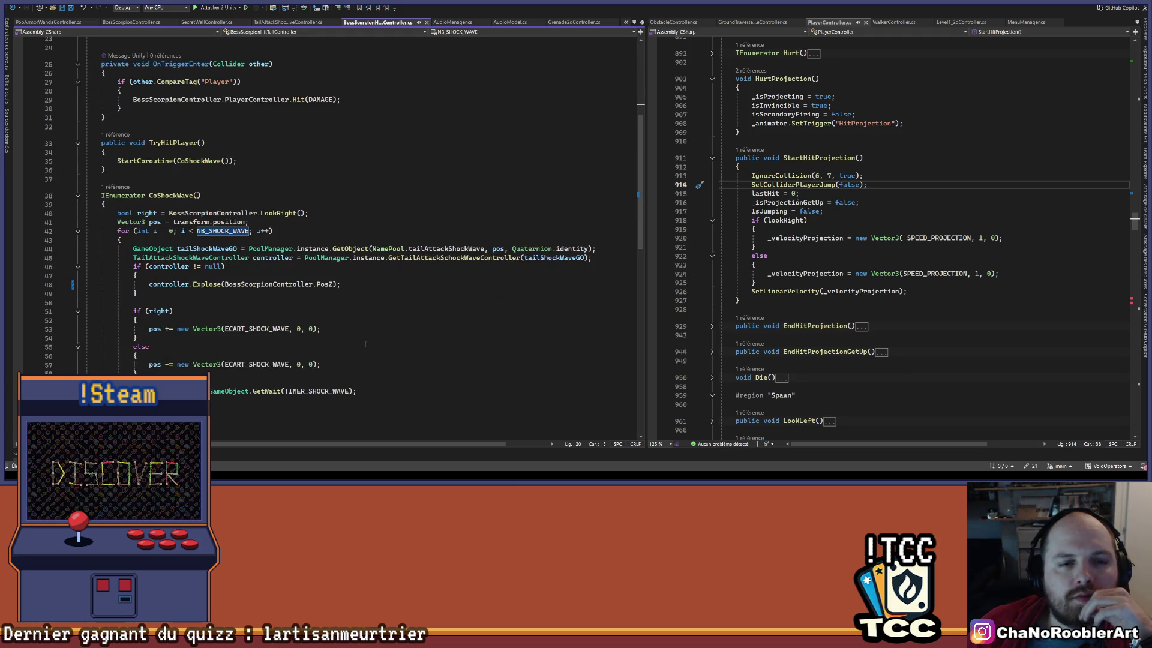
pyautogui.click(328, 390)
pyautogui.scroll(8, 363, 365)
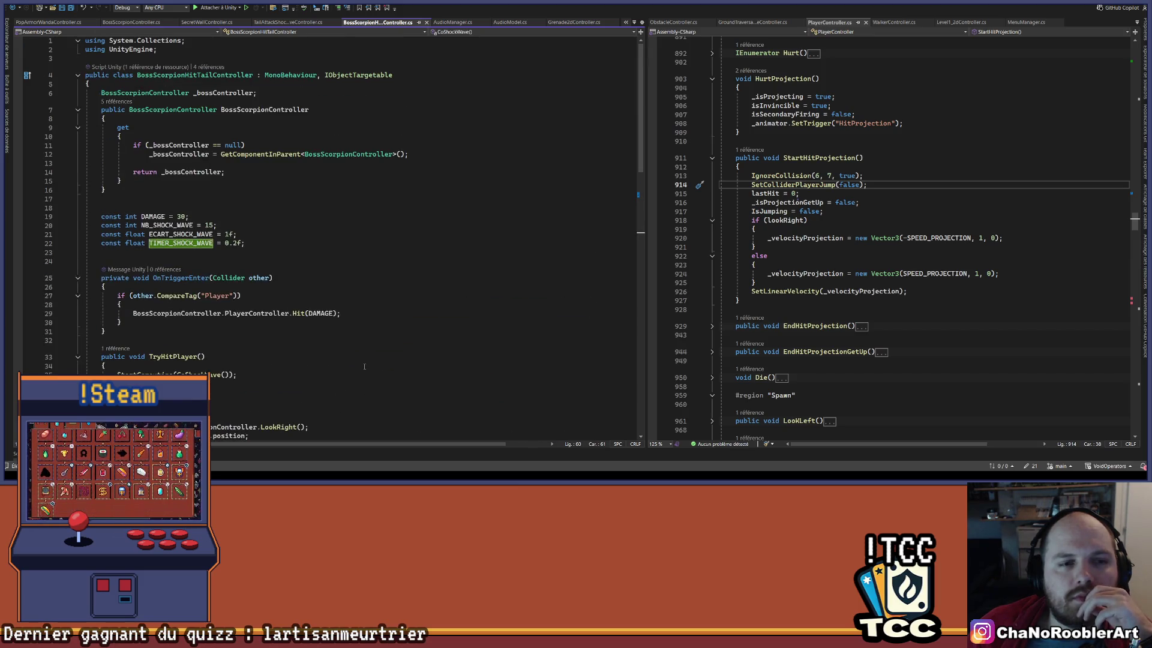
pyautogui.scroll(-8, 364, 366)
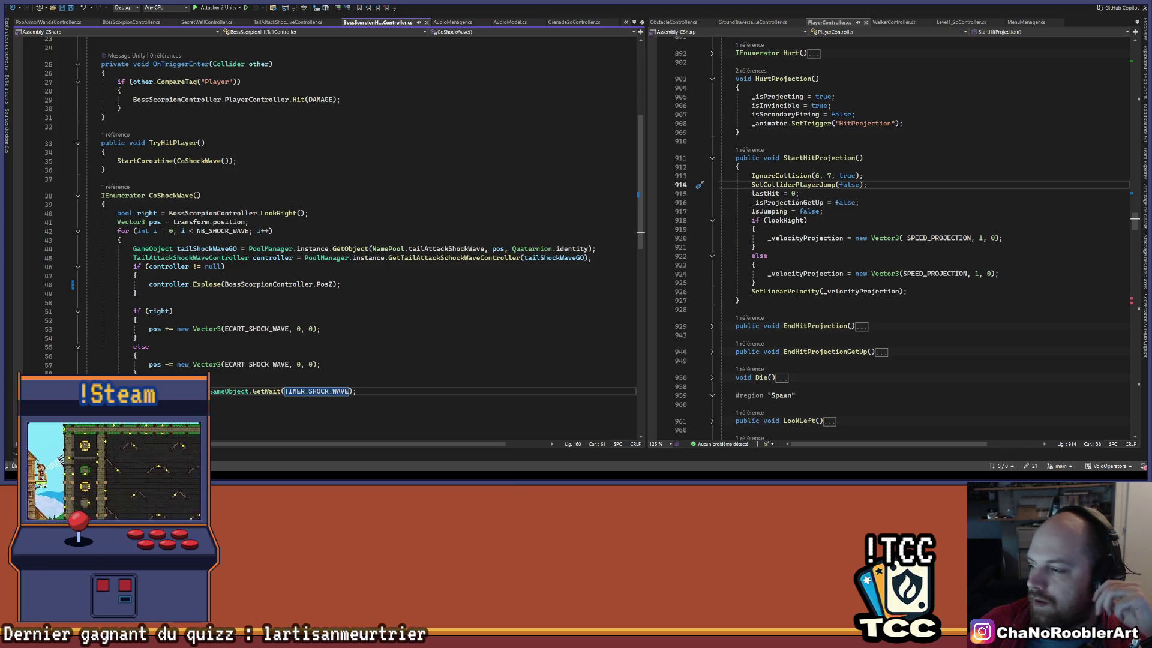
pyautogui.scroll(8, 231, 229)
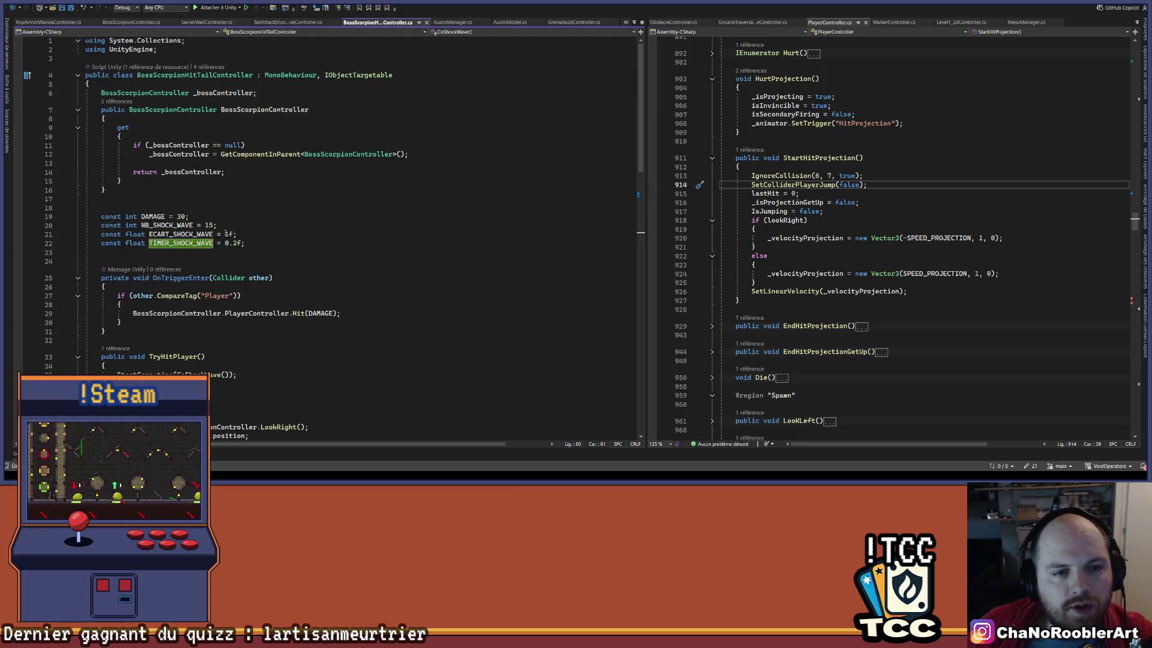
# Change NB_SHOCK_WAVE from 15 to 6 and return to Unity to recompile.
pyautogui.doubleClick(209, 225)
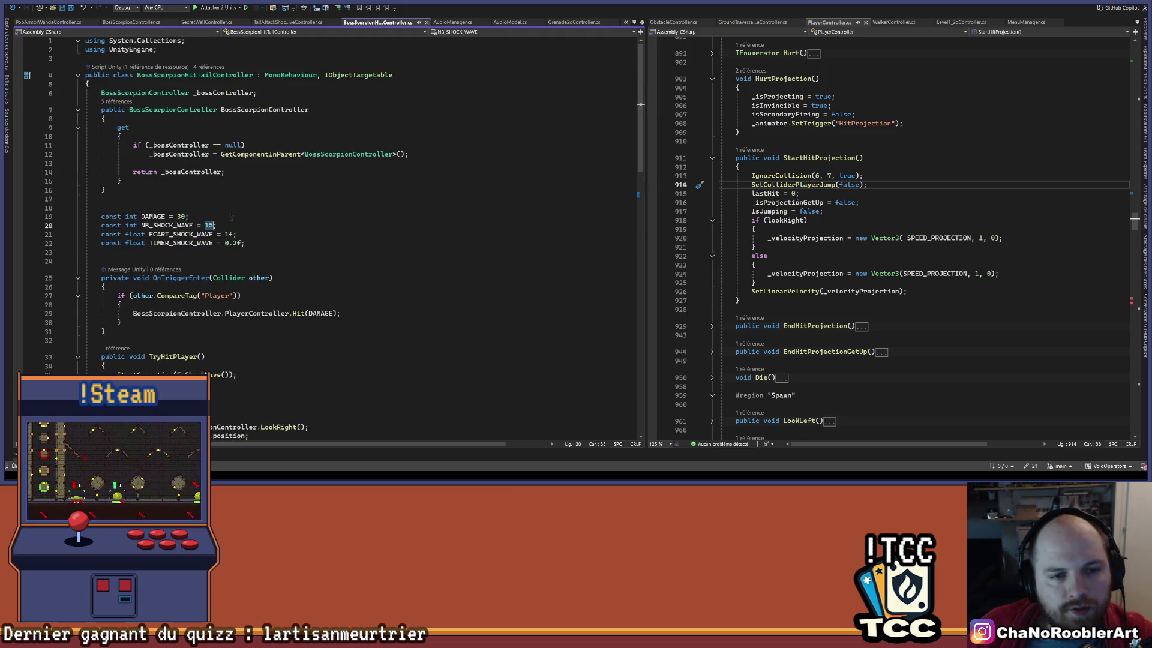
pyautogui.write('6')
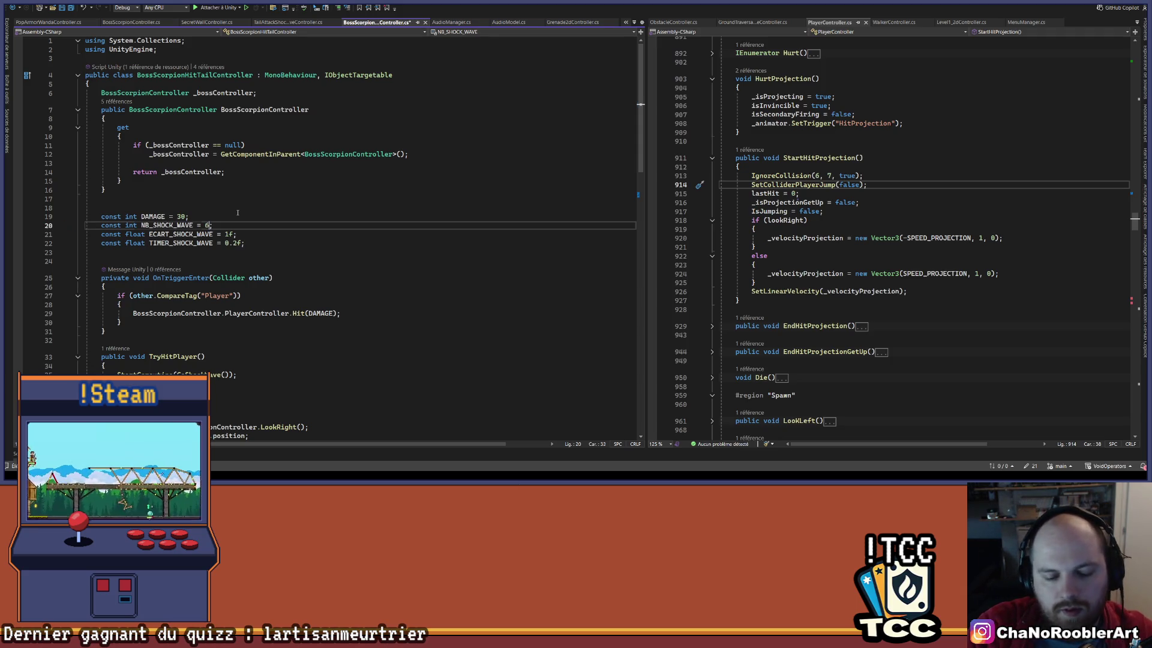
pyautogui.click(237, 213)
pyautogui.scroll(-12, 381, 222)
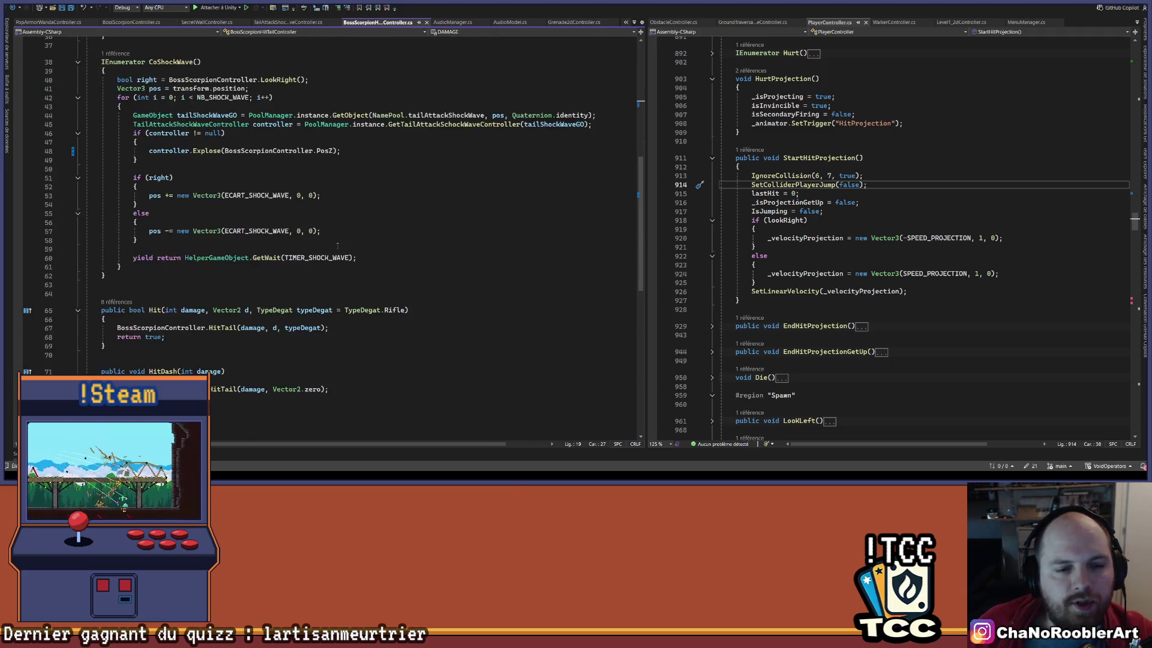
pyautogui.click(380, 222)
pyautogui.scroll(2, 378, 222)
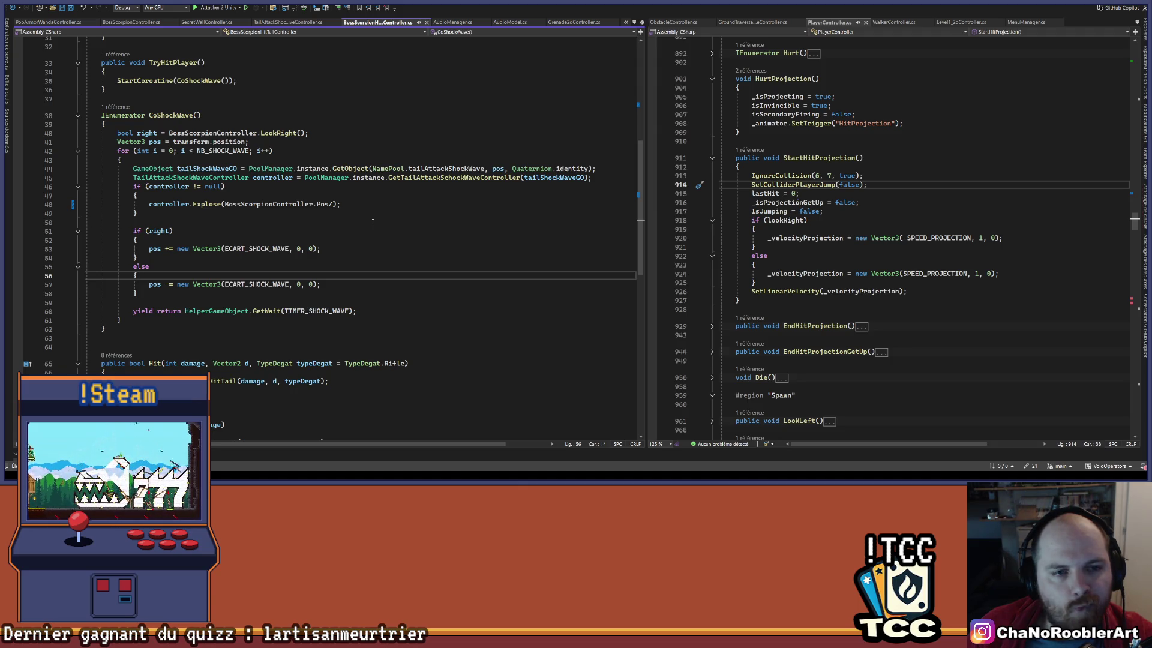
pyautogui.click(374, 219)
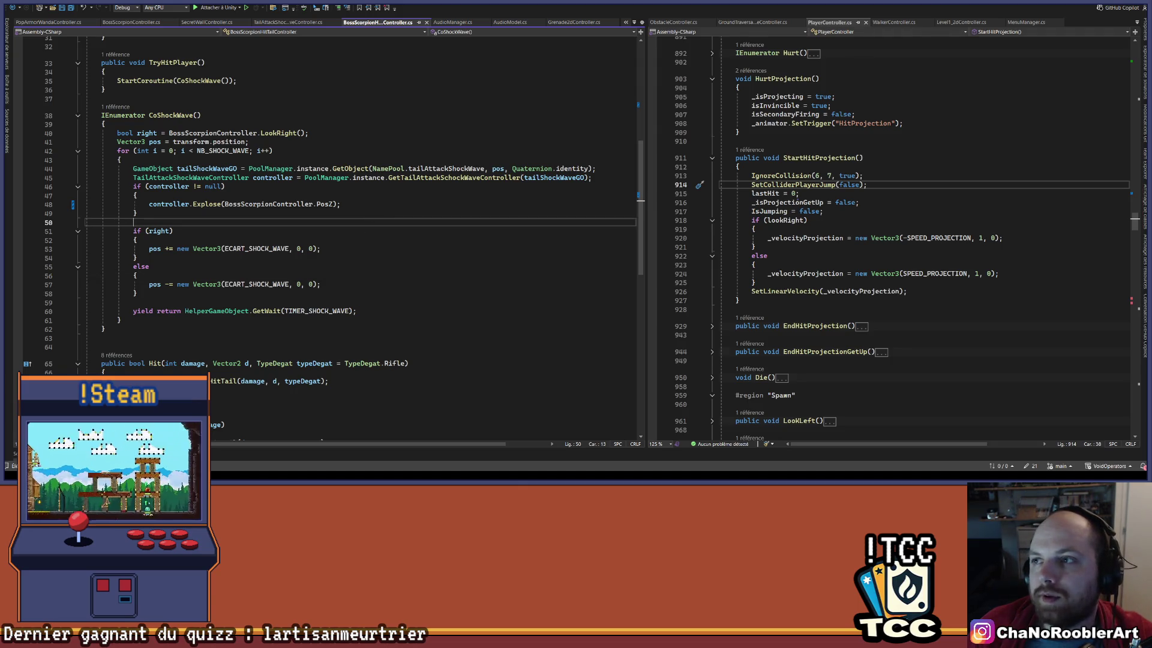
pyautogui.hotkey('alt', 'Tab')
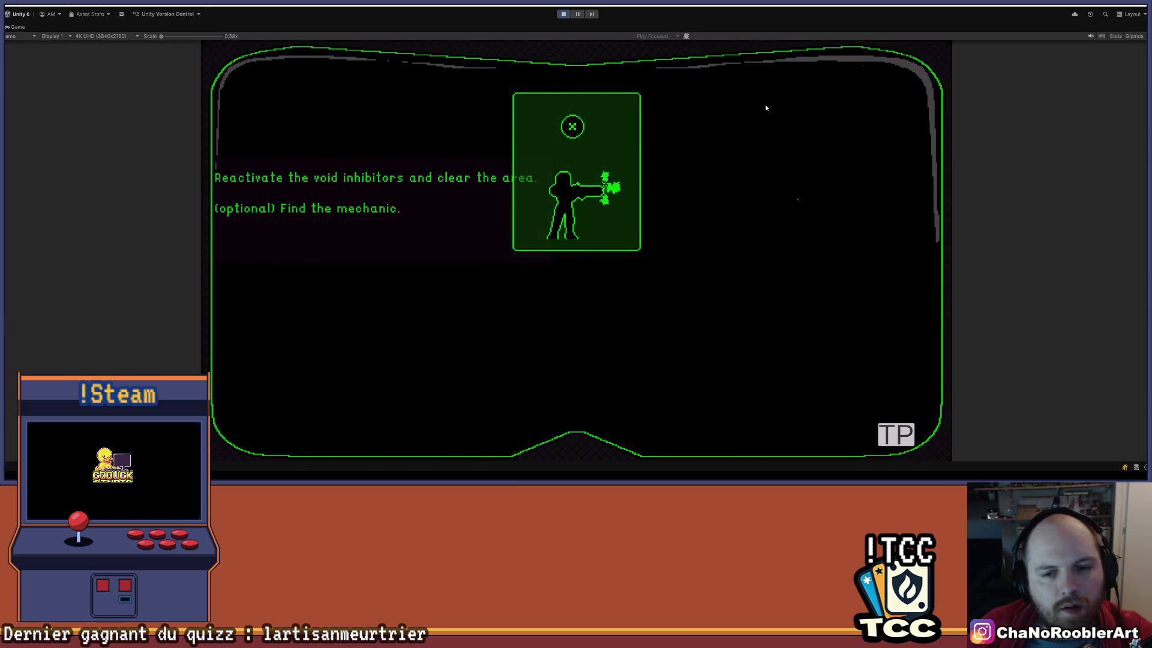
# Run, dodge-roll and reposition around the scorpion, then stop play mode with Ctrl+P.
pyautogui.press('d')
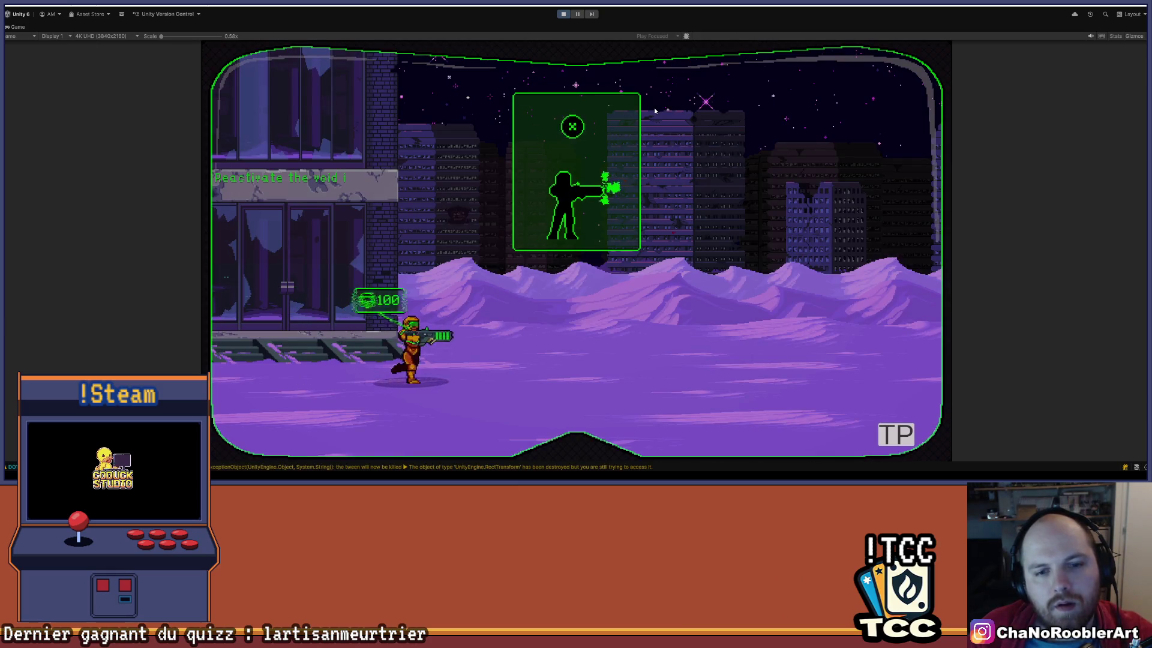
pyautogui.press('d')
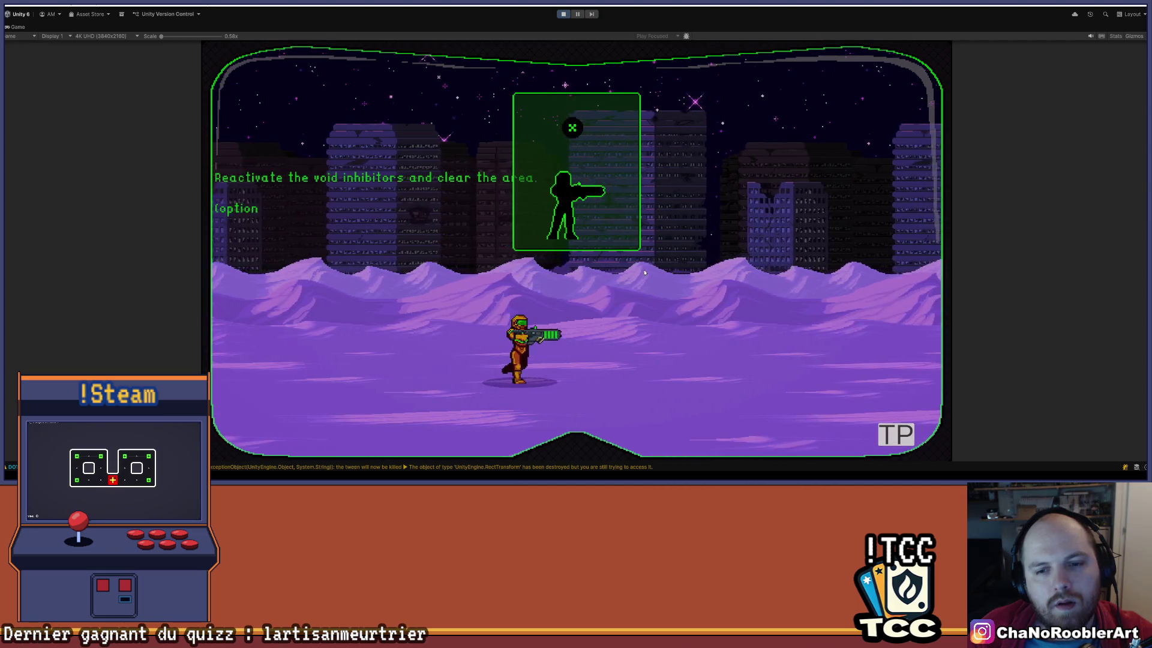
pyautogui.press('a')
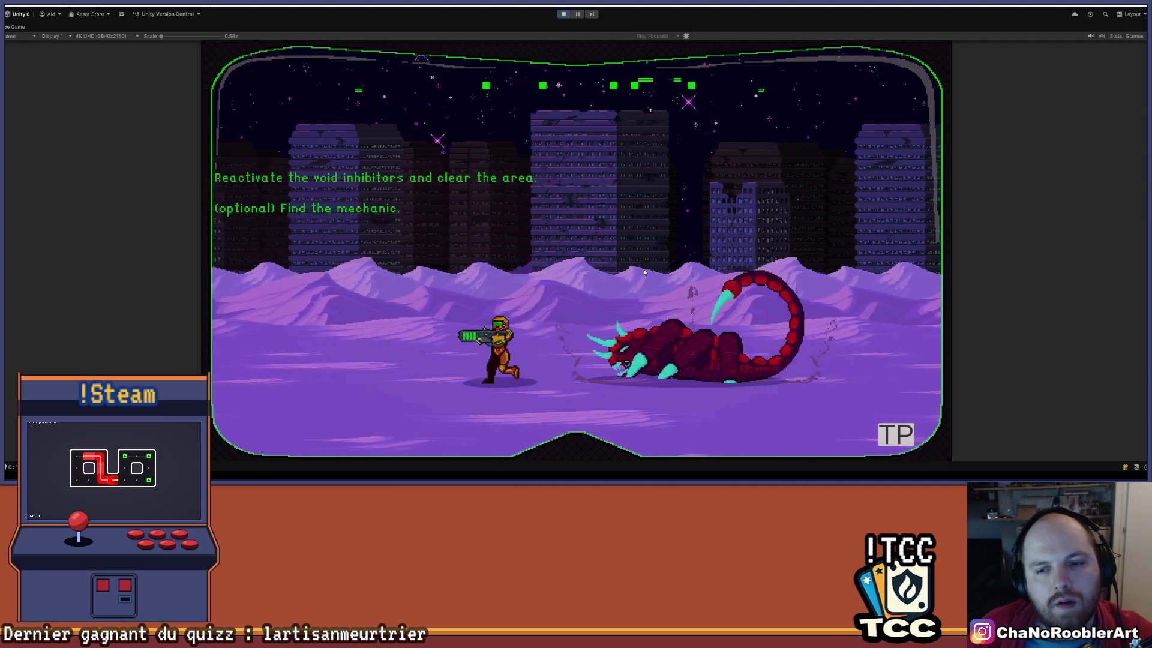
pyautogui.press('d')
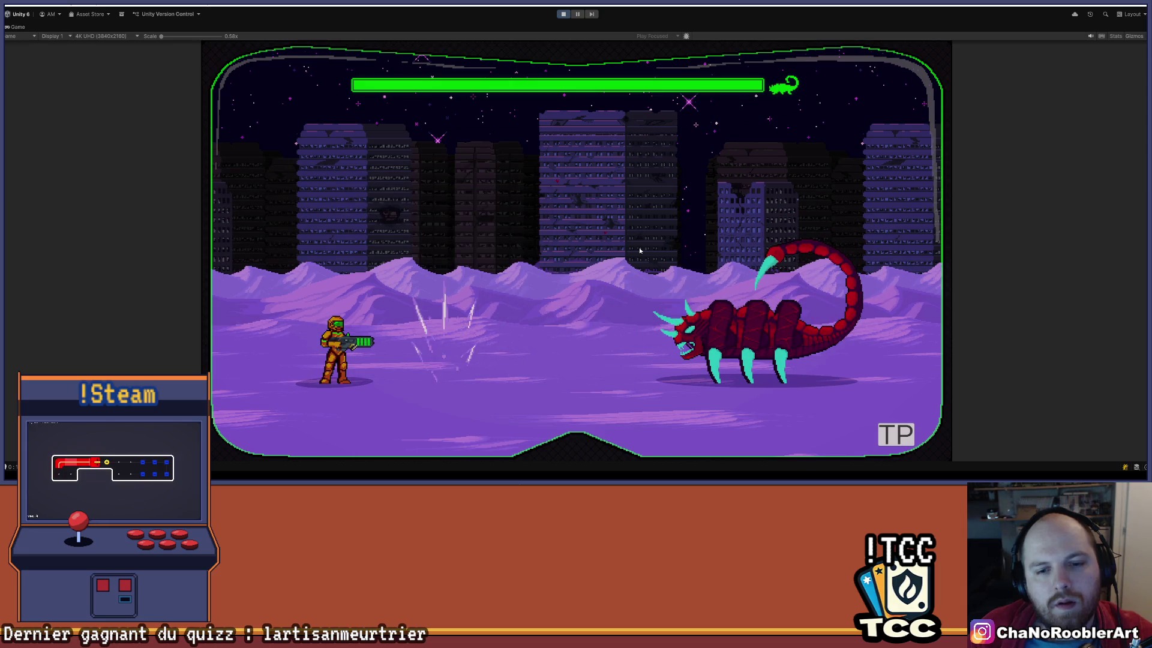
pyautogui.press('space')
pyautogui.press('a')
pyautogui.press('d')
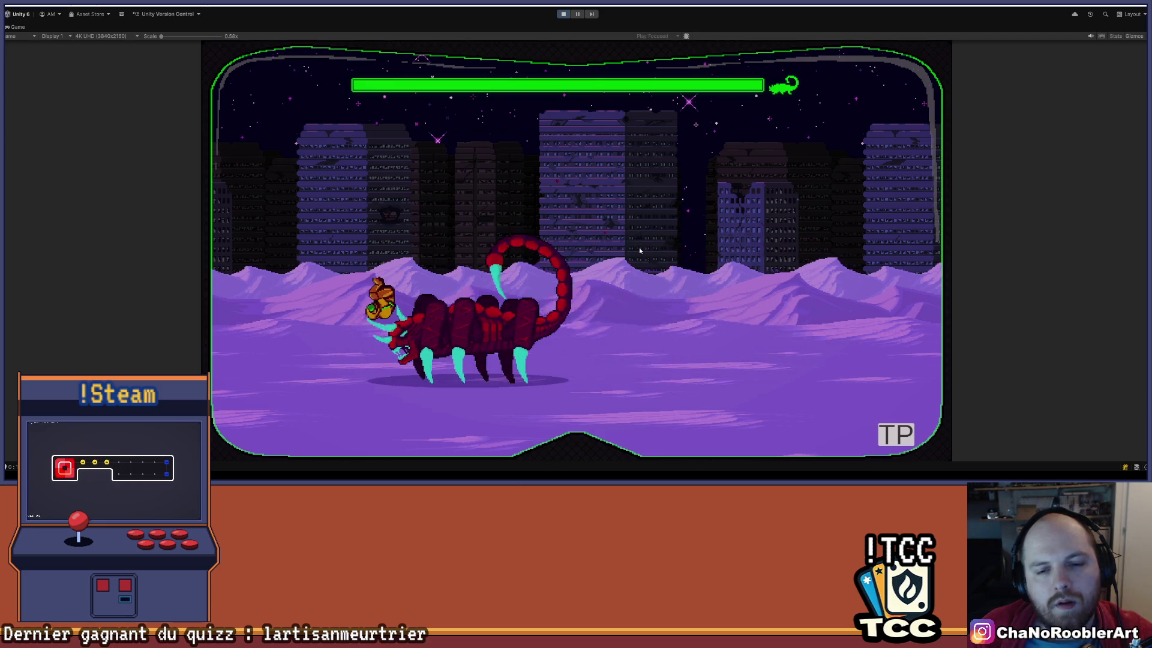
pyautogui.hotkey('ctrl', 'p')
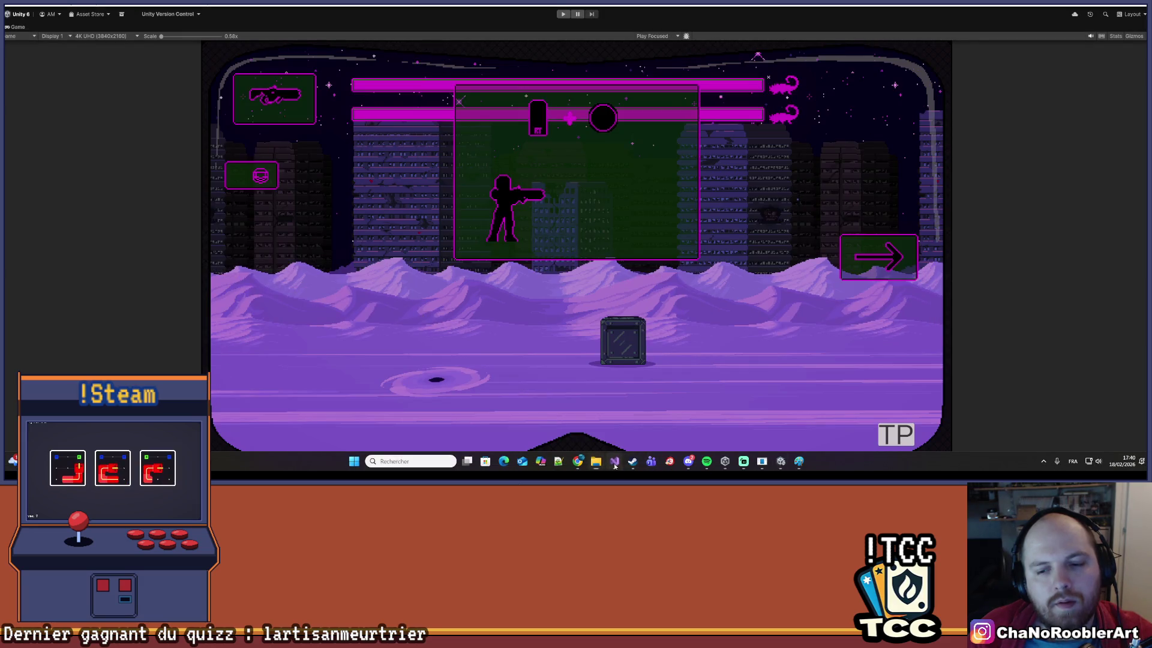
# Change NB_SHOCK_WAVE from 6 to 8 in the tail controller and save it.
pyautogui.click(615, 461)
pyautogui.scroll(5, 252, 238)
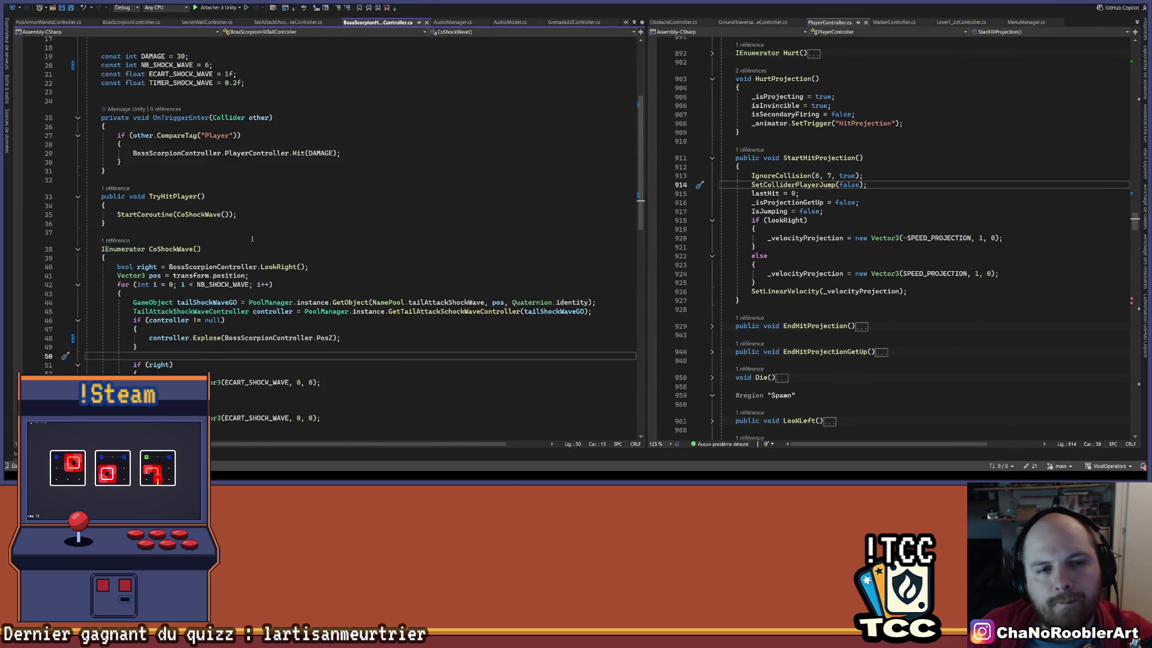
pyautogui.scroll(6, 252, 239)
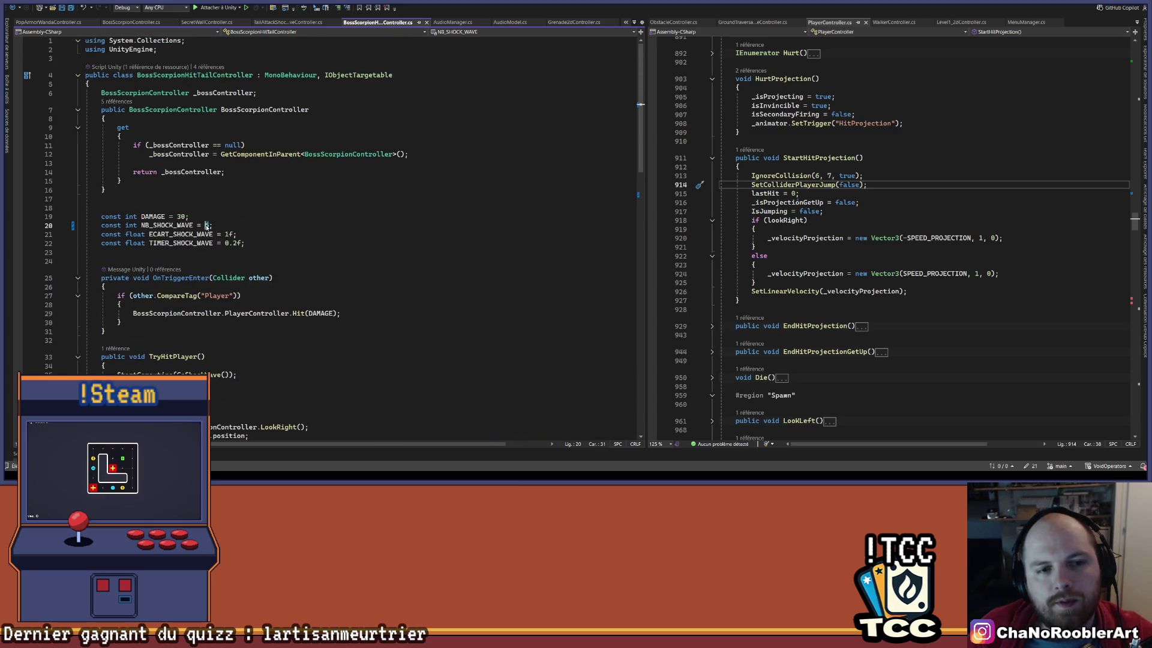
pyautogui.write('8')
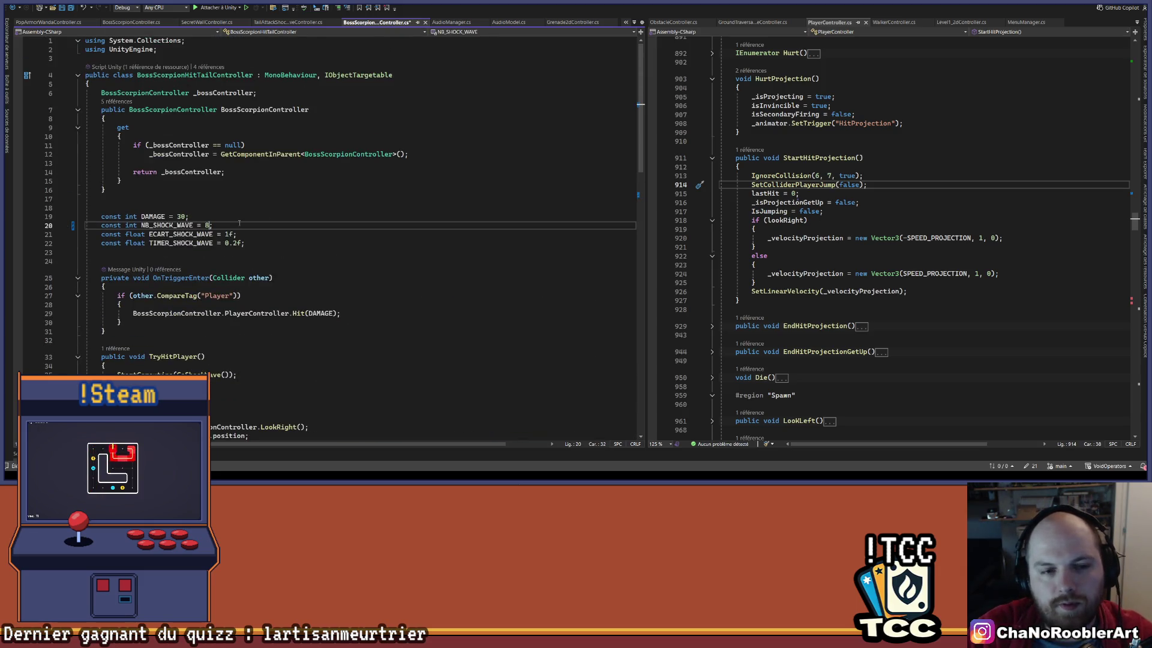
pyautogui.click(239, 199)
pyautogui.hotkey('ctrl', 's')
pyautogui.scroll(-13, 300, 252)
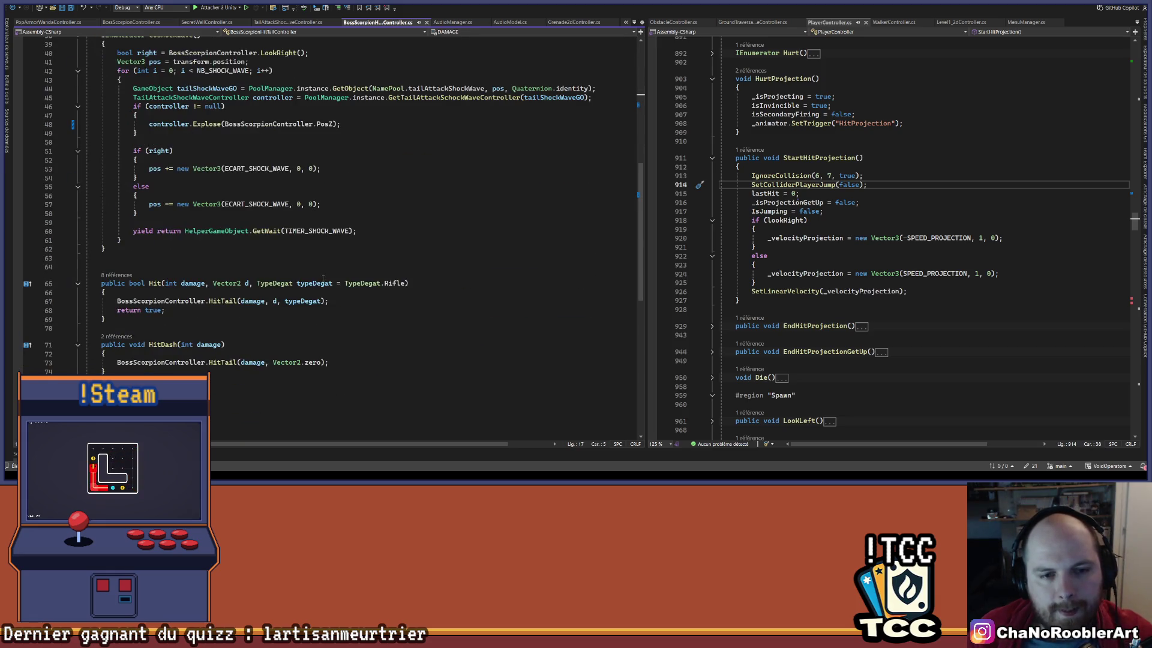
pyautogui.scroll(4, 309, 337)
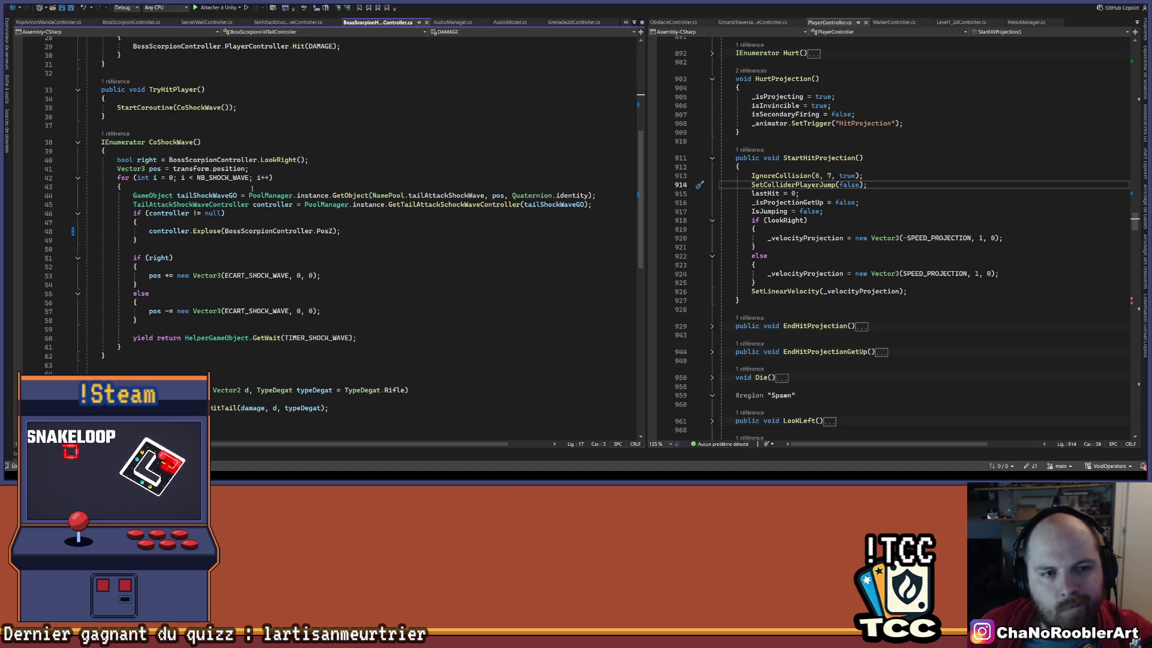
pyautogui.scroll(-4, 340, 309)
pyautogui.scroll(8, 266, 227)
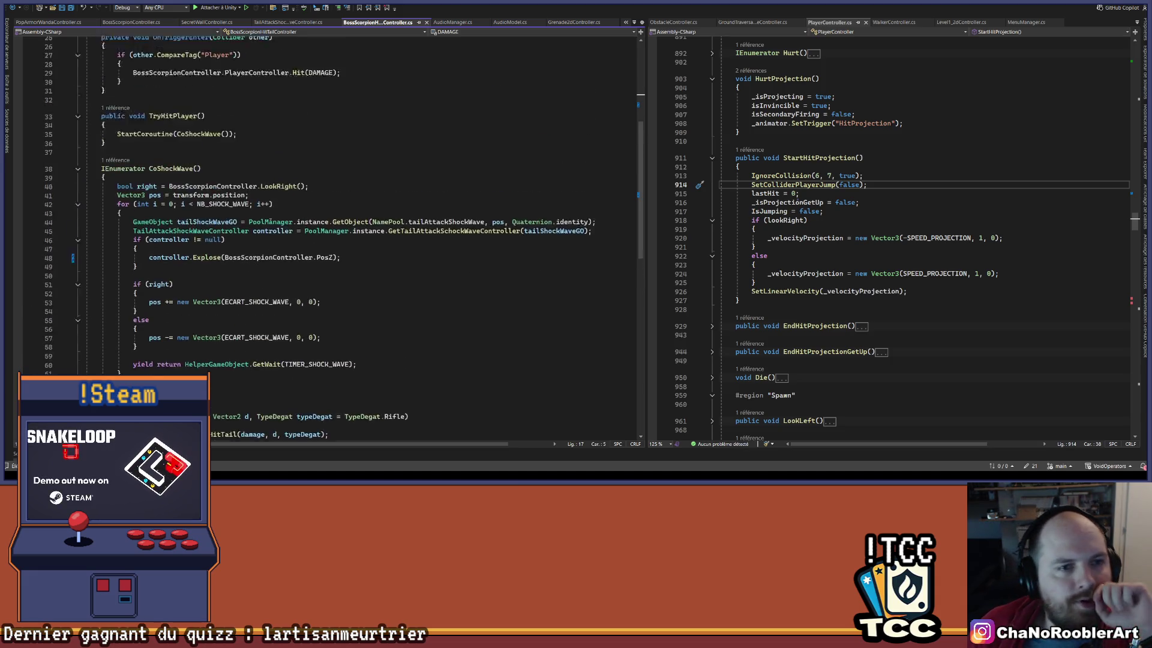
pyautogui.scroll(-7, 246, 127)
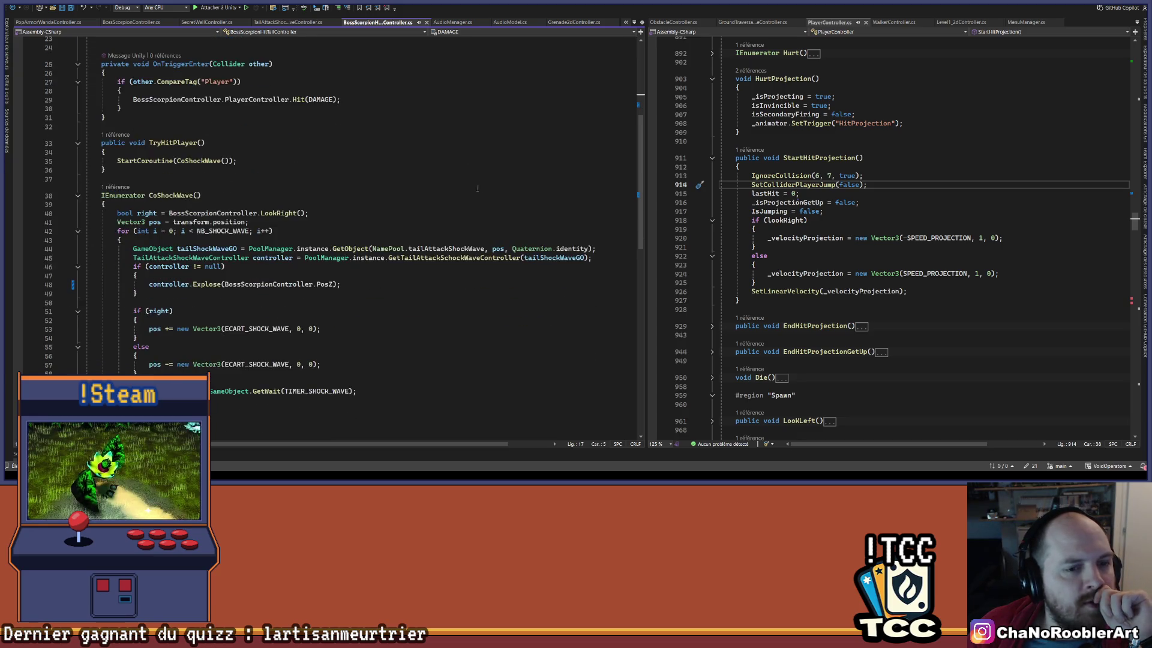
pyautogui.scroll(-4, 442, 190)
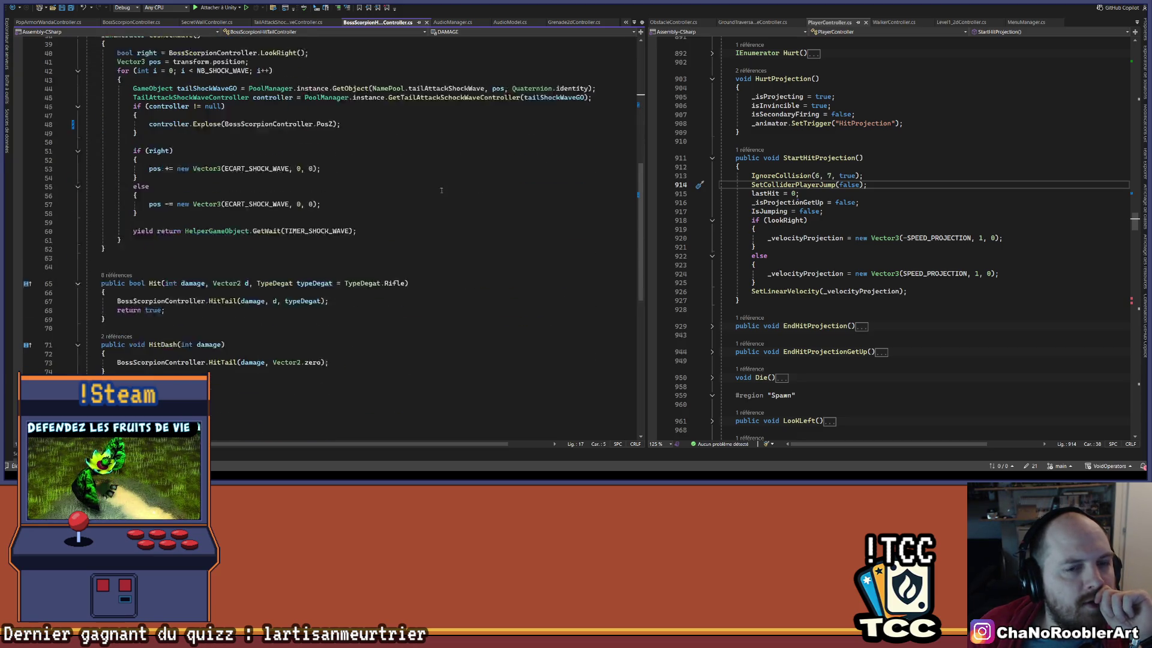
pyautogui.hotkey('ctrl', 'z')
pyautogui.click(957, 208)
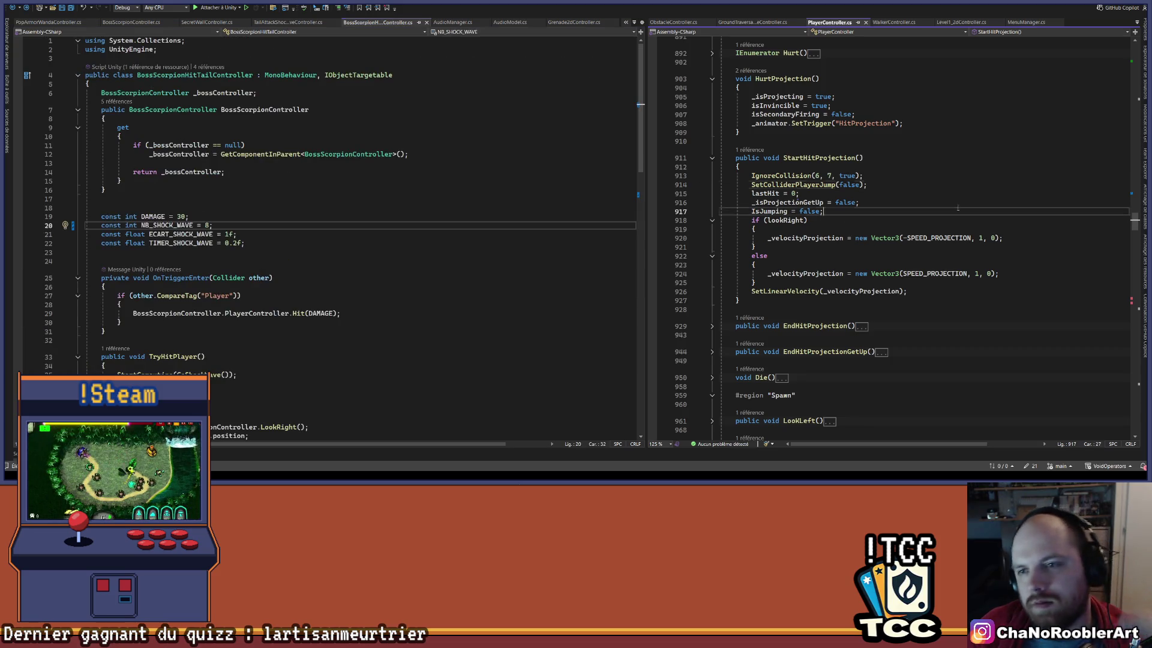
pyautogui.click(436, 225)
pyautogui.scroll(-9, 437, 221)
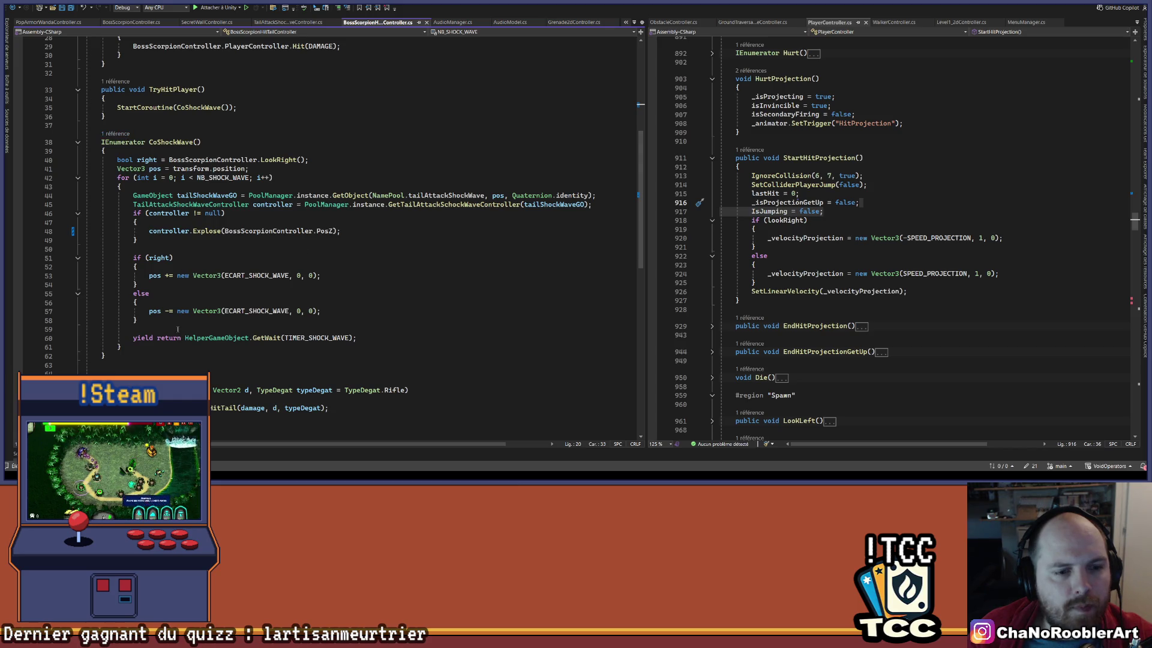
pyautogui.scroll(-9, 177, 329)
pyautogui.scroll(8, 210, 227)
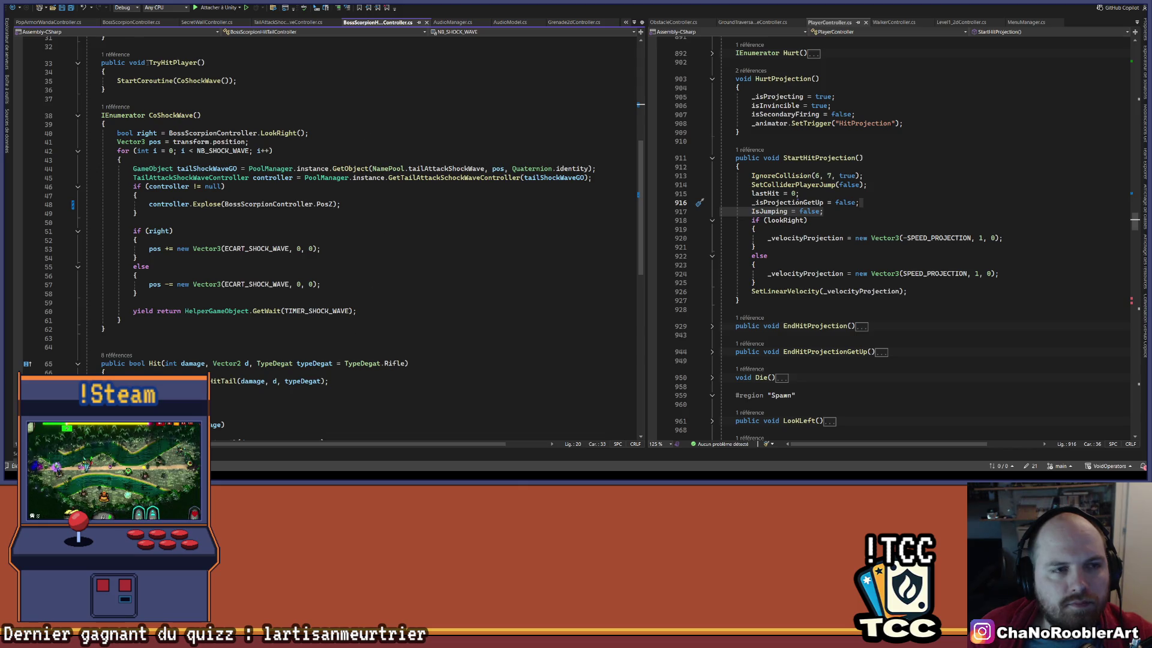
# Raise the explode sound volume in TailAttackShockWaveController.cs from 0.5f to 0.7f and return to Unity.
pyautogui.click(283, 22)
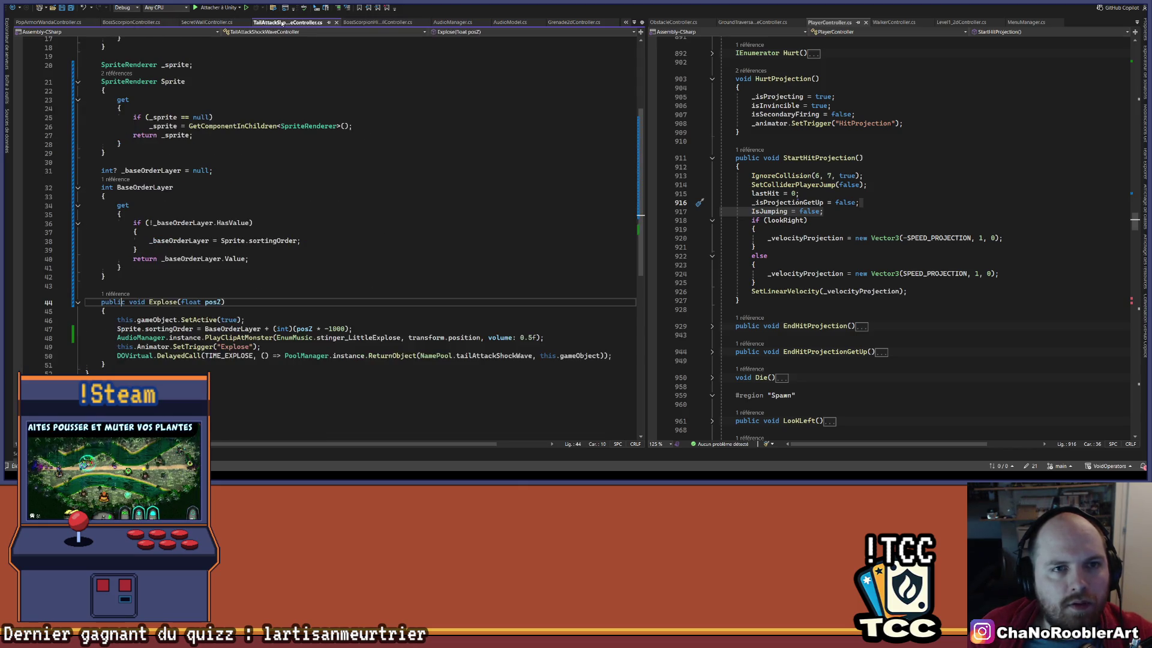
pyautogui.click(529, 337)
pyautogui.press('BackSpace')
pyautogui.write('7')
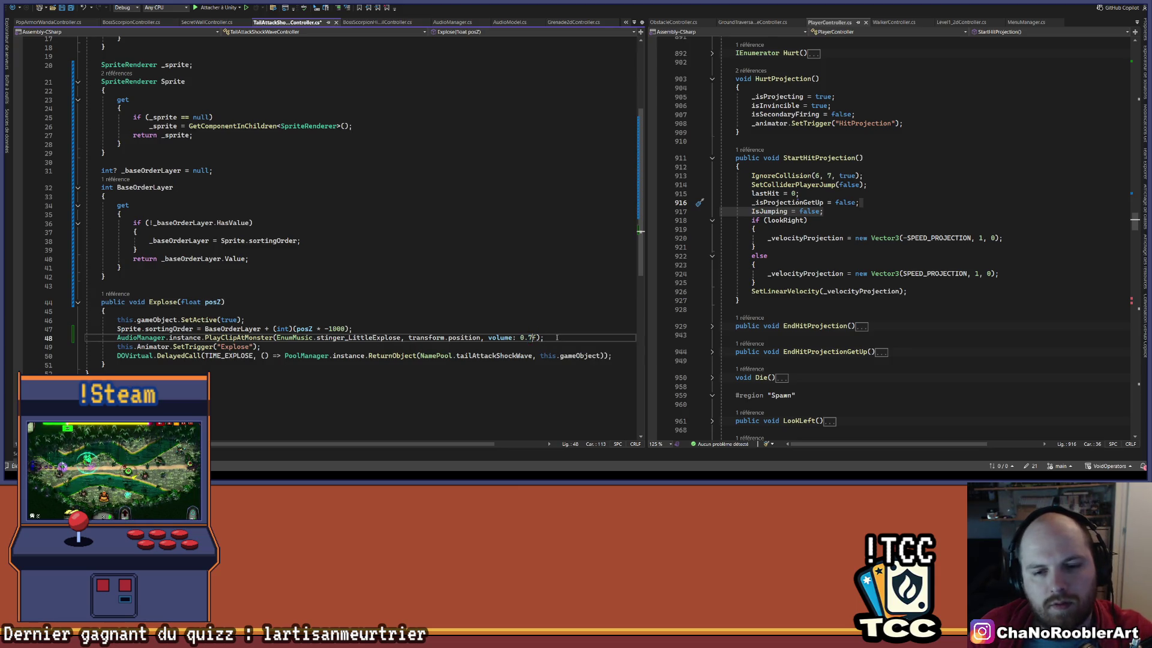
pyautogui.hotkey('alt', 'Tab')
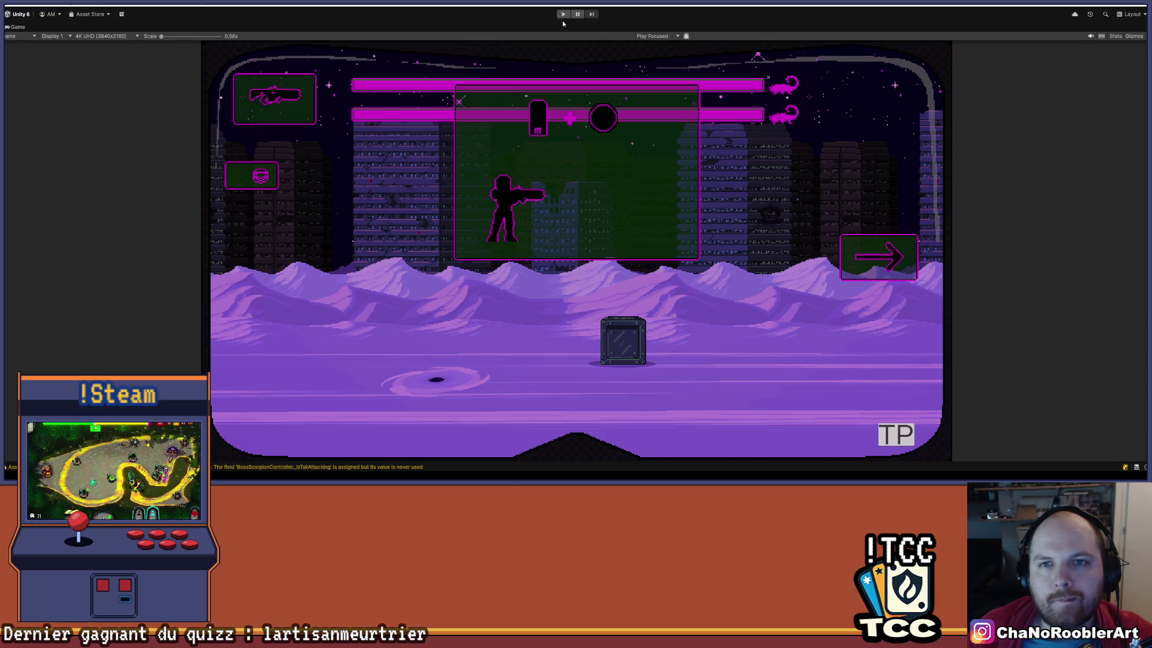
# Enter play mode, cross the level to the scorpion, and roll away from its tail attack.
pyautogui.click(563, 14)
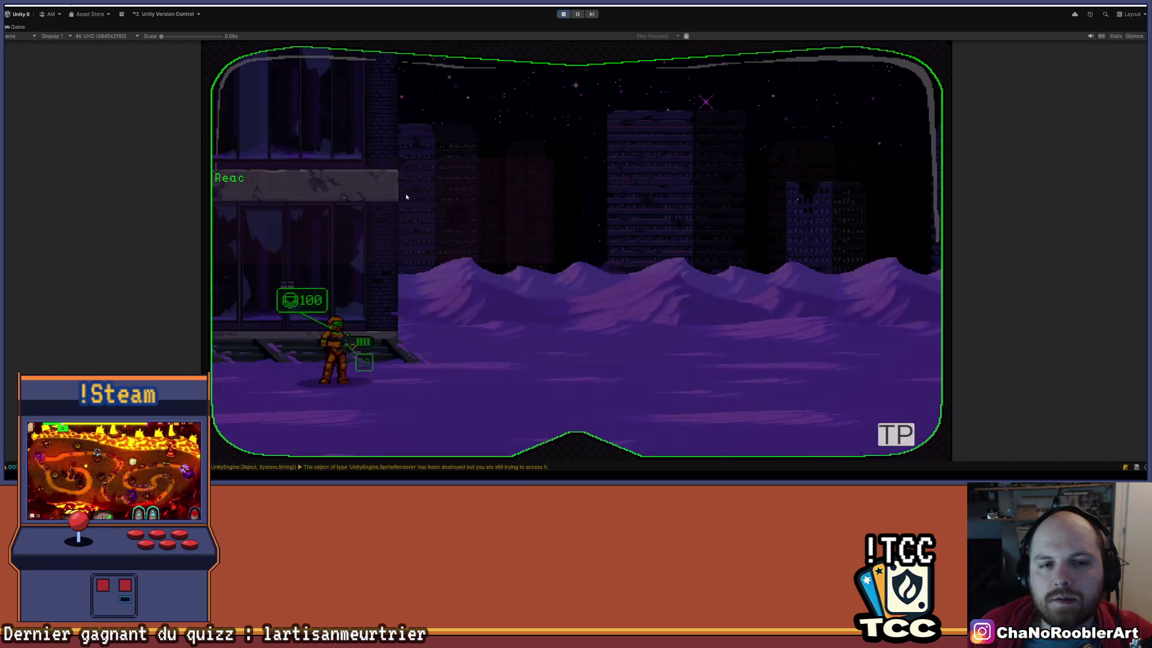
pyautogui.press('d')
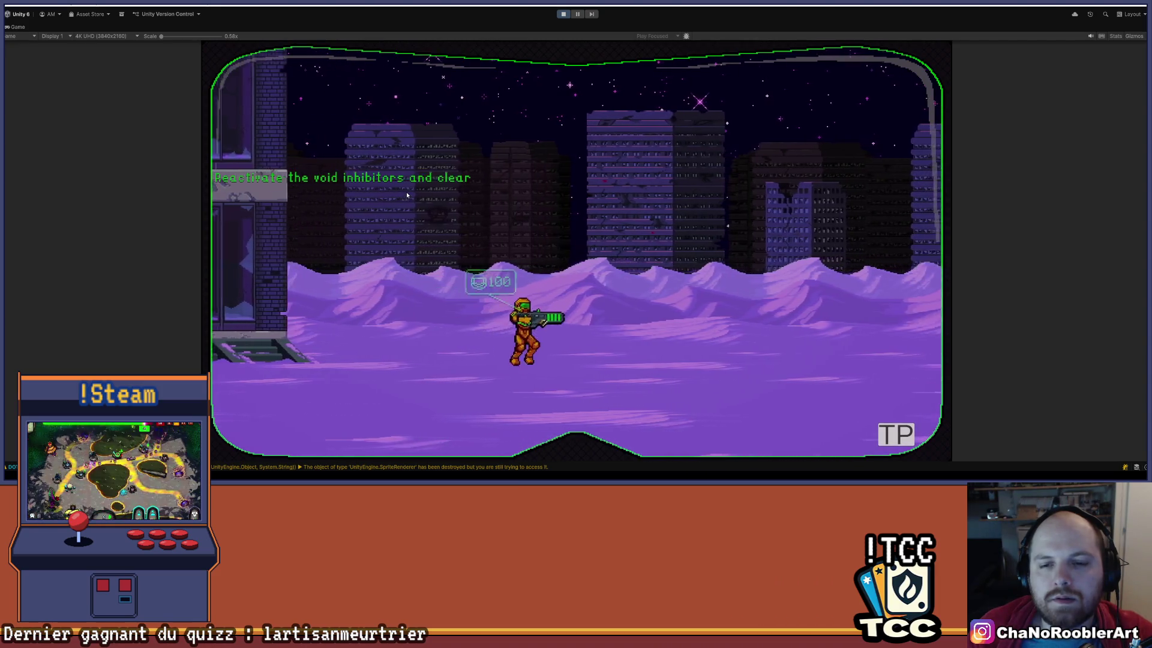
pyautogui.press('space')
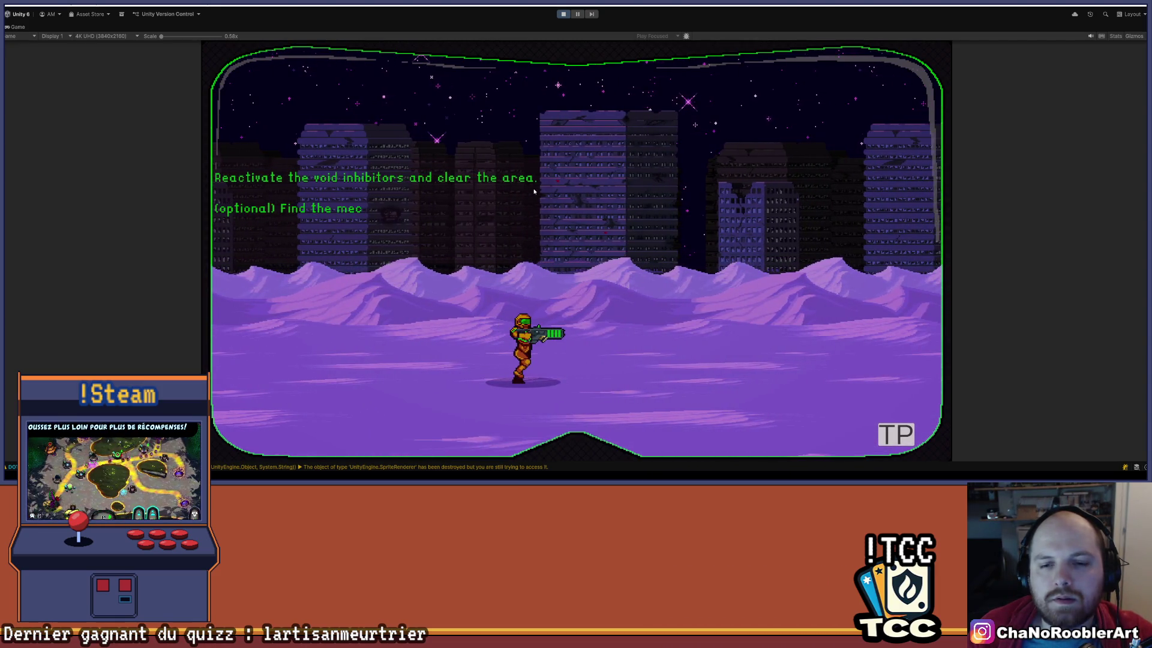
pyautogui.press('a')
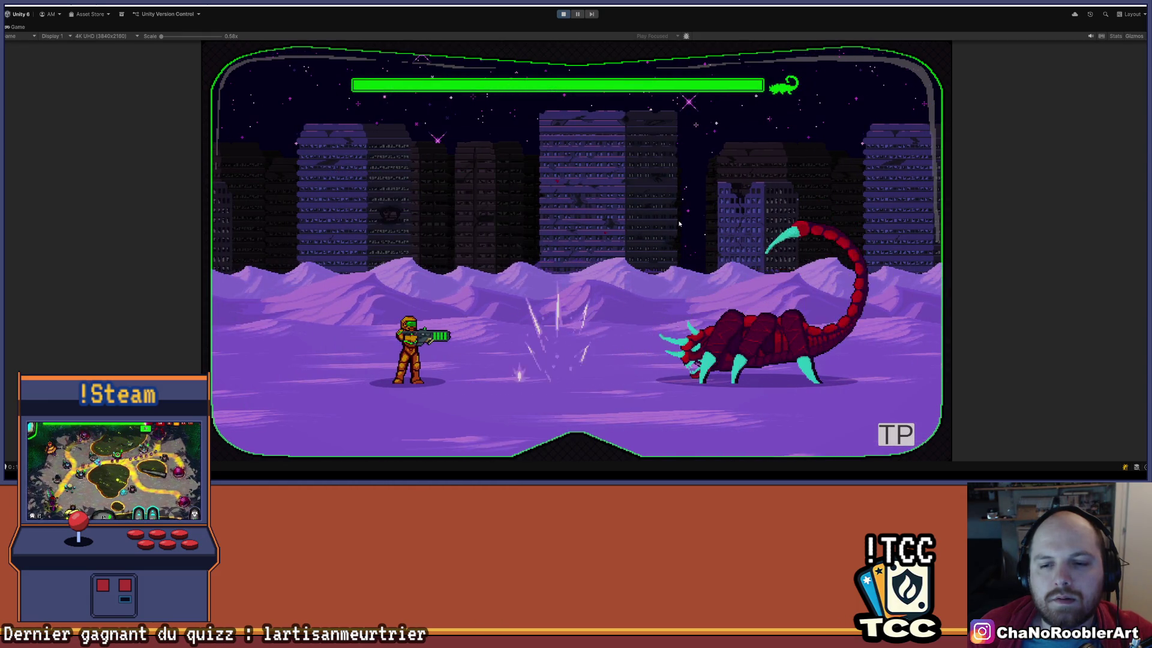
pyautogui.press('space')
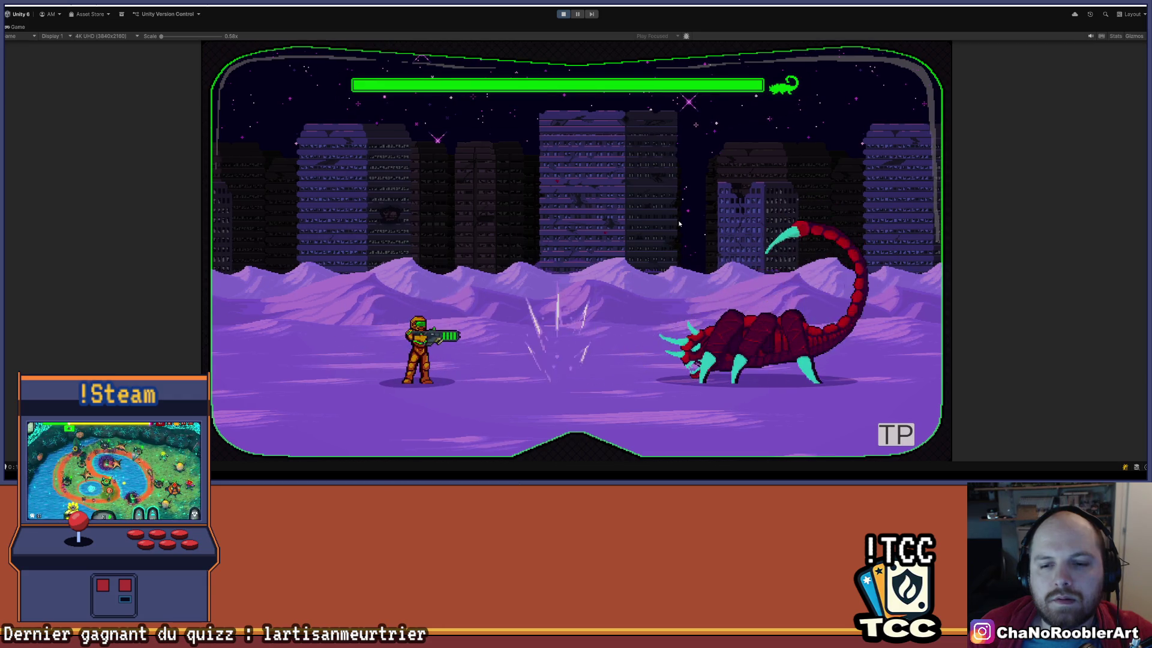
pyautogui.press('space')
pyautogui.press('a')
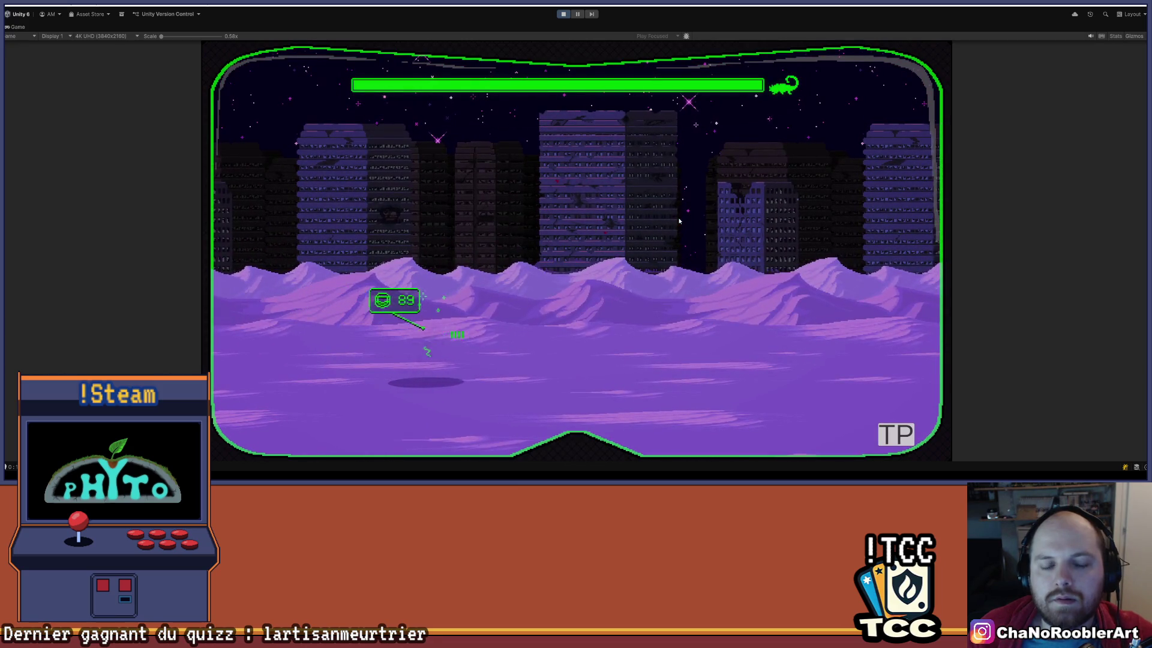
pyautogui.press('a')
# Fight the scorpion, dodging back and forth and firing repeatedly to chip its health.
pyautogui.click(679, 219)
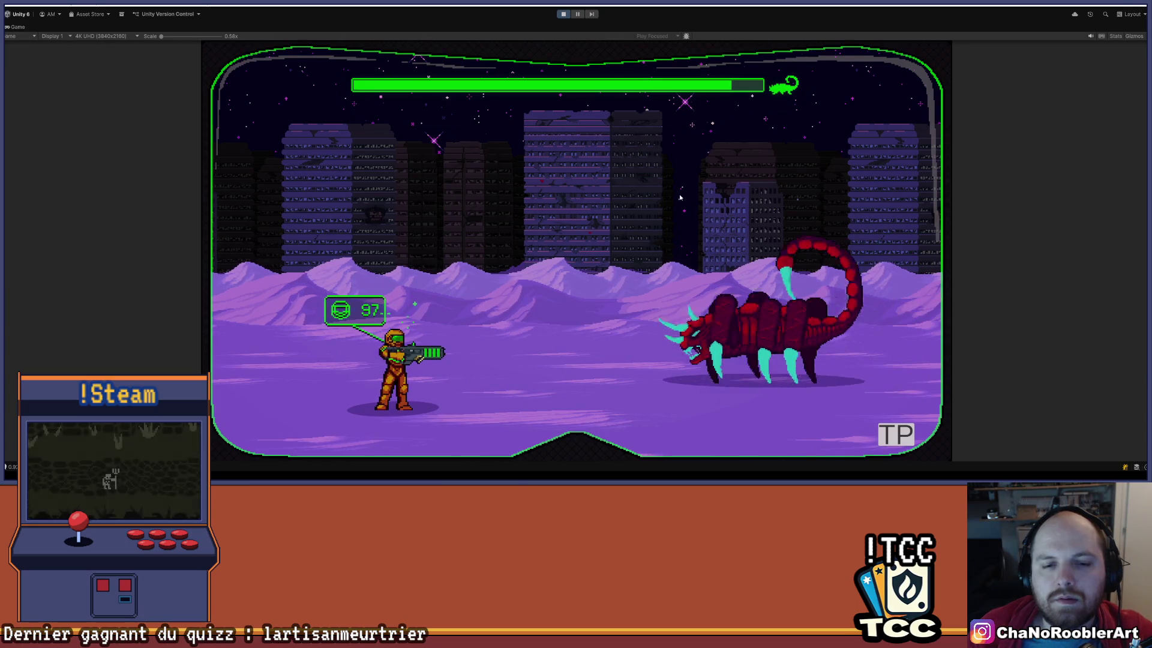
pyautogui.press('d')
pyautogui.press('a')
pyautogui.click(680, 198)
pyautogui.click(680, 197)
pyautogui.press('a')
pyautogui.press('d')
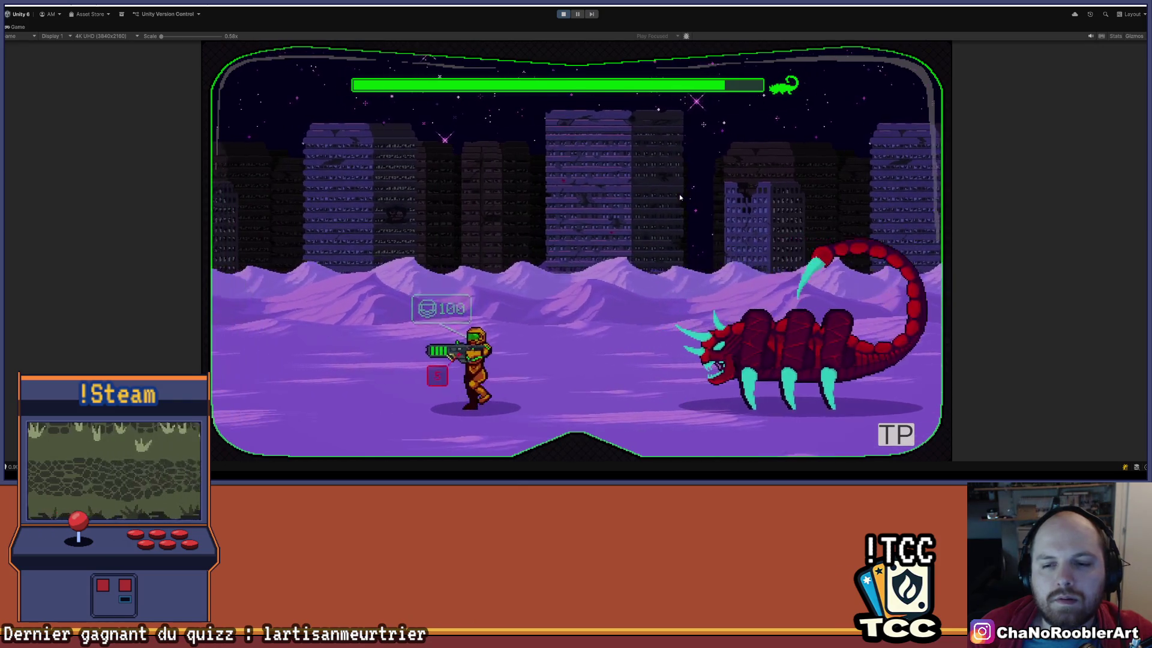
pyautogui.press('a')
pyautogui.press('d')
pyautogui.press('space')
pyautogui.press('a')
pyautogui.click(679, 197)
pyautogui.press('d')
pyautogui.press('a')
pyautogui.press('d')
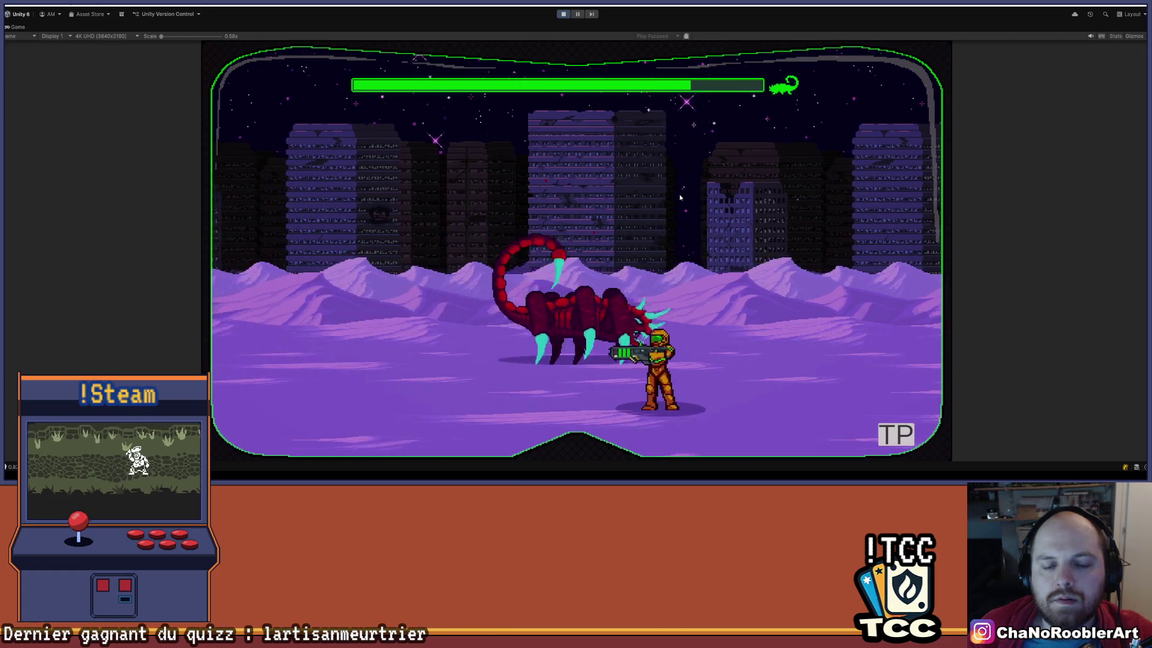
pyautogui.press('a')
pyautogui.press('d')
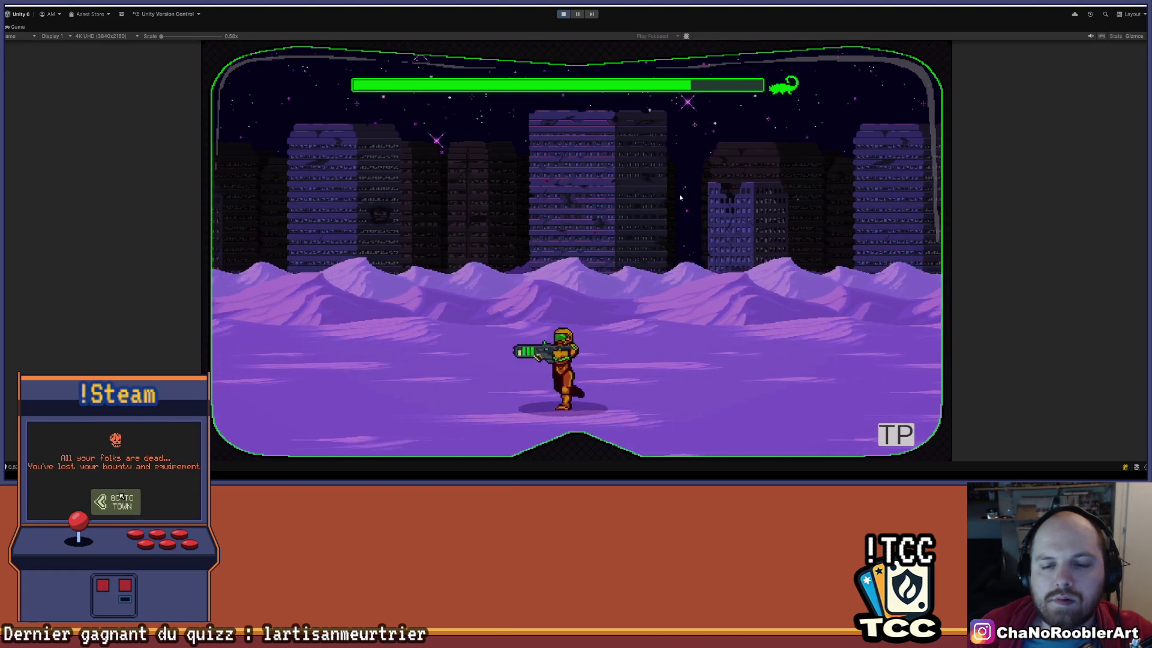
pyautogui.press('a')
pyautogui.press('d')
pyautogui.click(680, 198)
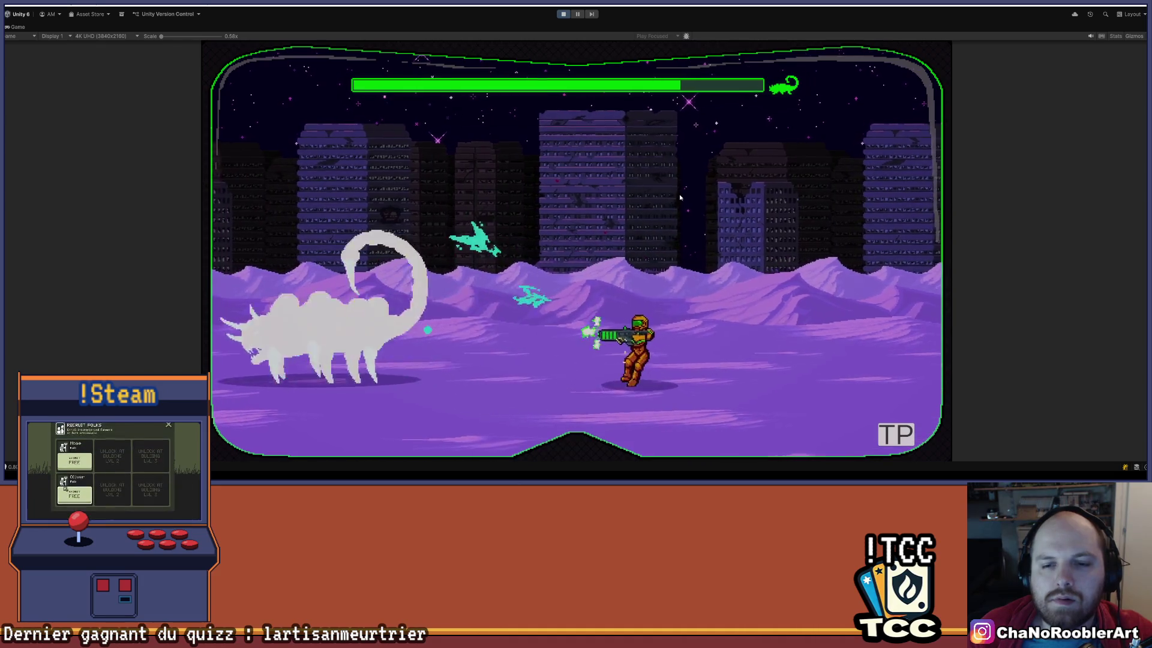
# Walk the player left away from the charging scorpion.
pyautogui.press('a')
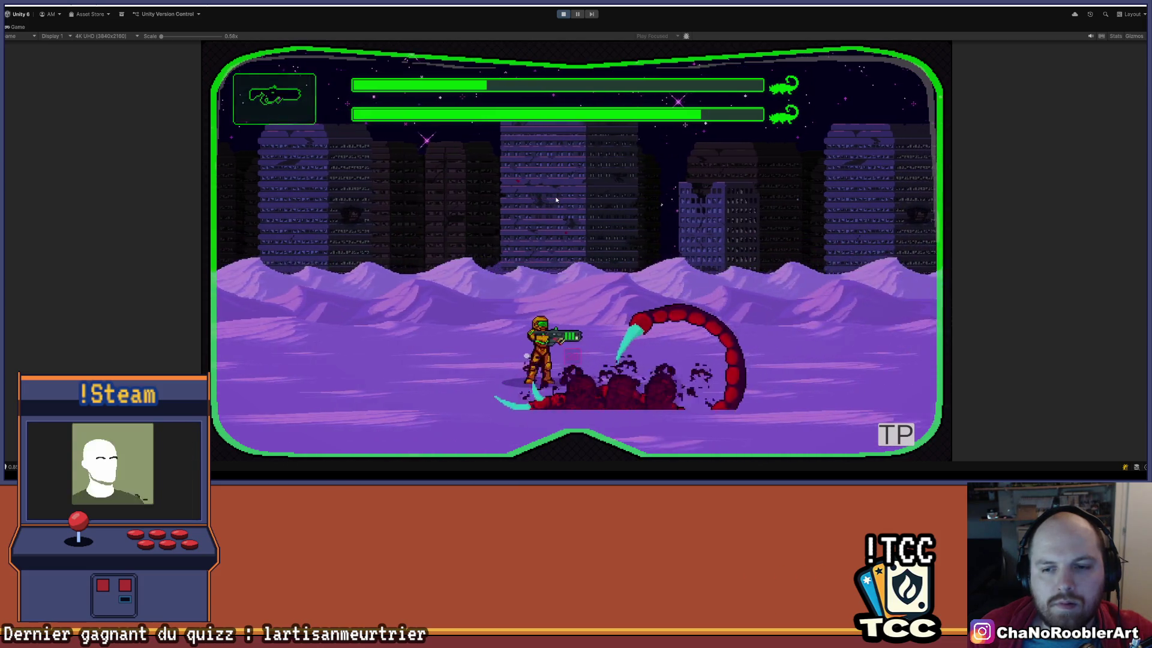
# Stop play mode, then set NB_SHOCK_WAVE to 10 in BossScorpionHitTailController.cs and save.
pyautogui.moveTo(625, 472)
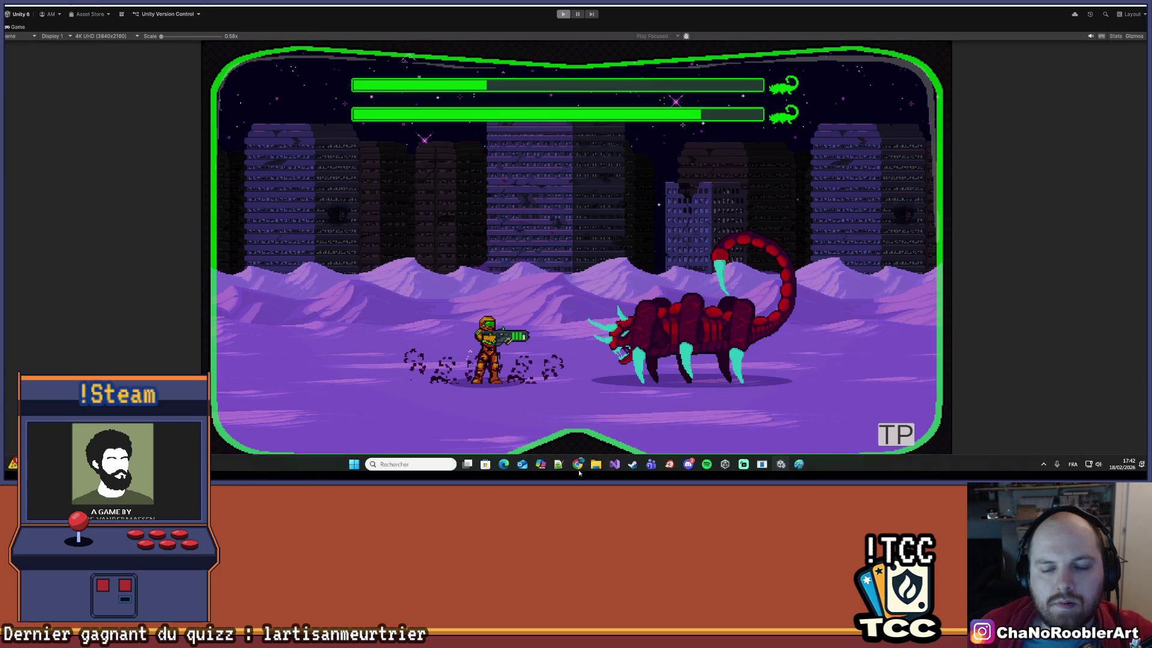
pyautogui.hotkey('ctrl', 'p')
pyautogui.click(618, 463)
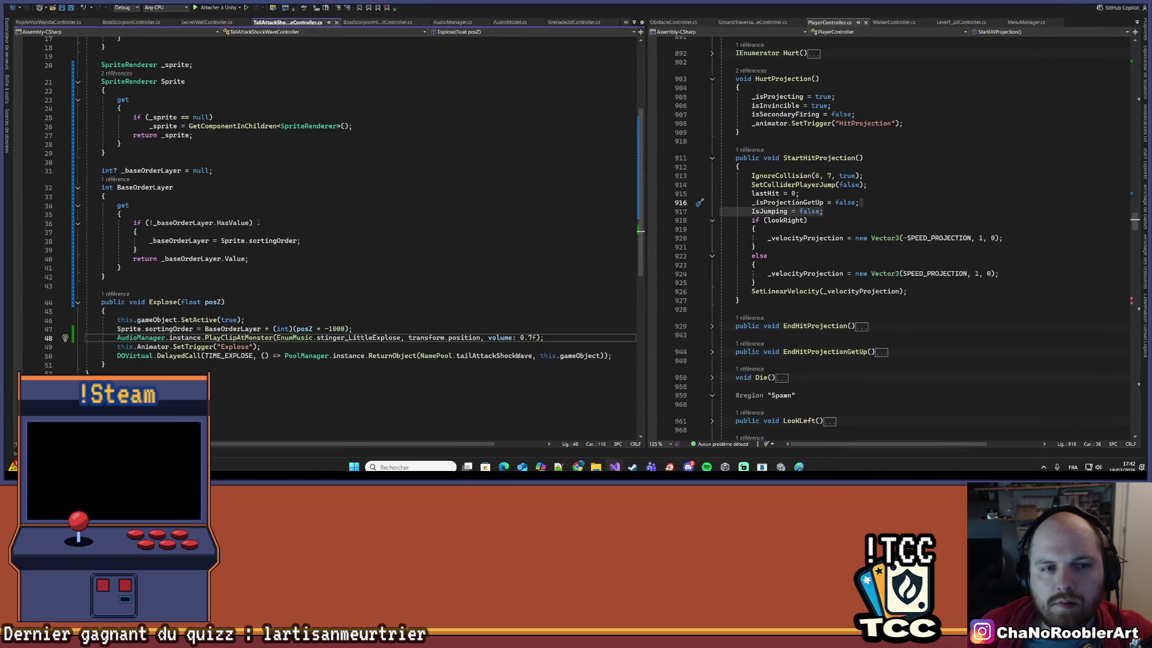
pyautogui.scroll(-3, 279, 129)
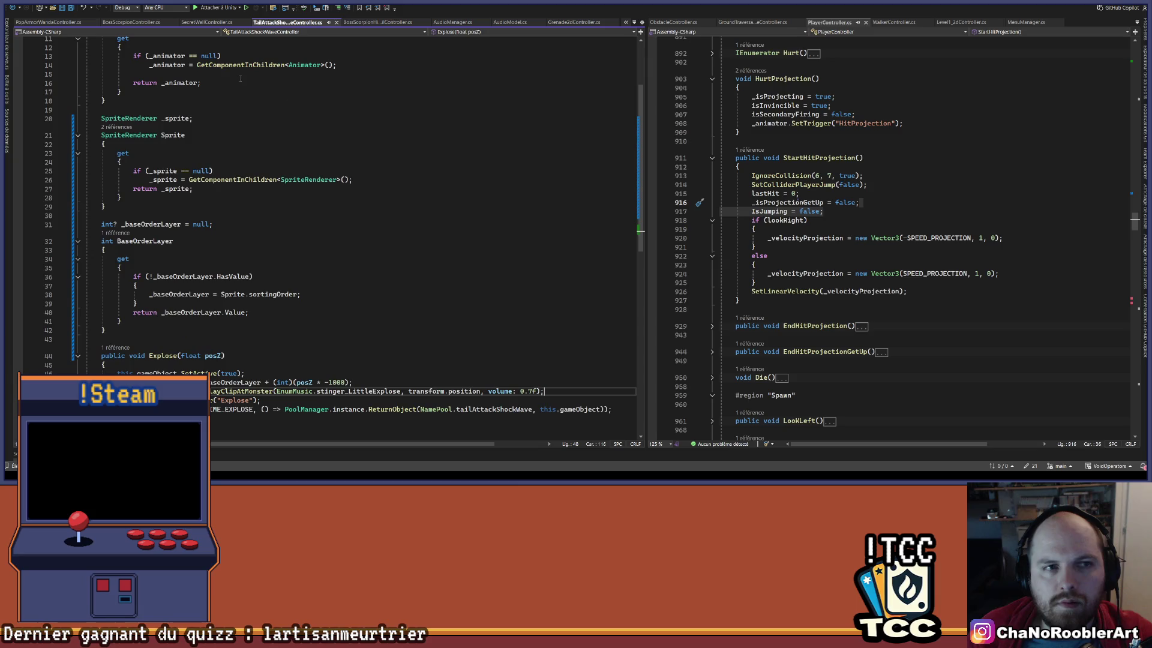
pyautogui.hotkey('ctrl', 'Tab')
pyautogui.scroll(9, 302, 338)
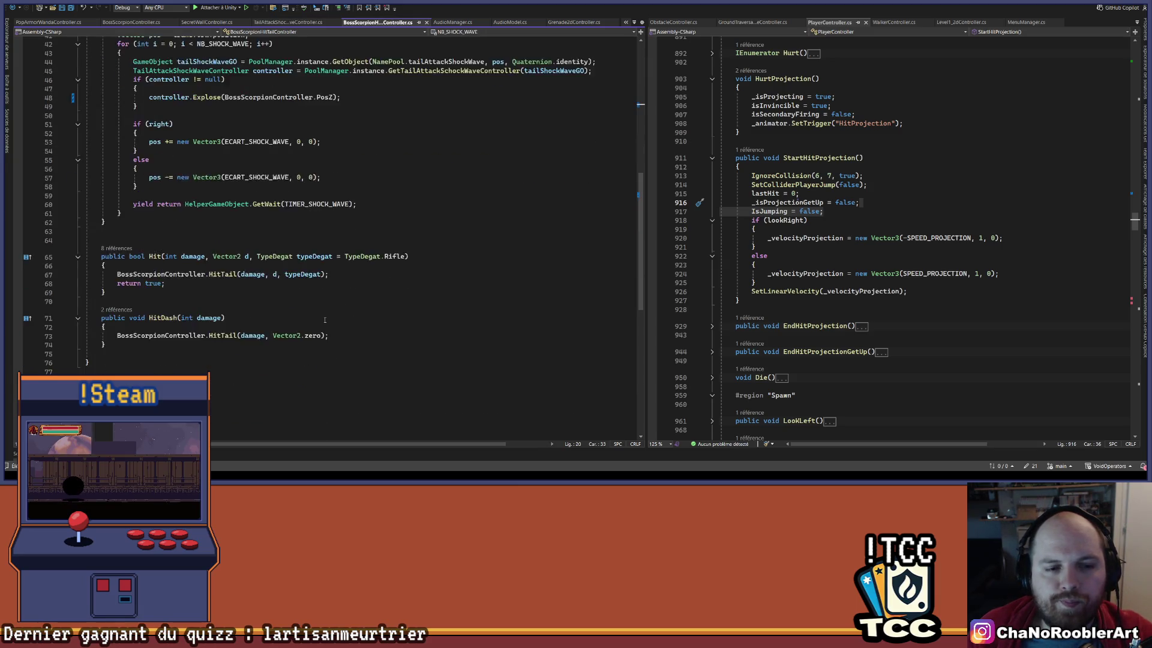
pyautogui.write('10;')
pyautogui.hotkey('ctrl', 's')
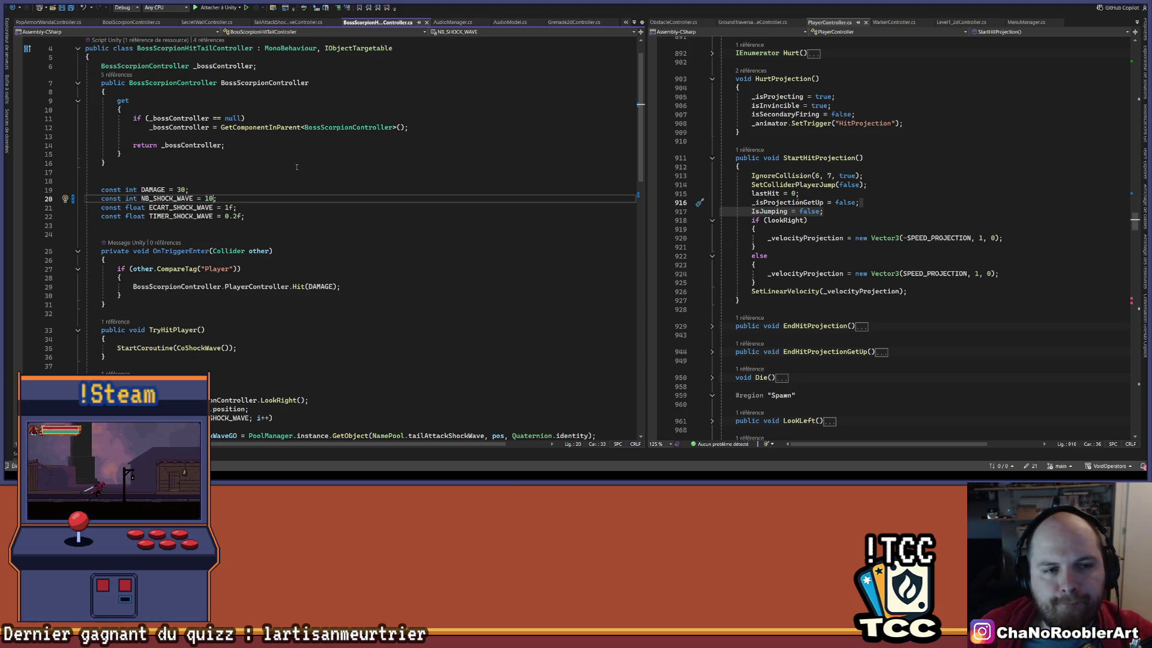
# Shorten TIMER_SHOCK_WAVE from 0.2f to 0.15f and return to Unity.
pyautogui.click(234, 216)
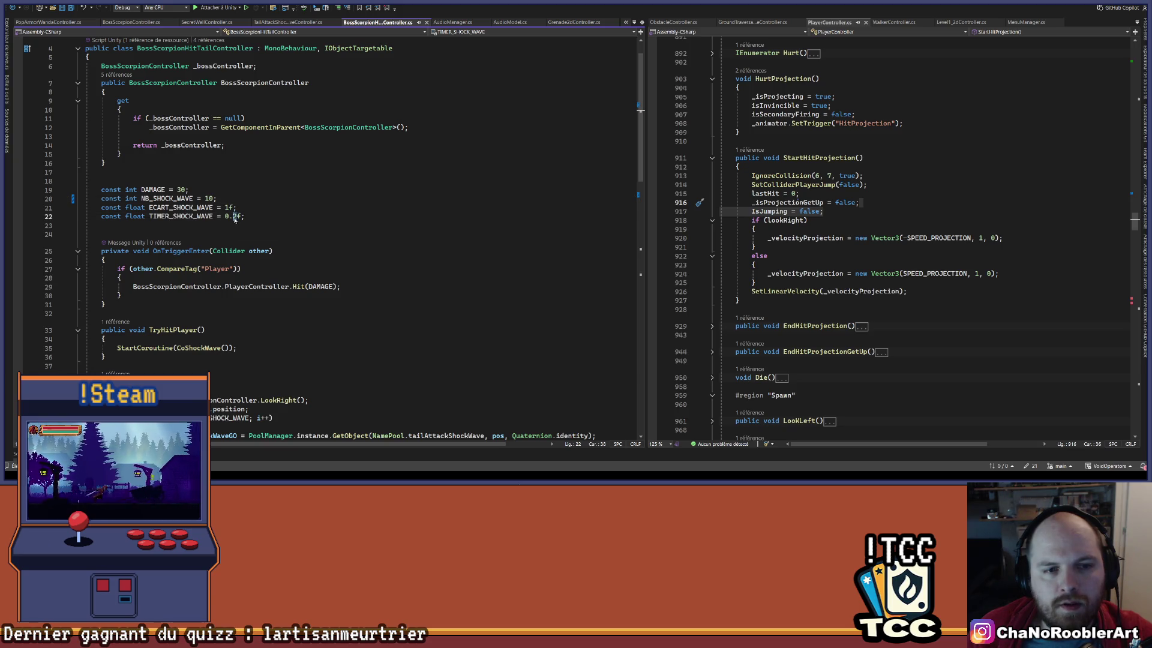
pyautogui.write('15')
pyautogui.press('End')
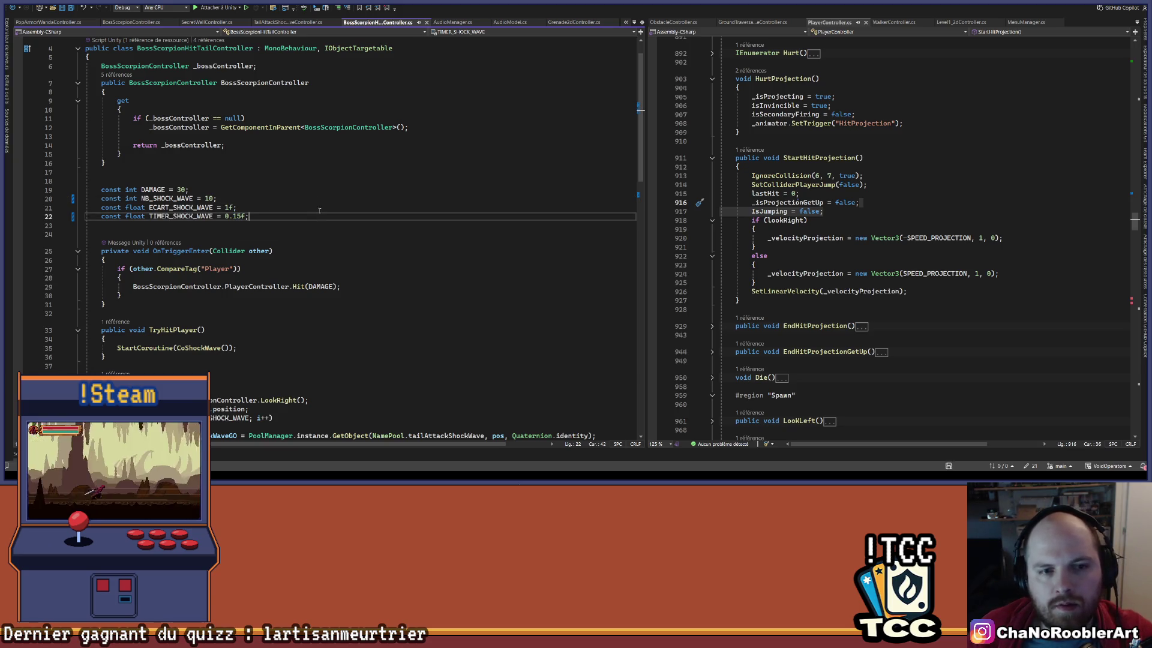
pyautogui.hotkey('alt', 'Tab')
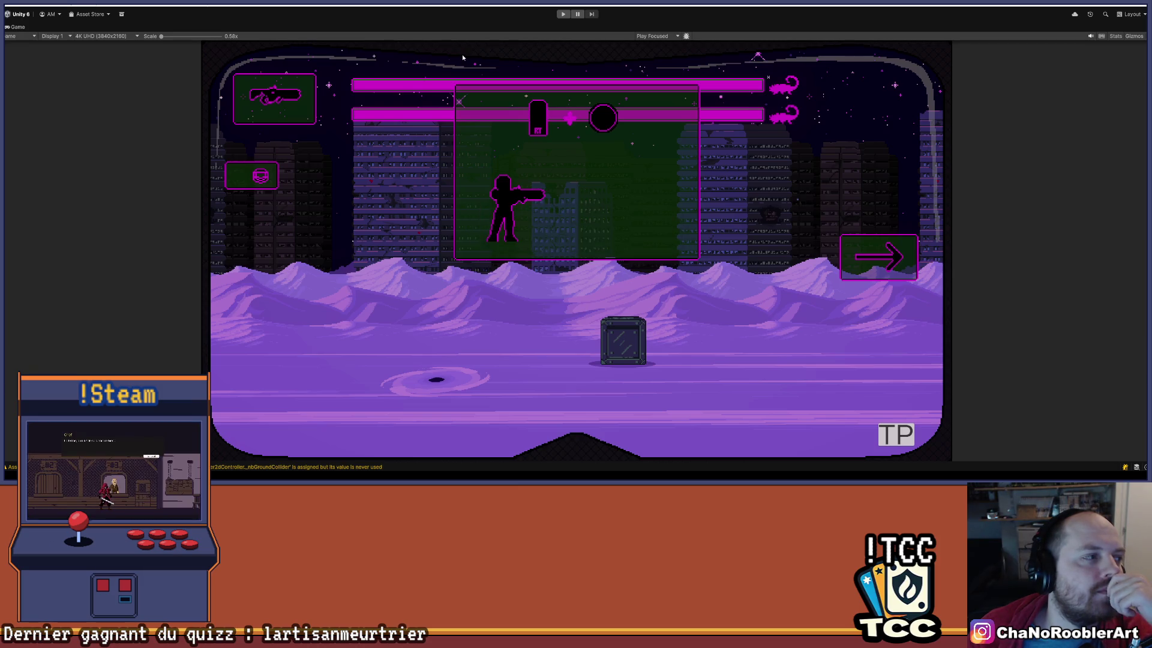
# Enter Play Mode and teleport to the boss level from the TP menu.
pyautogui.click(563, 14)
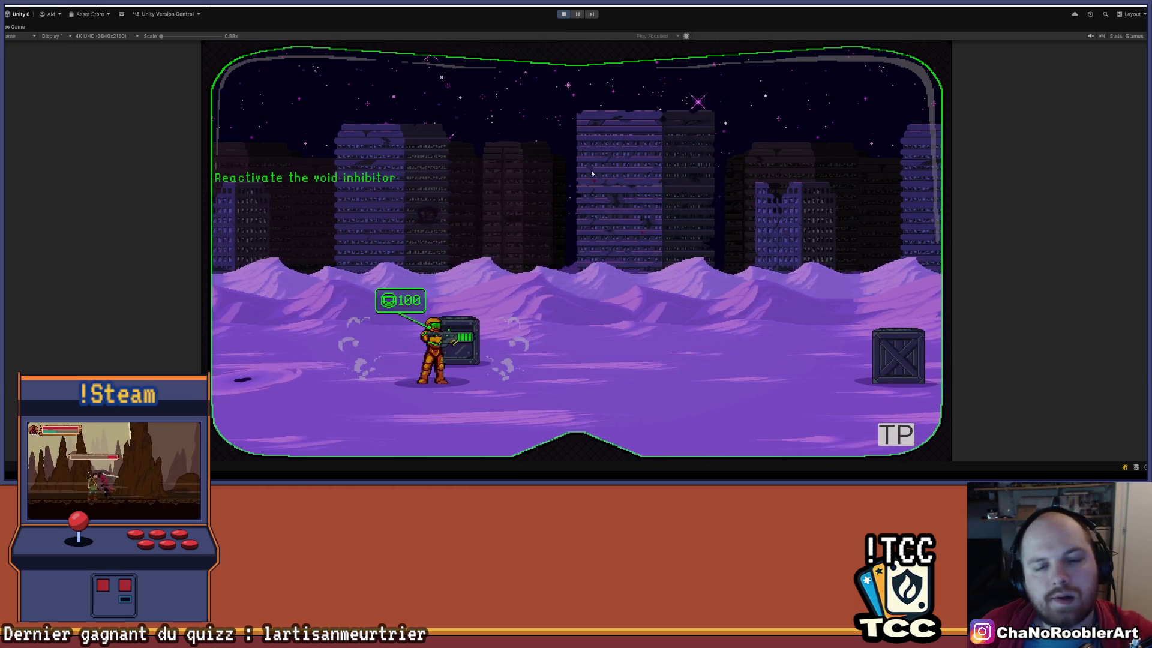
pyautogui.press('d')
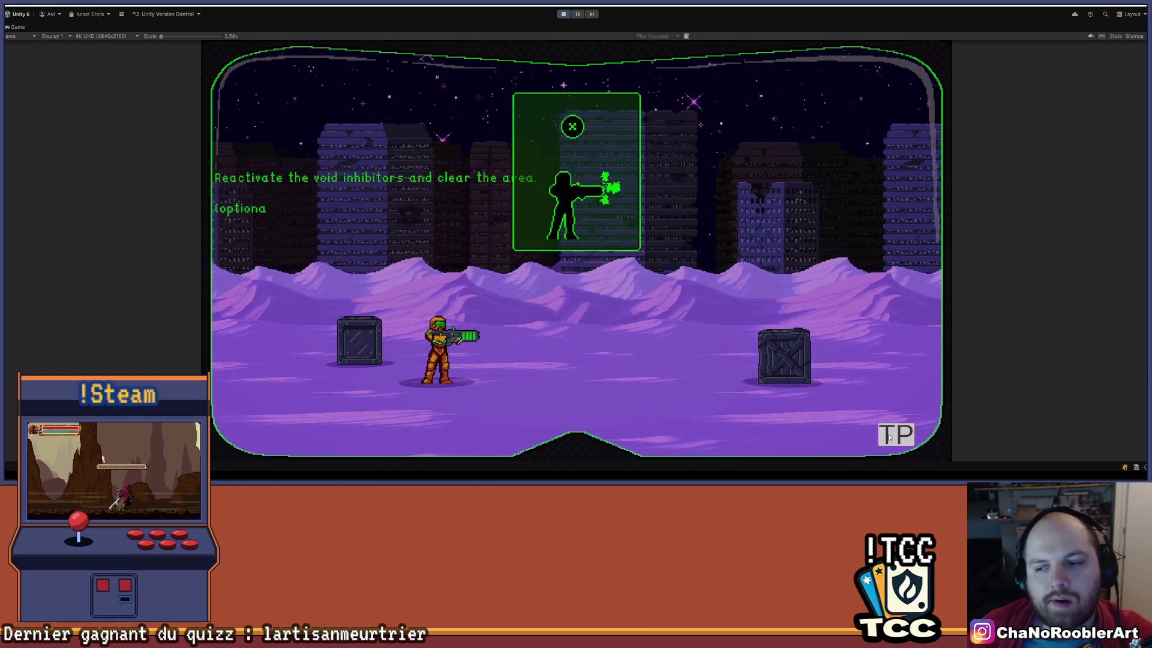
pyautogui.click(890, 437)
pyautogui.click(367, 290)
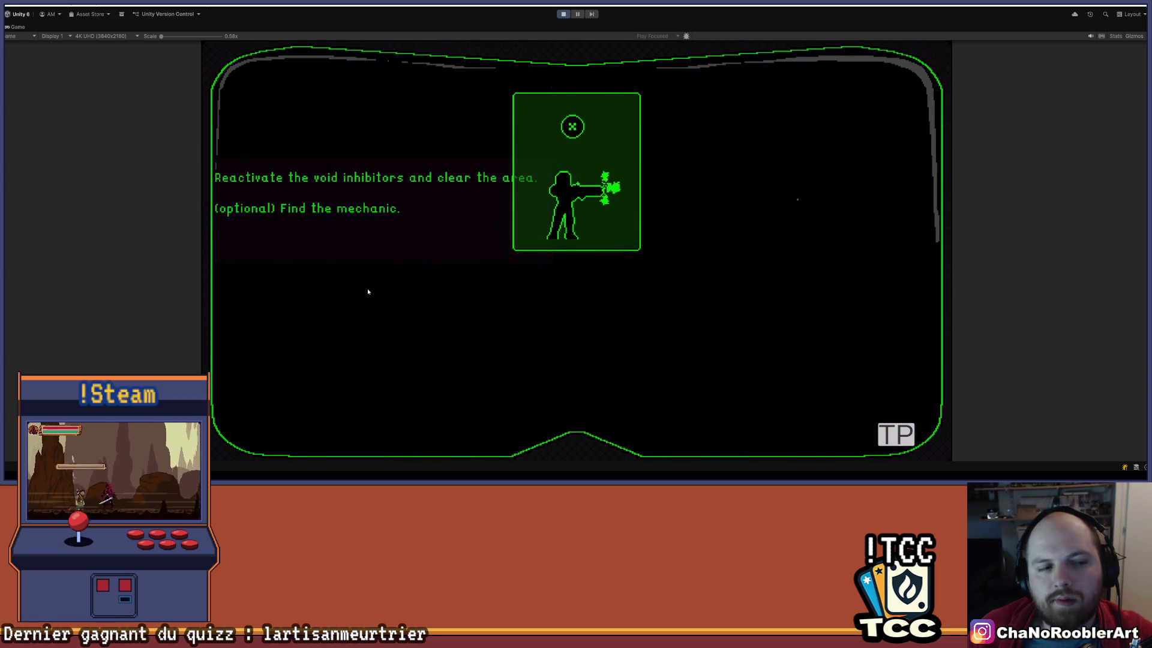
# Walk right through the level into the boss arena and face the scorpion boss.
pyautogui.press('d')
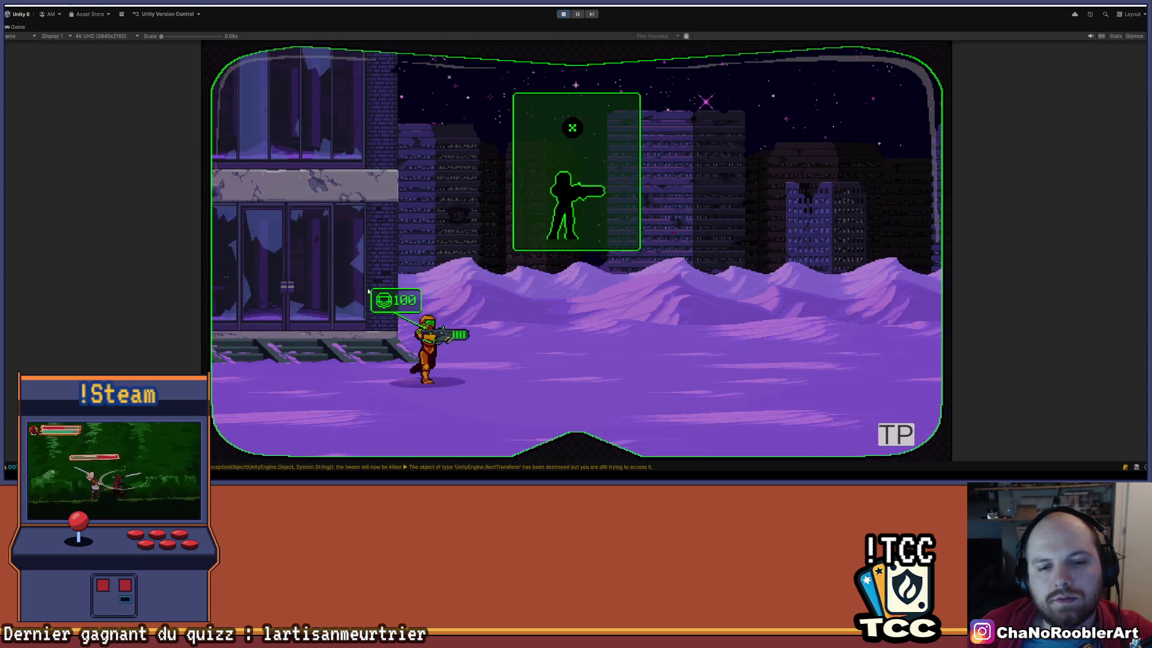
pyautogui.press('d')
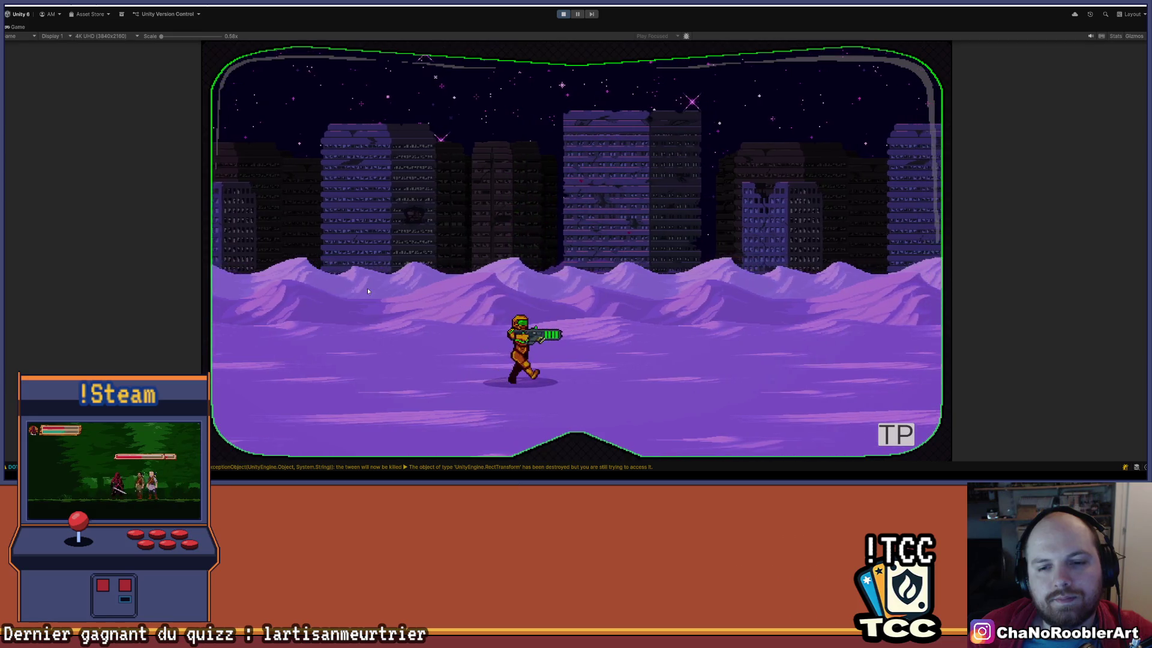
pyautogui.press('d')
pyautogui.press('a')
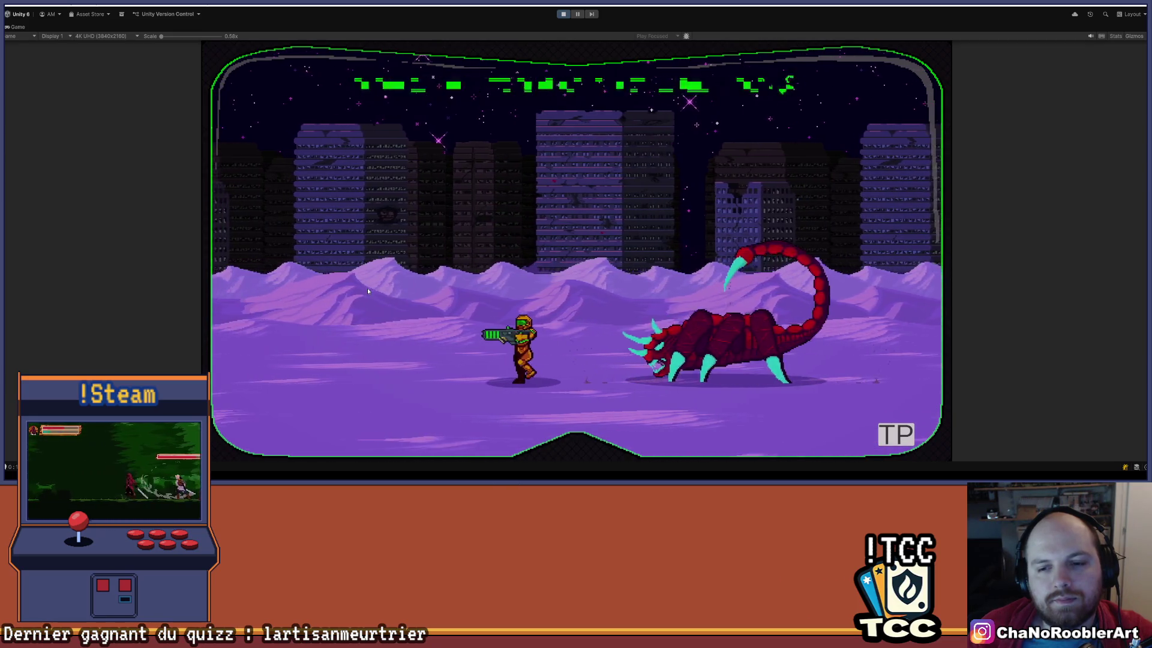
pyautogui.press('a')
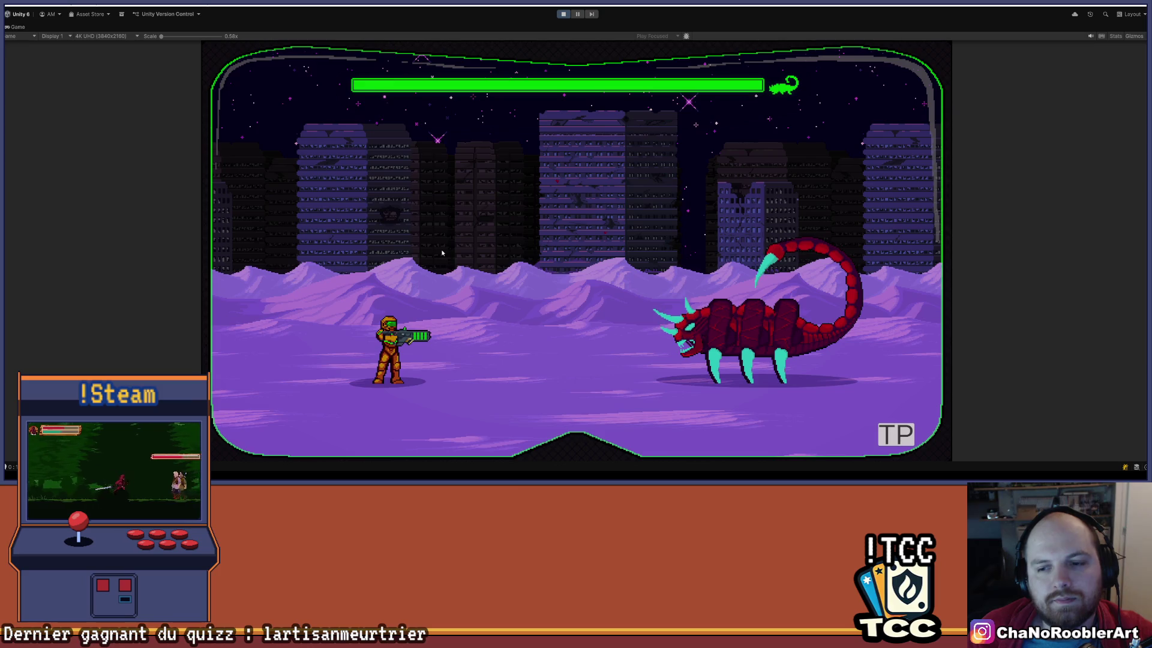
# Fight the scorpion boss, dodging its charges and shooting it to about four-fifths health.
pyautogui.press('space')
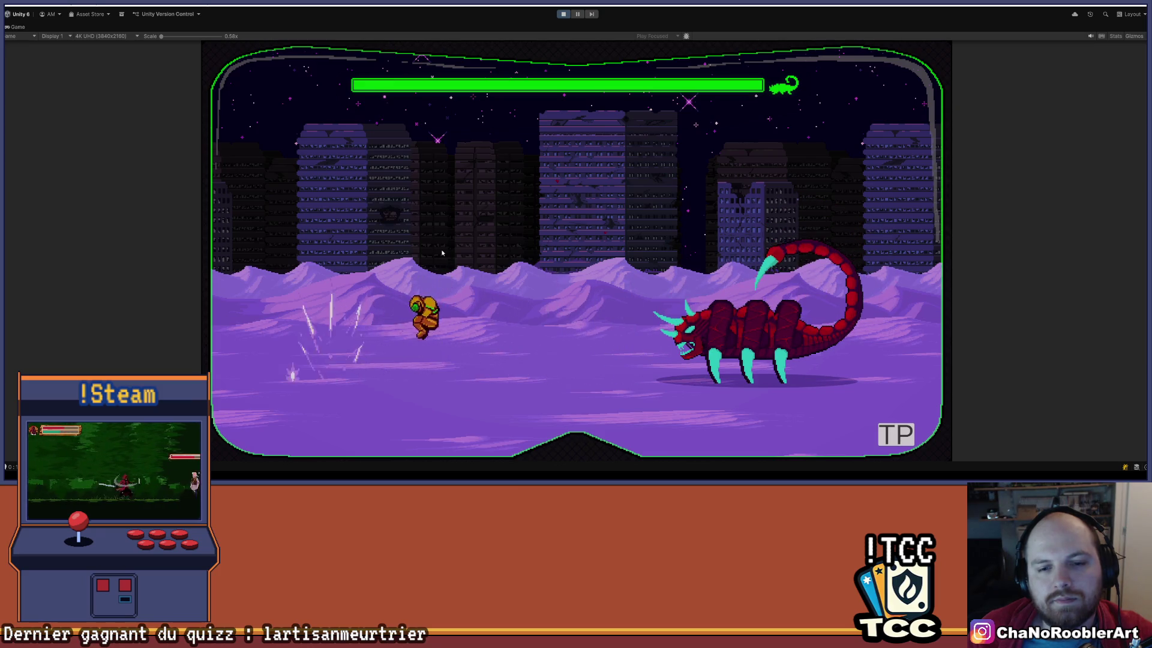
pyautogui.press('space')
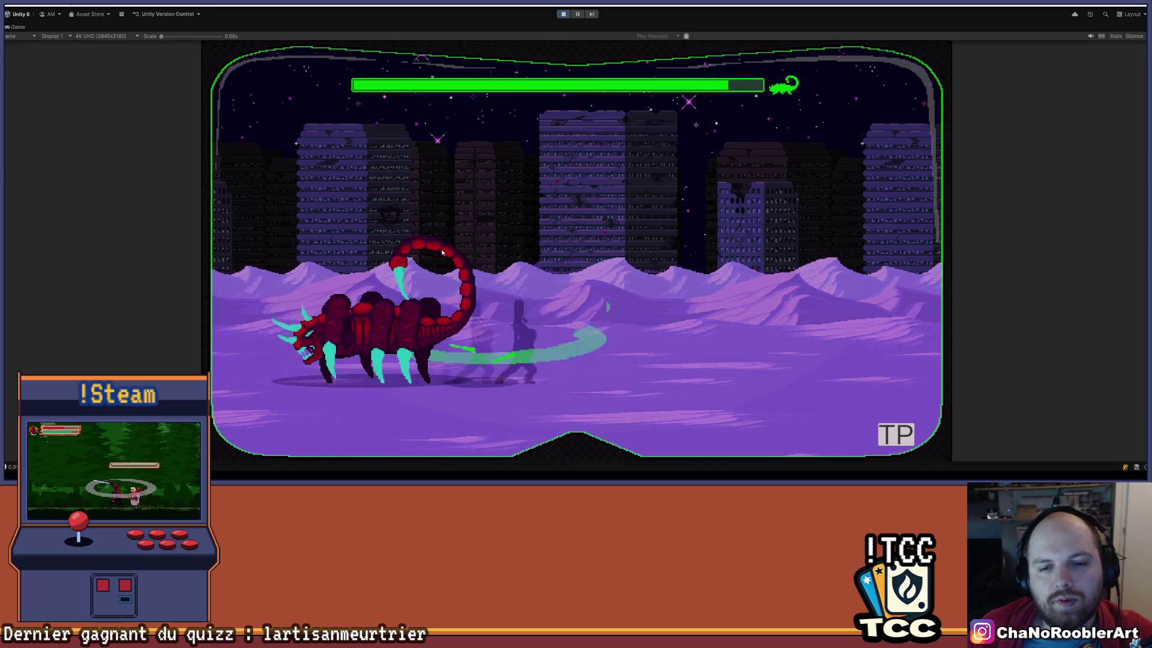
pyautogui.press('a')
pyautogui.press('a')
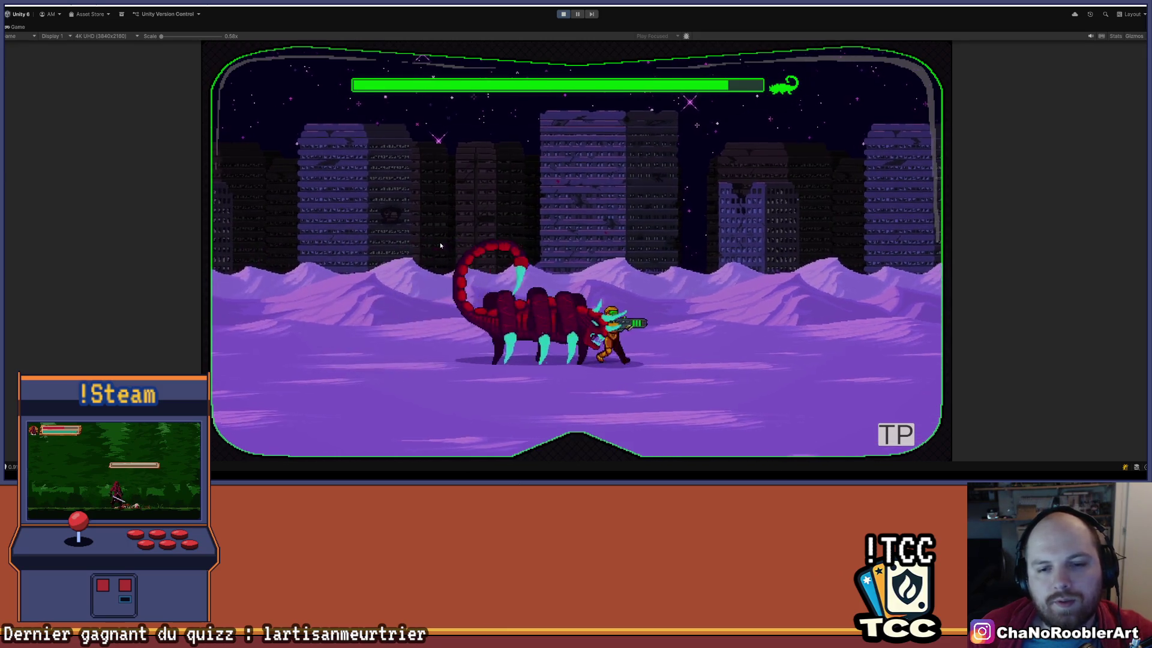
pyautogui.press('d')
pyautogui.press('a')
pyautogui.press('d')
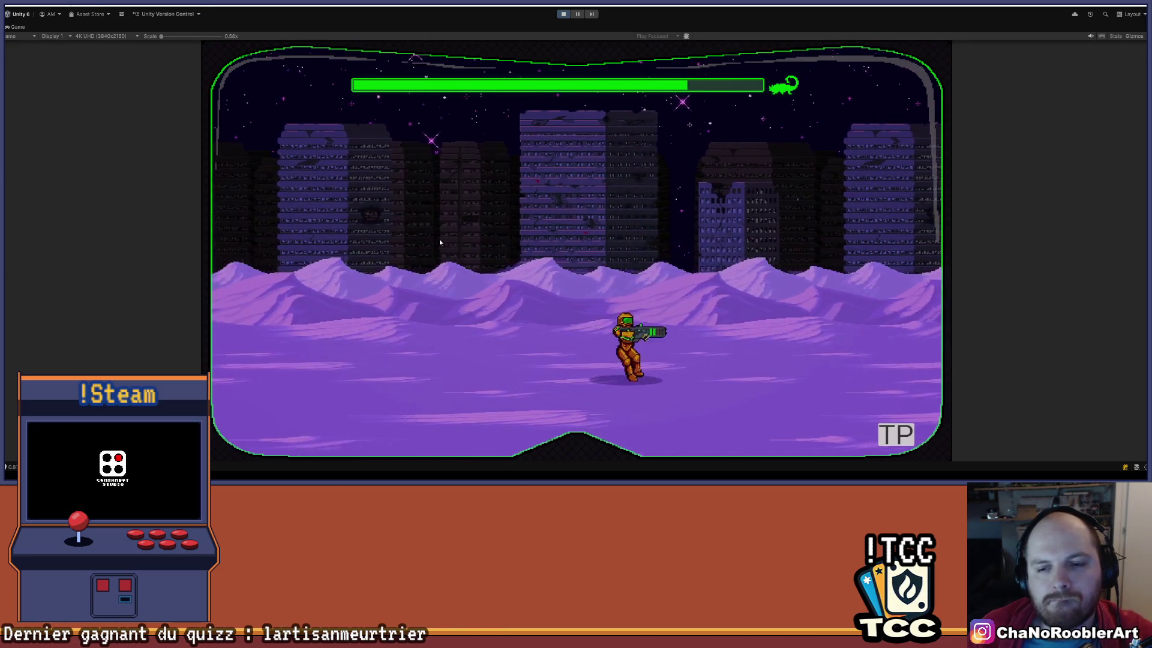
pyautogui.press('a')
pyautogui.press('d')
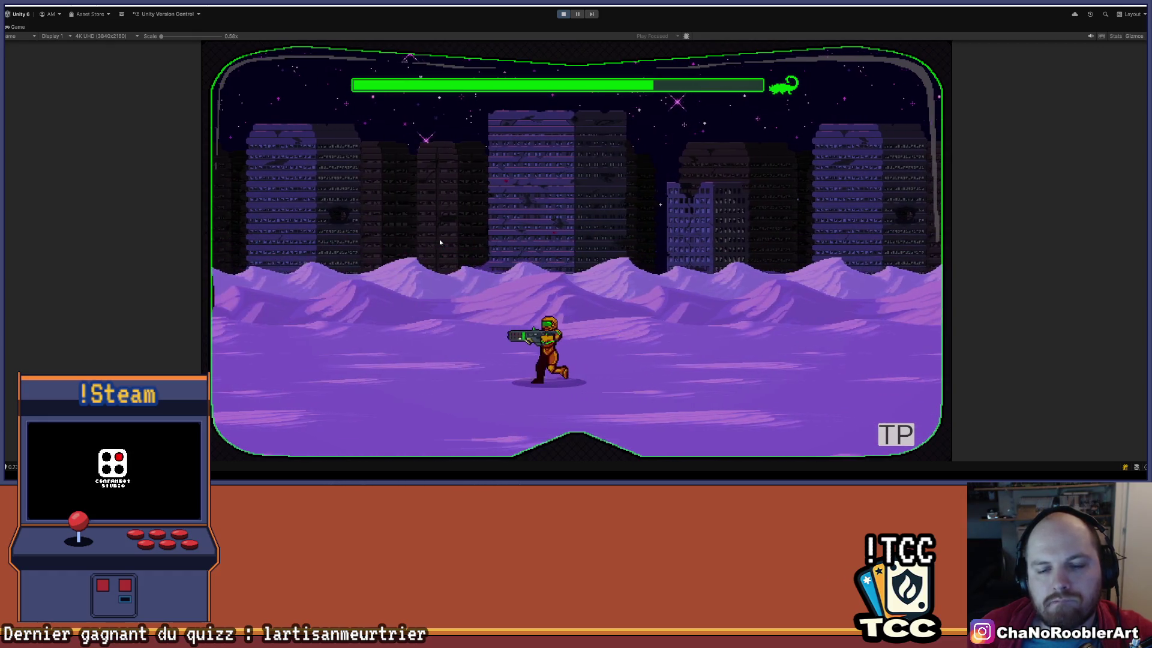
pyautogui.press('a')
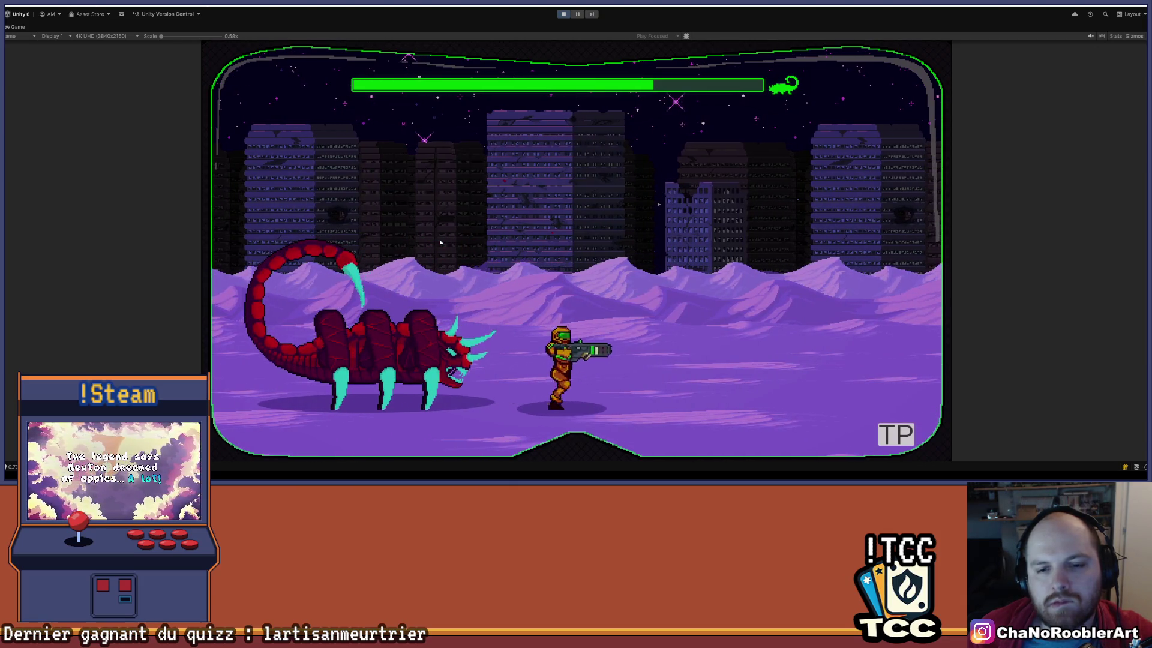
pyautogui.press('d')
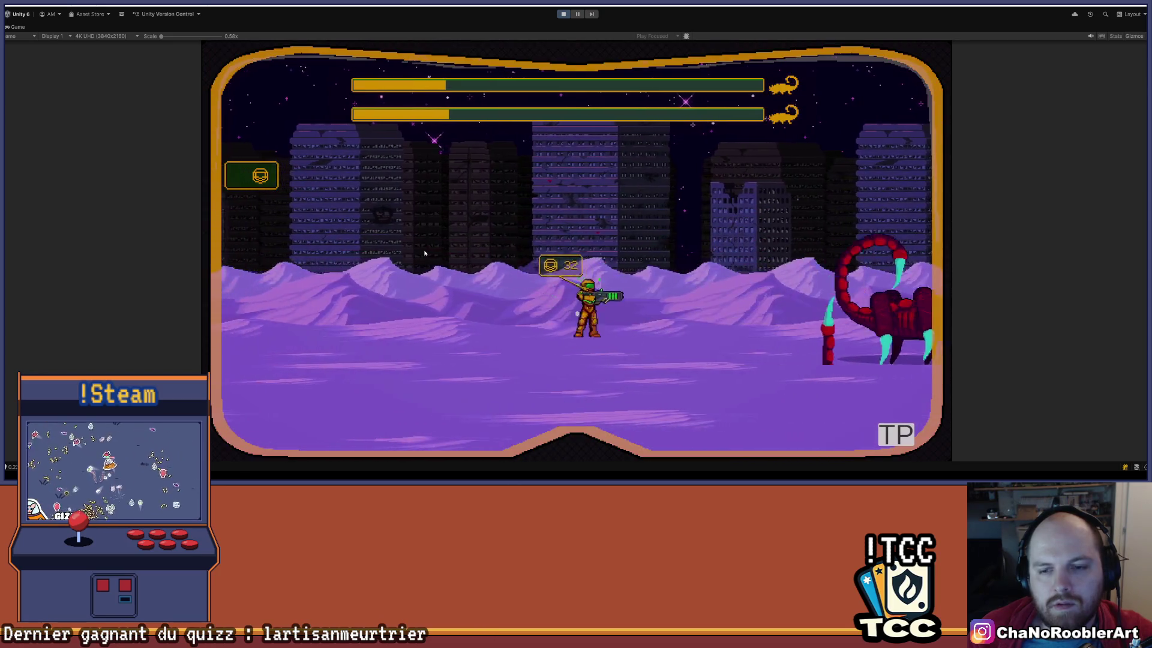
# Stop Play Mode once both scorpion bosses are worn down to about a fifth health.
pyautogui.click(563, 14)
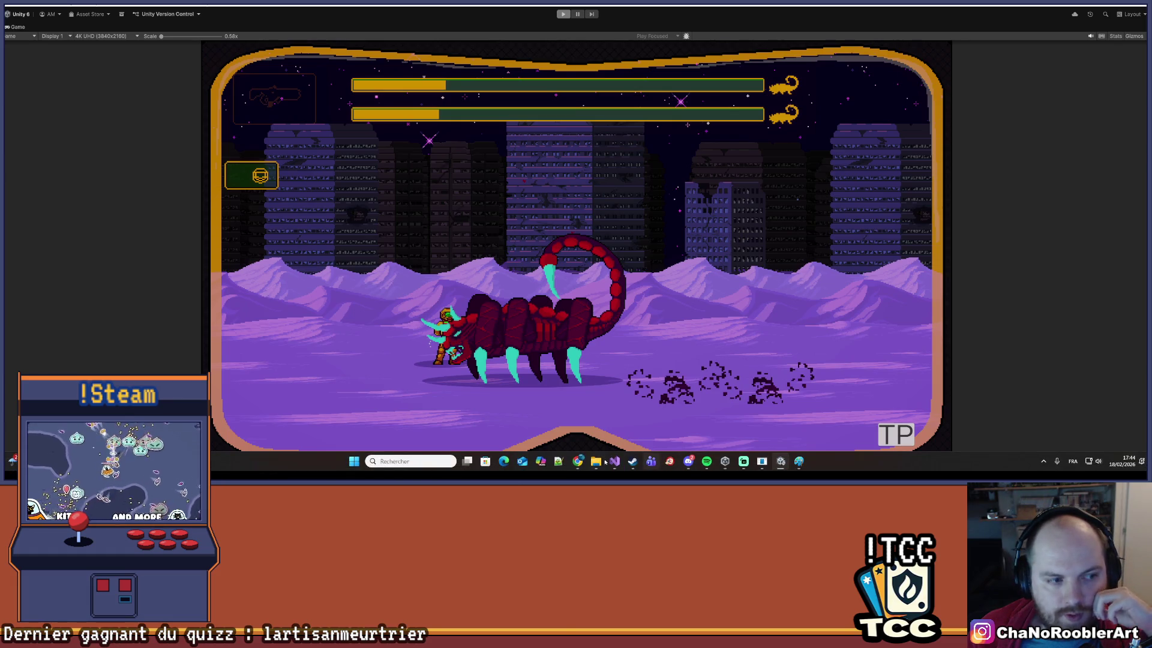
# Bring Visual Studio back and focus BossScorpionHitTailController.cs around line 28.
pyautogui.click(615, 461)
pyautogui.click(120, 278)
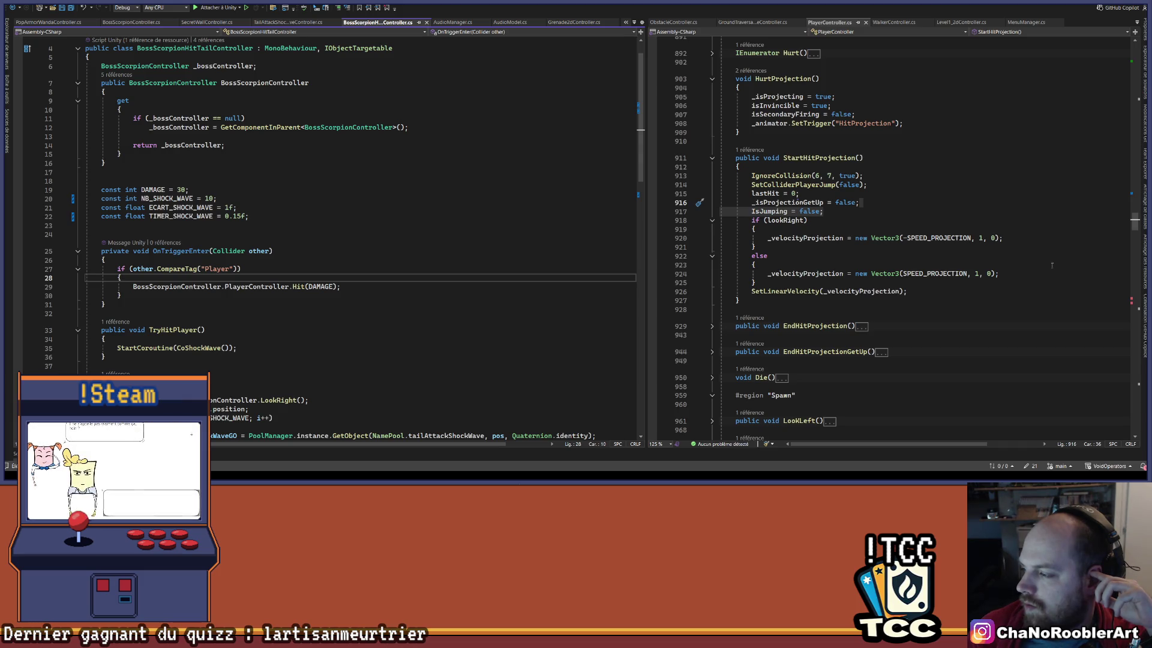
pyautogui.moveTo(707, 461)
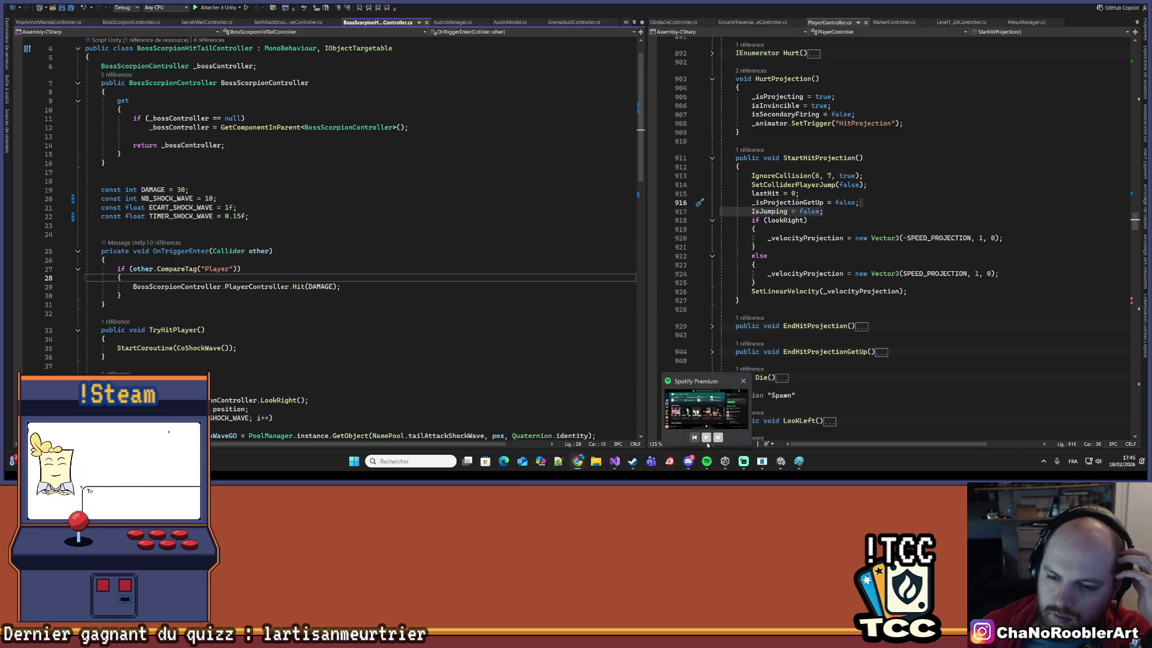
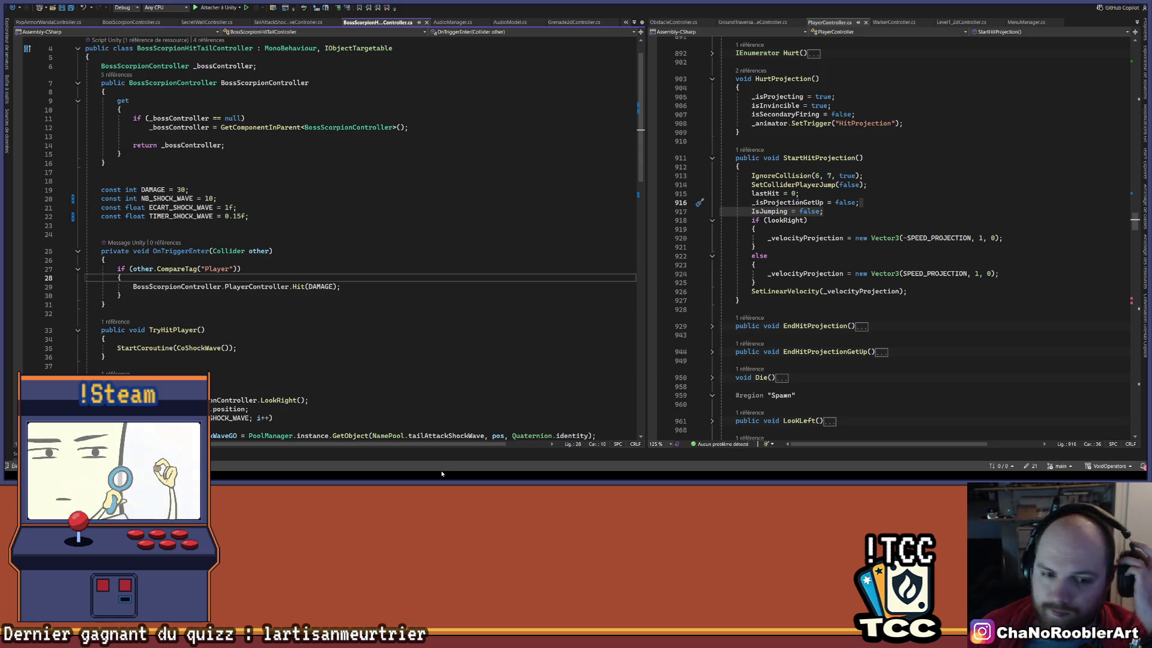
# Switch from Visual Studio to the Unity editor with the running game.
pyautogui.moveTo(593, 473)
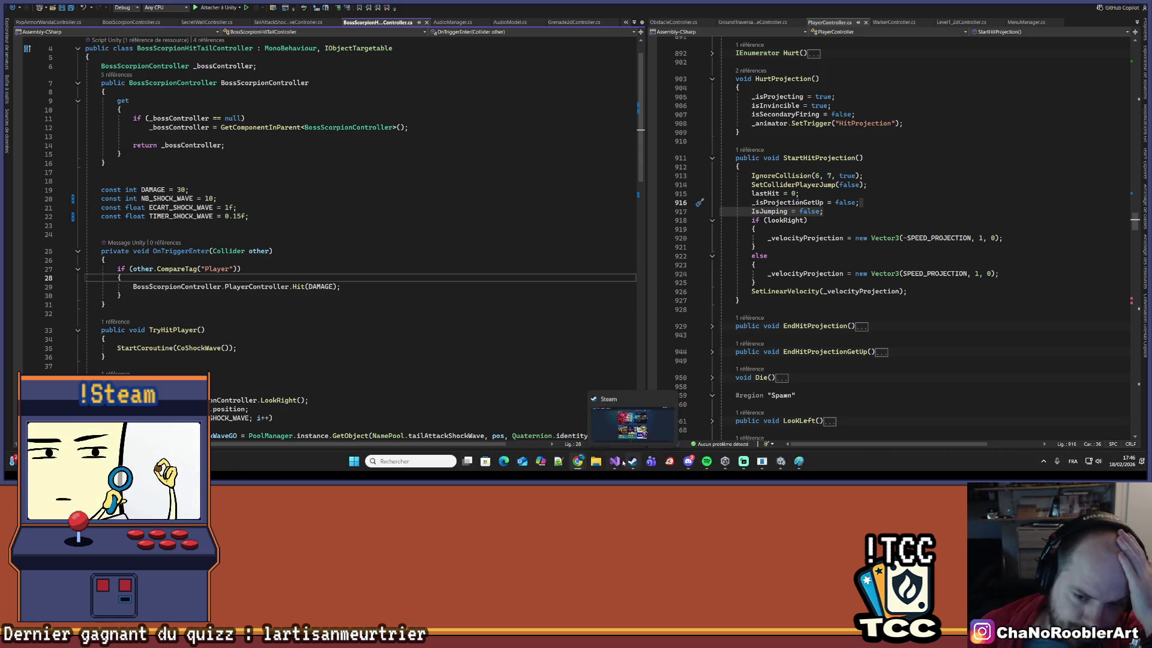
pyautogui.click(780, 461)
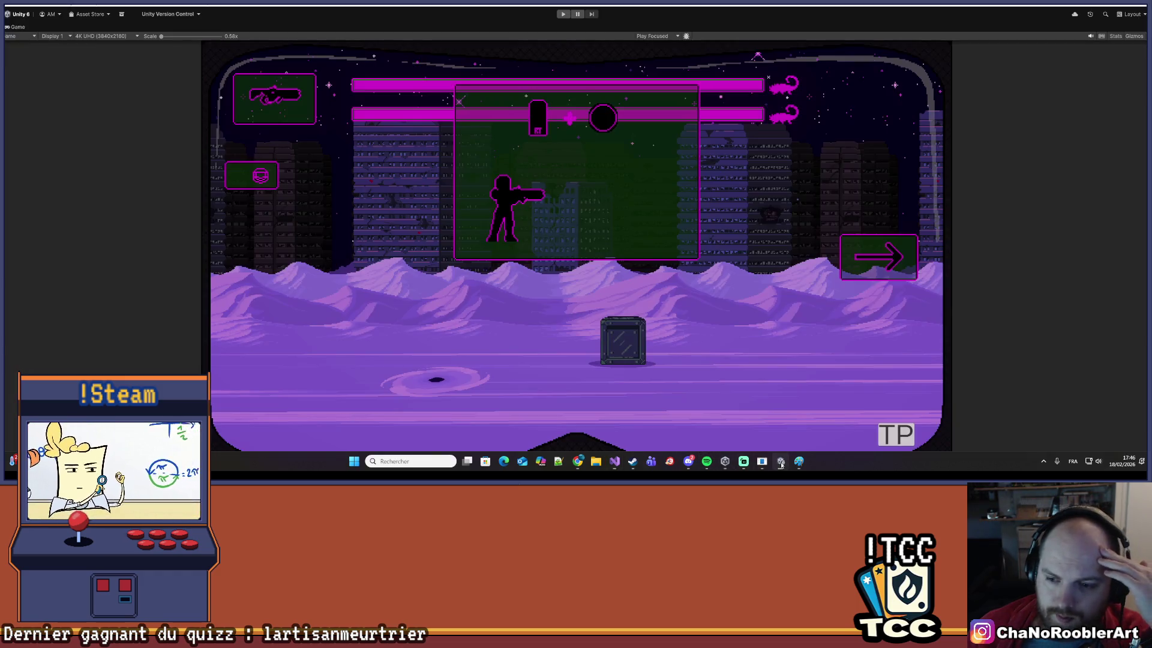
# Restore the full editor layout from the maximized Game view with Shift+Space.
pyautogui.click(22, 15)
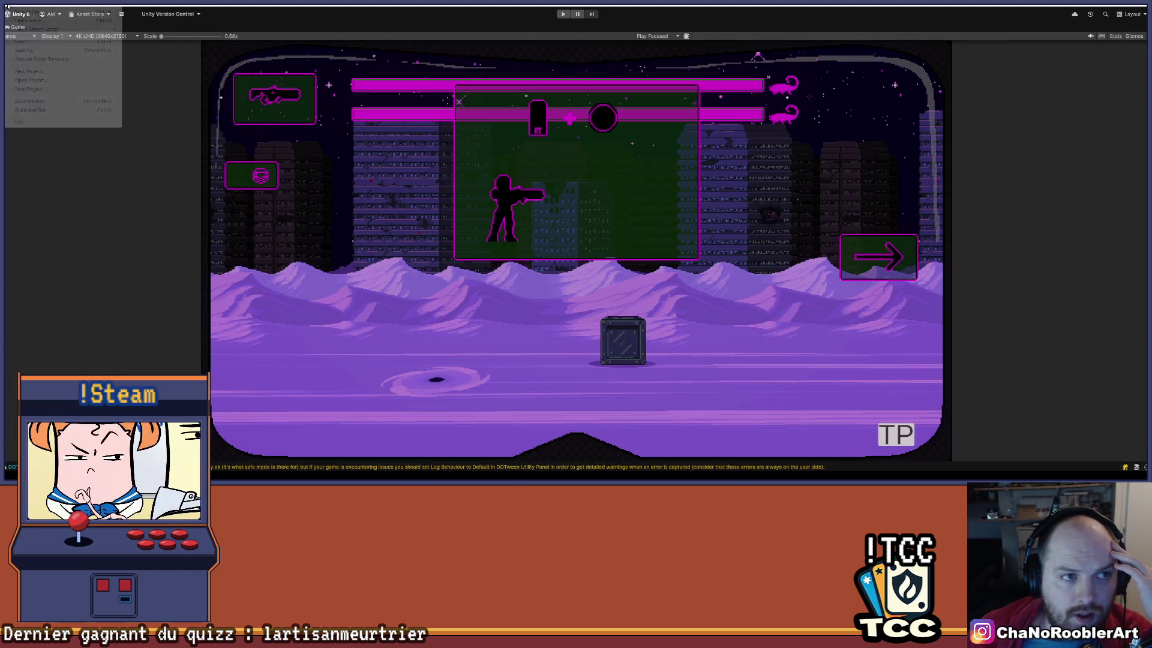
pyautogui.click(169, 93)
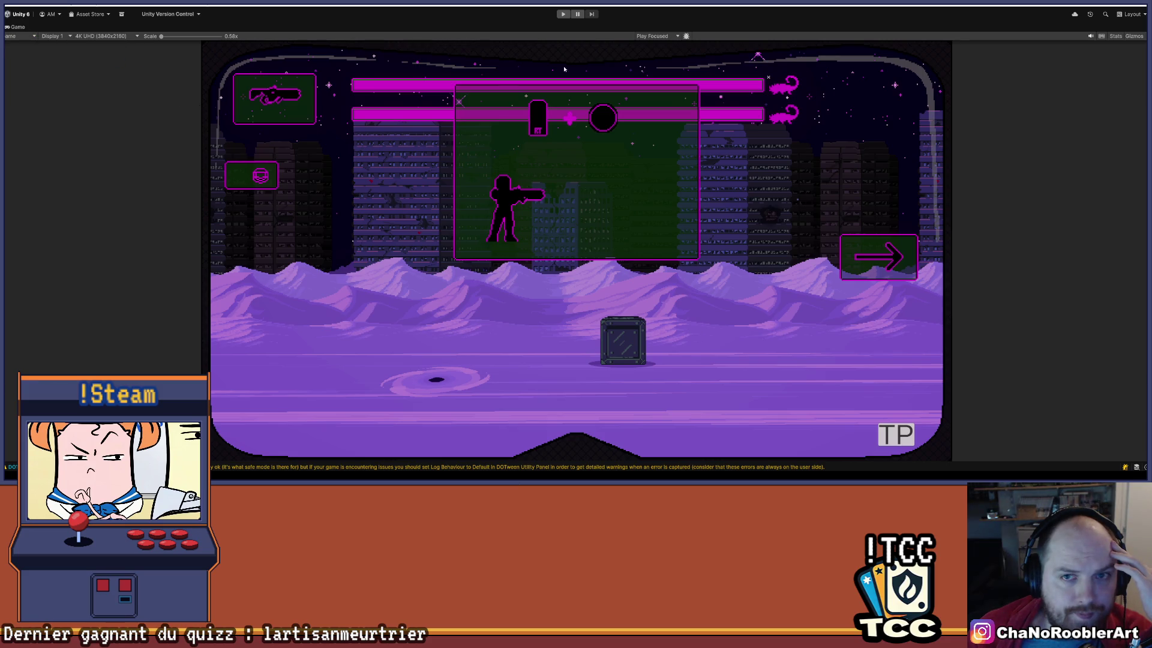
pyautogui.click(1132, 14)
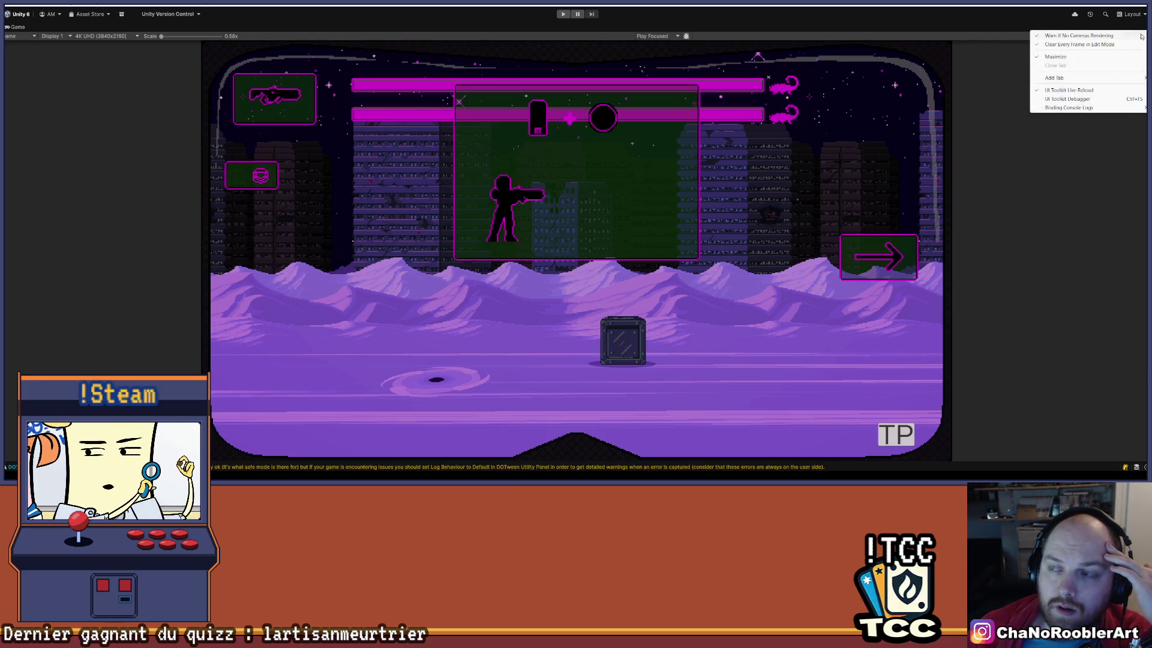
pyautogui.click(881, 116)
pyautogui.hotkey('shift', 'space')
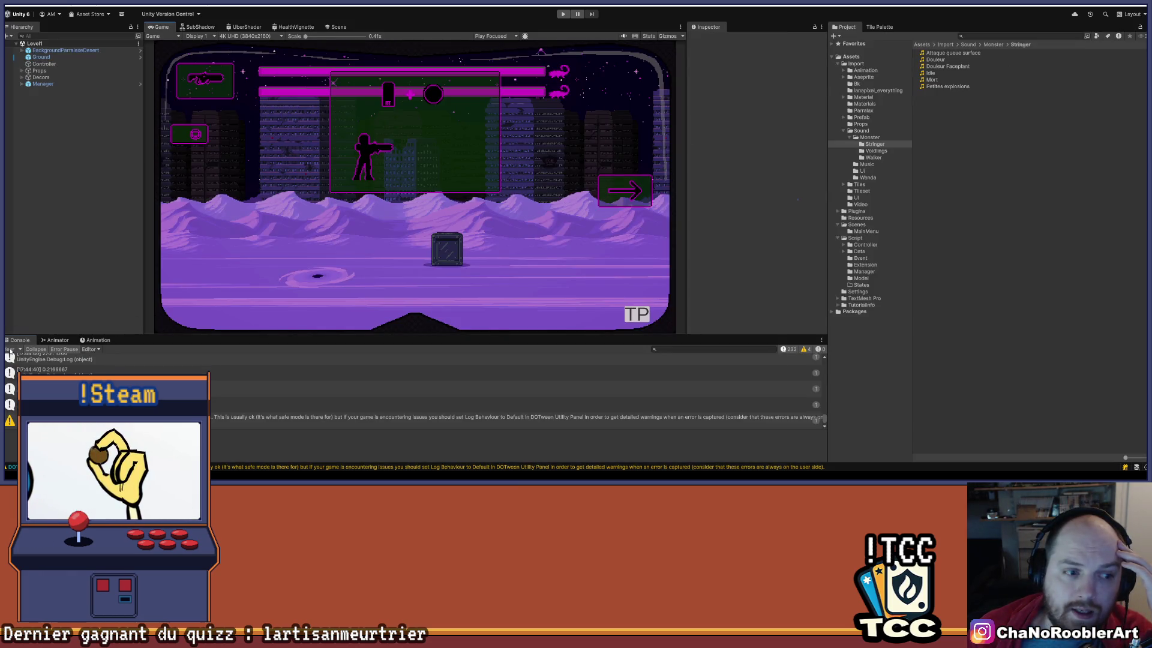
# Clear the Console log and drag the splitter to give the Game view more room.
pyautogui.click(9, 350)
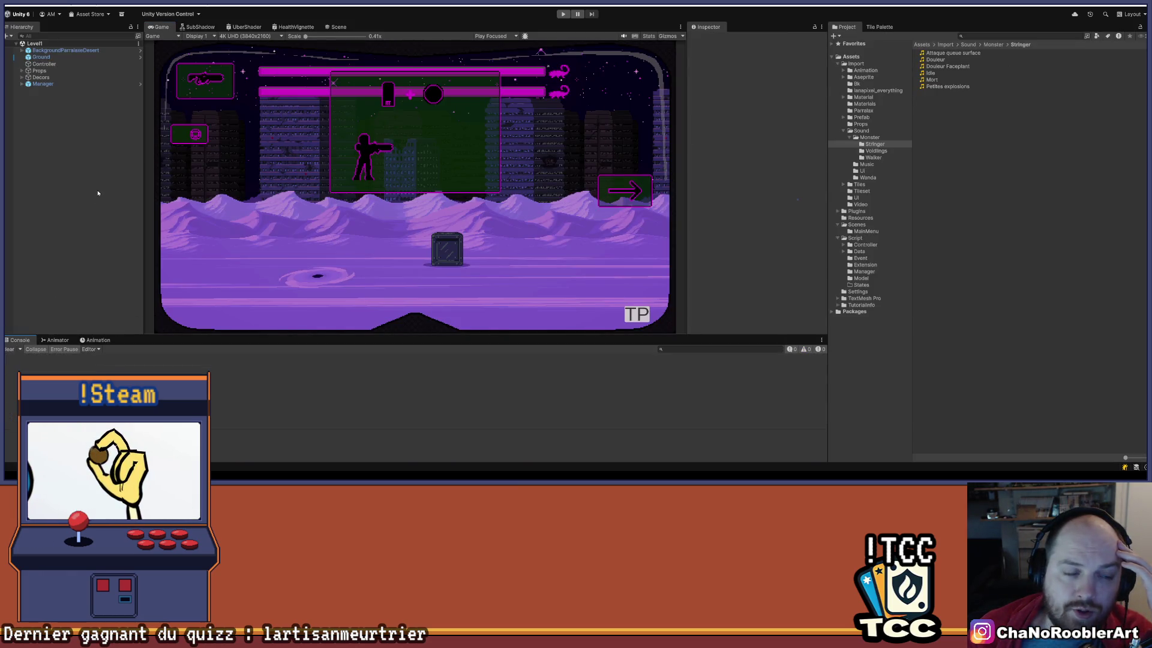
pyautogui.click(22, 84)
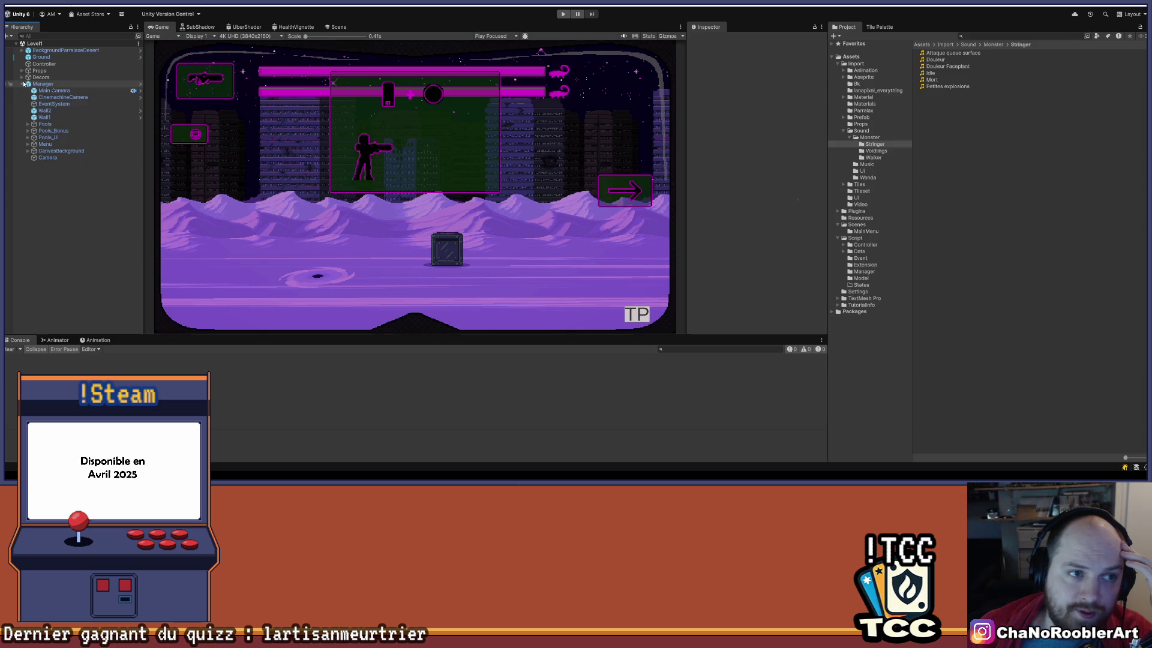
pyautogui.click(23, 84)
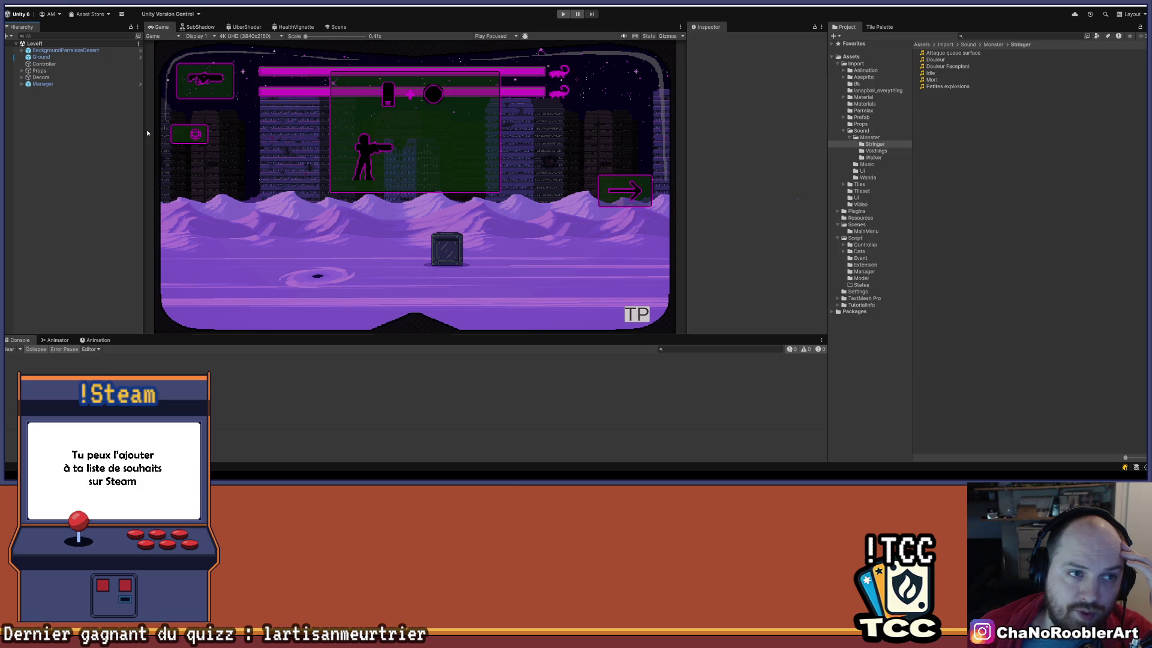
pyautogui.moveTo(368, 336)
pyautogui.mouseDown()
pyautogui.moveTo(351, 377)
pyautogui.moveTo(331, 387)
pyautogui.mouseUp()
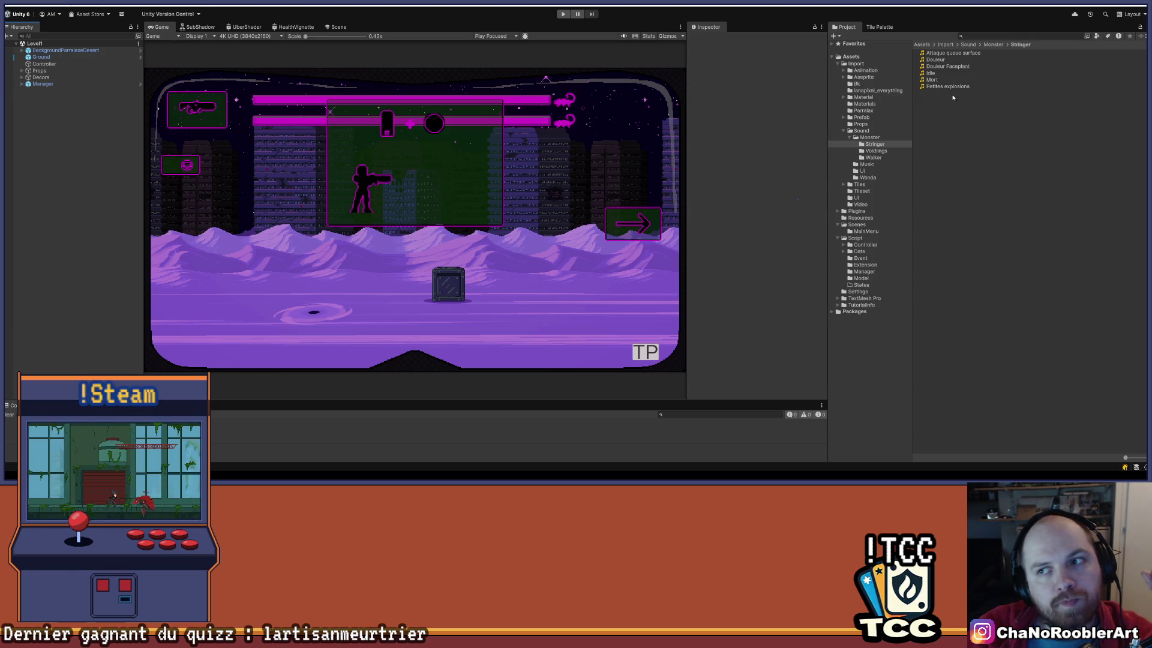
# Browse the Prefab, Aseprite and Scorpion folders, then open the Level1_2D scene from Scenes.
pyautogui.click(855, 138)
pyautogui.click(844, 131)
pyautogui.click(861, 118)
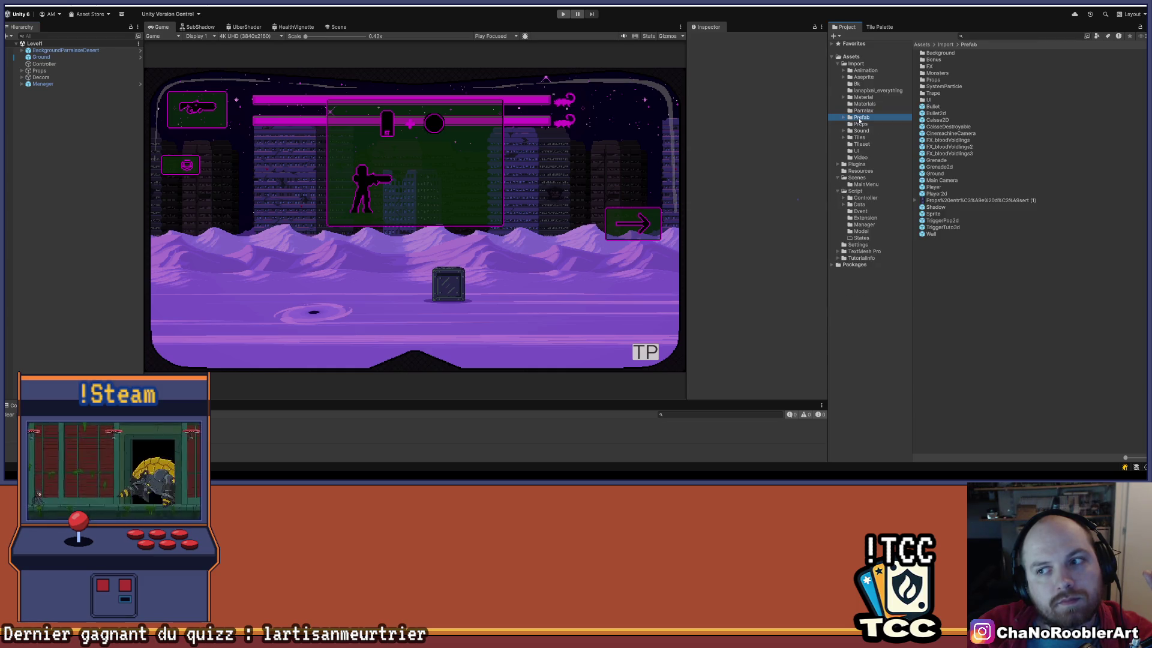
pyautogui.click(842, 79)
pyautogui.click(843, 78)
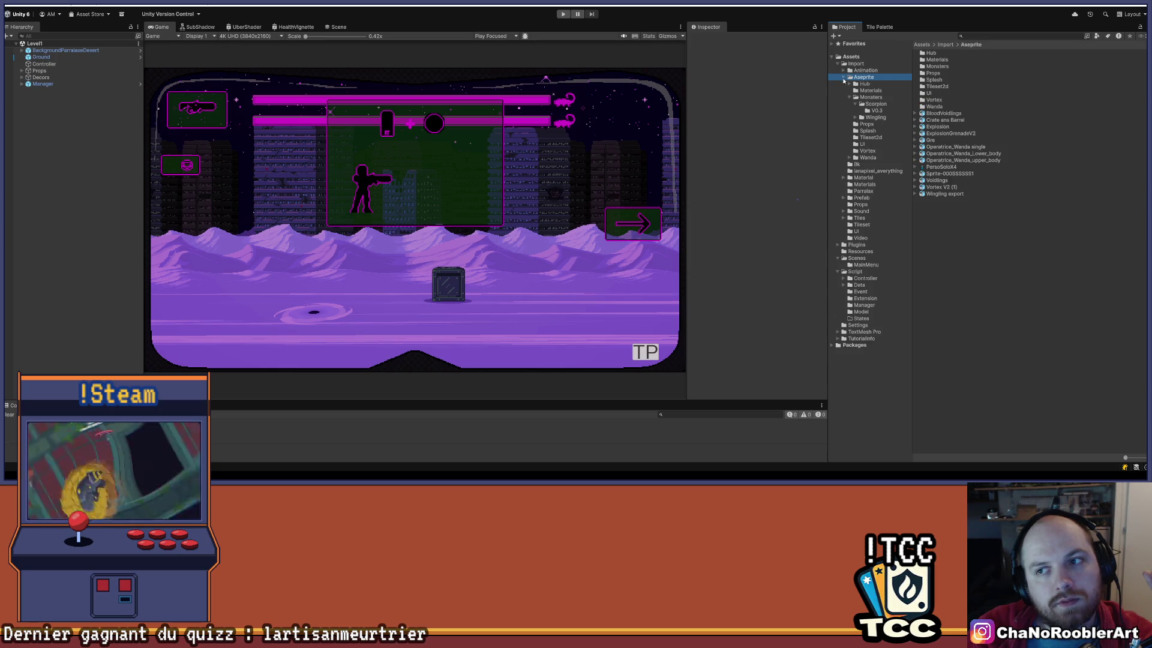
pyautogui.click(850, 106)
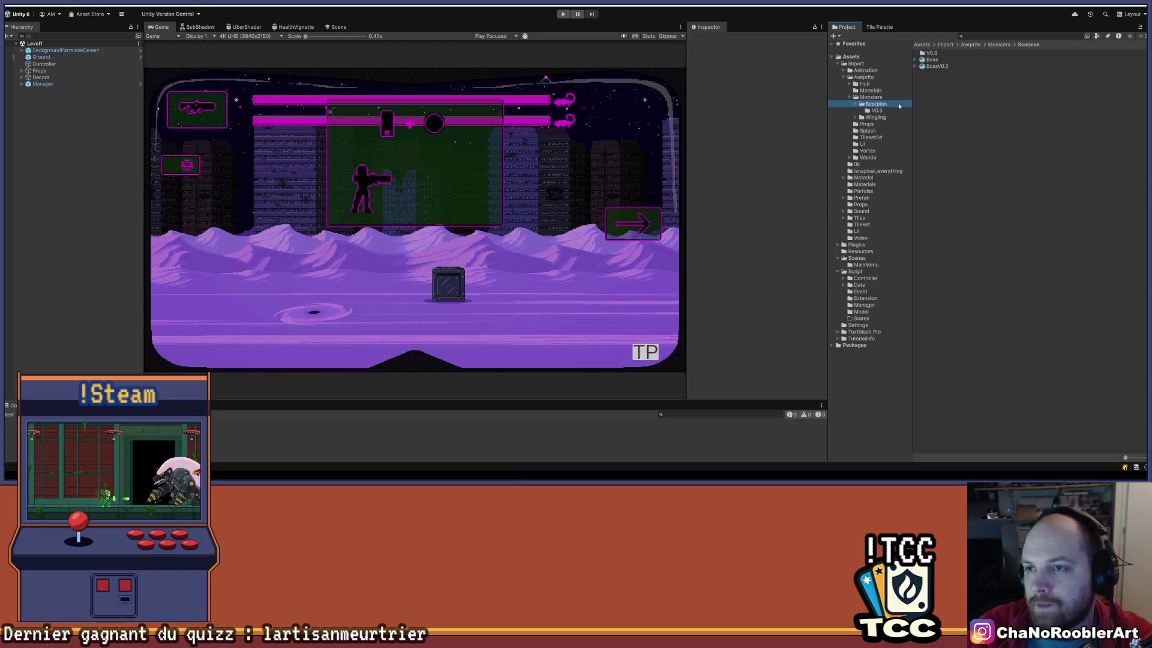
pyautogui.click(869, 258)
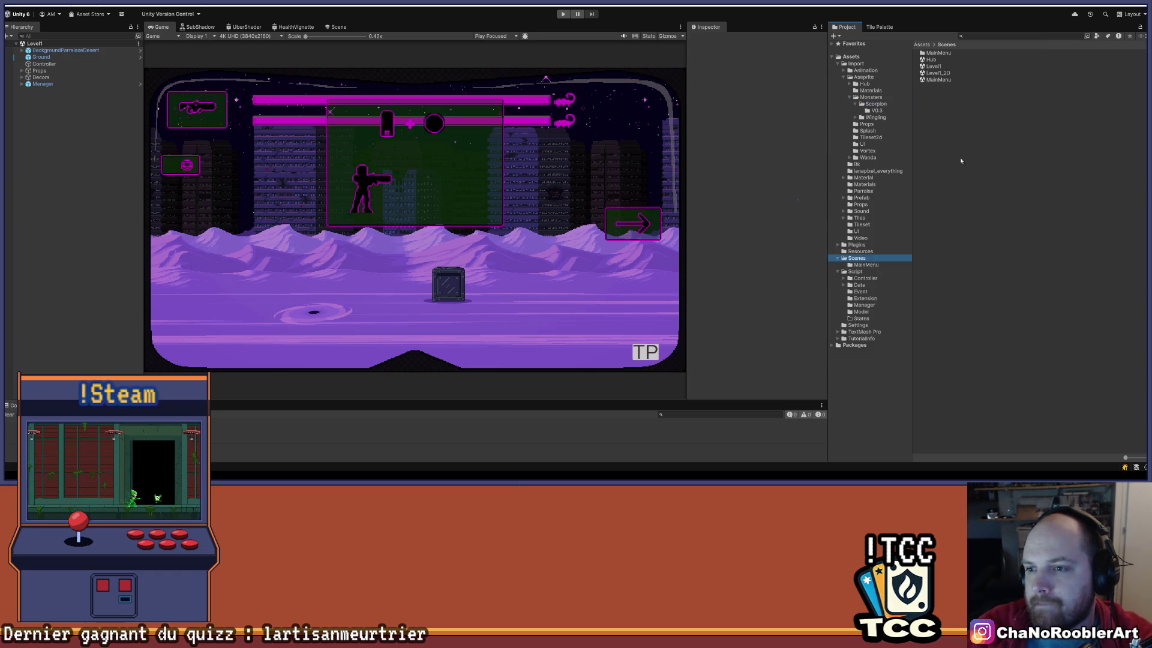
pyautogui.doubleClick(940, 72)
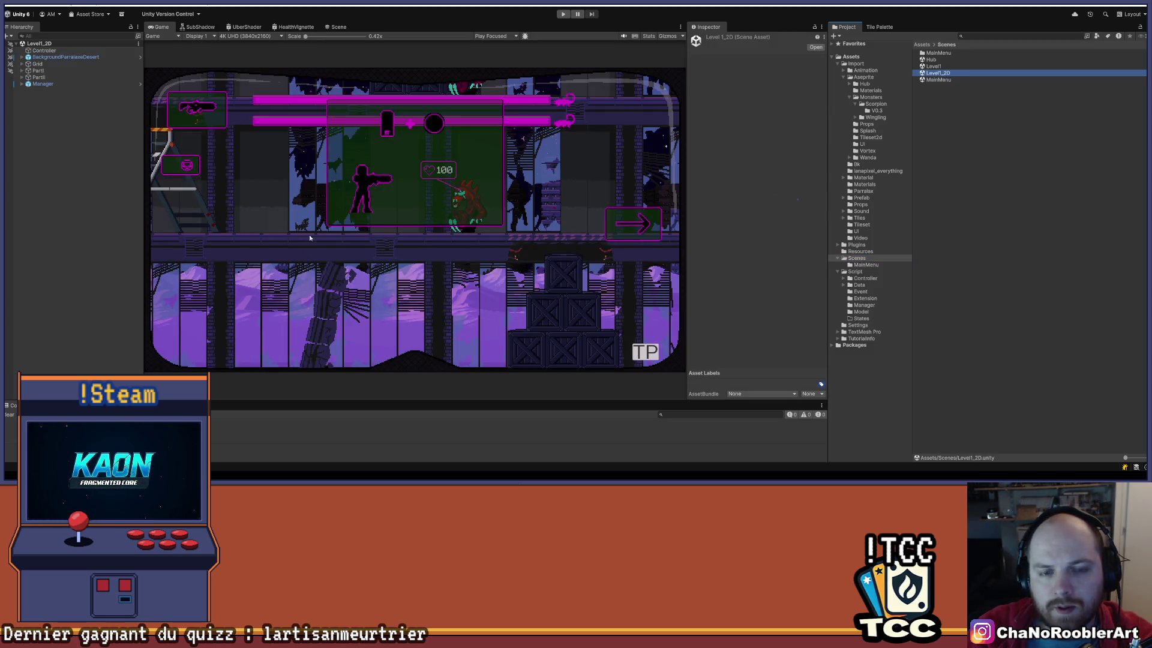
# Show the Scene view framed on the Grid object and switched to flat 2D.
pyautogui.click(340, 27)
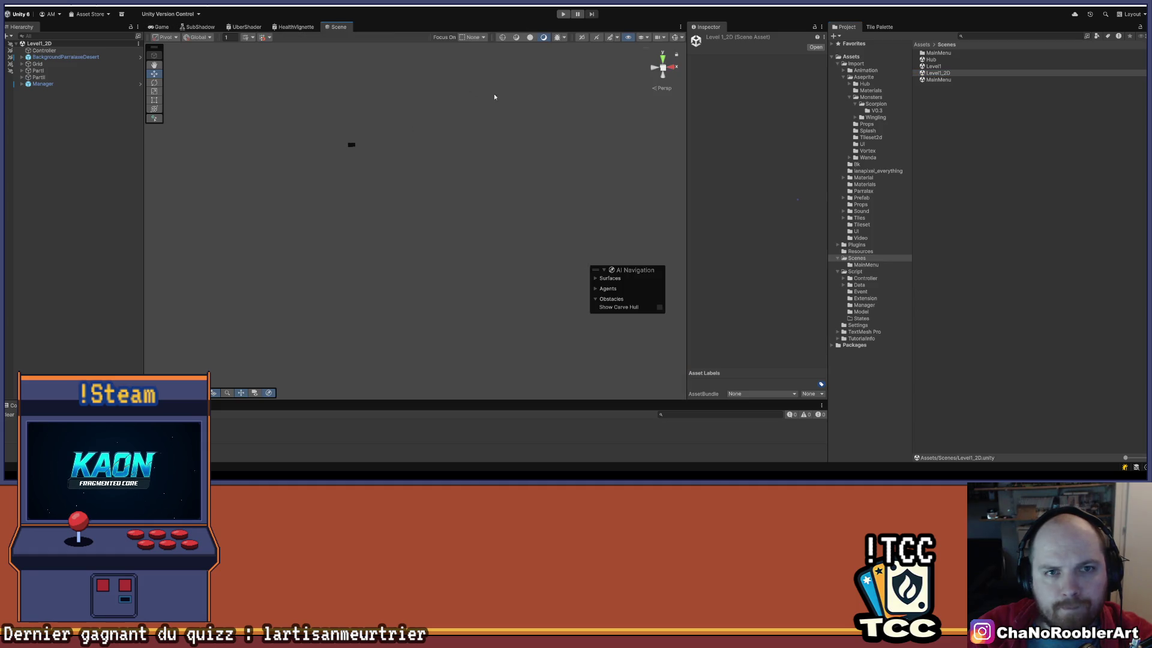
pyautogui.doubleClick(37, 63)
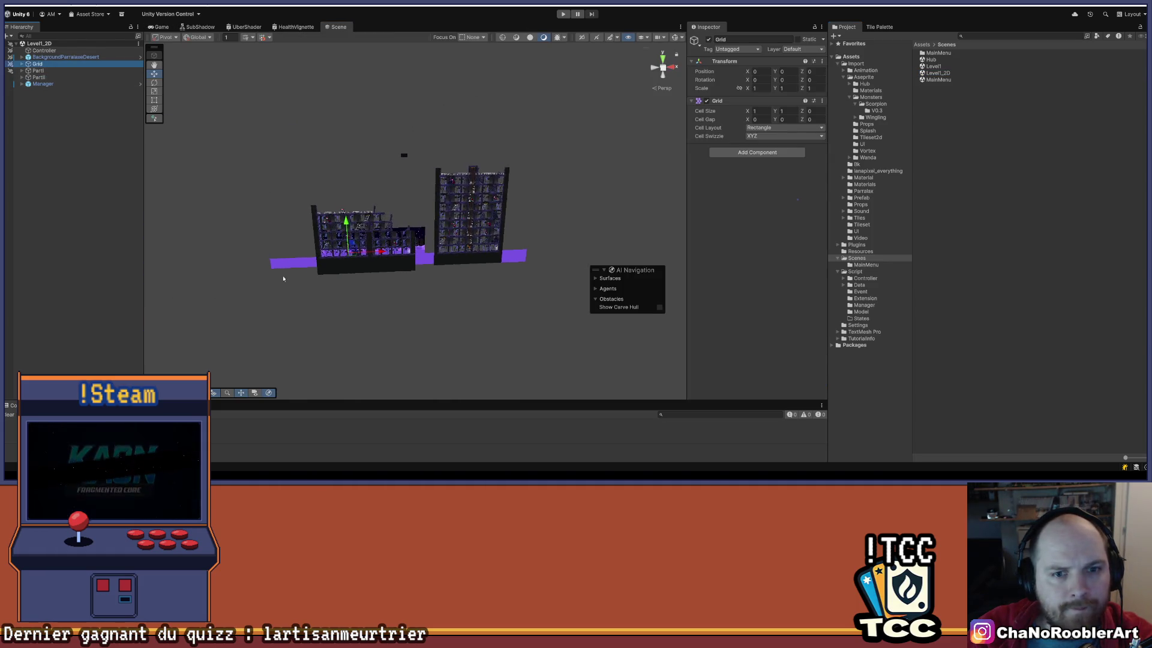
pyautogui.moveTo(348, 289); pyautogui.dragTo(399, 273)
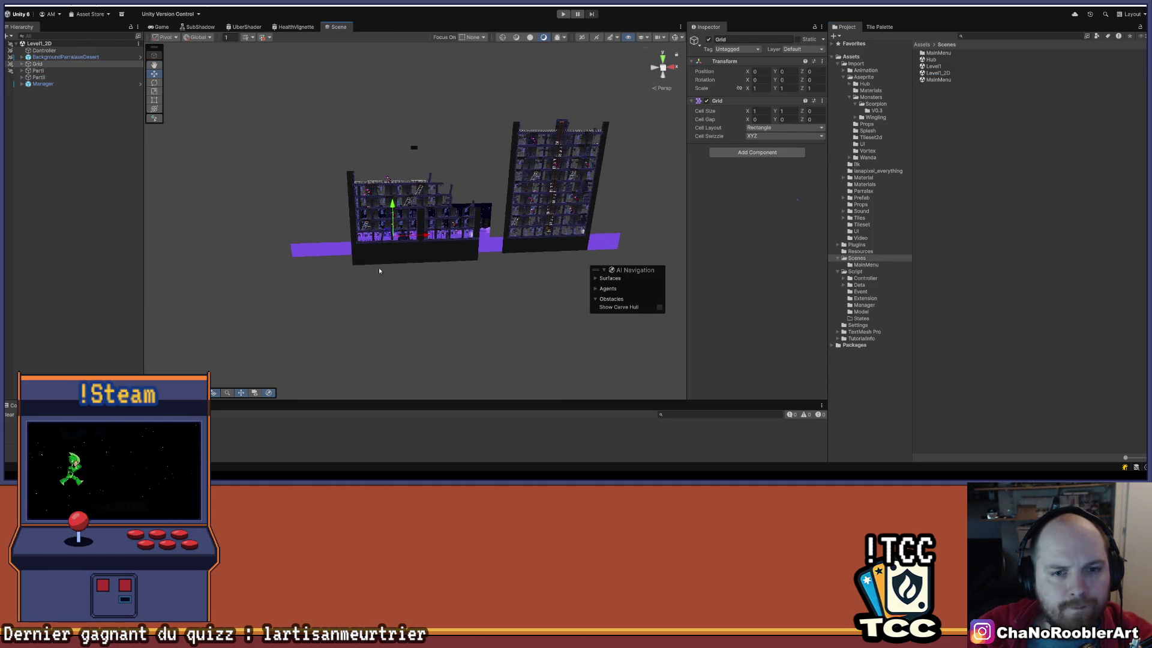
pyautogui.click(578, 38)
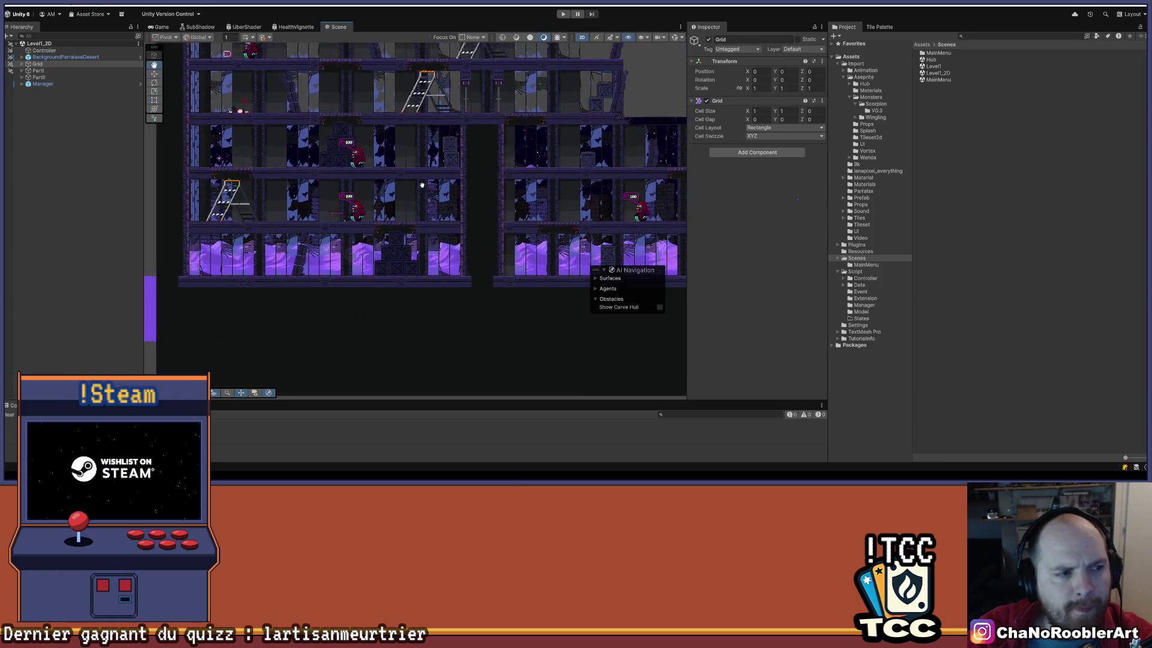
# Pan over the level, expand the Doors group, and list the Aseprite import assets.
pyautogui.moveTo(421, 185); pyautogui.dragTo(436, 202)
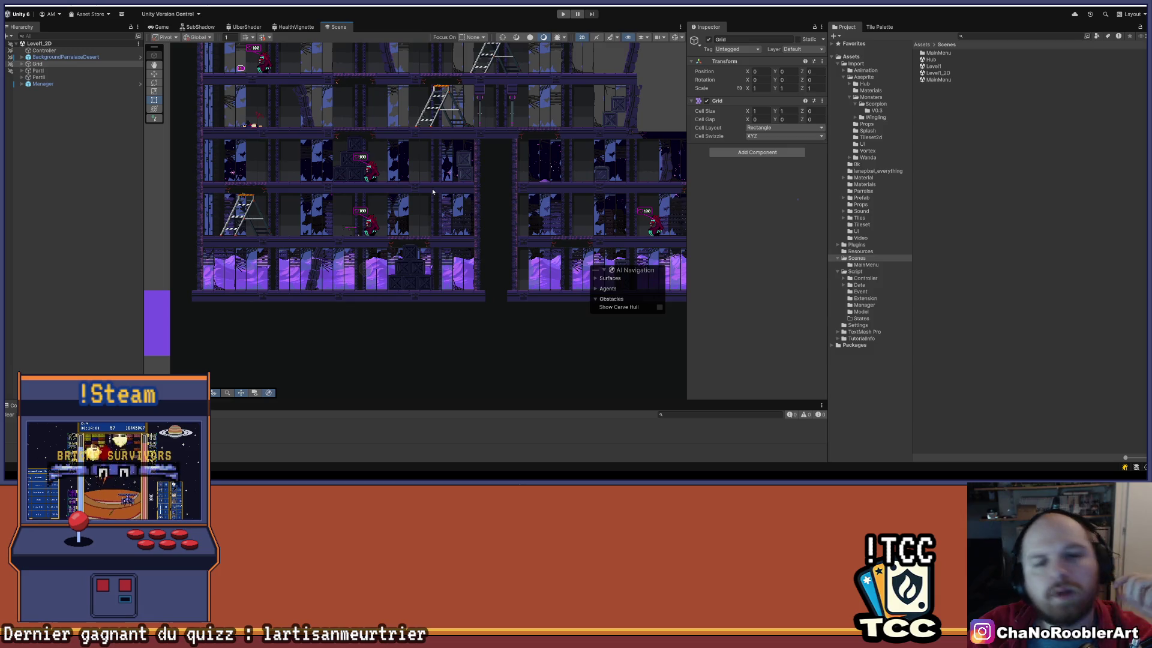
pyautogui.scroll(3, 412, 155)
pyautogui.moveTo(411, 155); pyautogui.dragTo(302, 267)
pyautogui.scroll(-5, 302, 266)
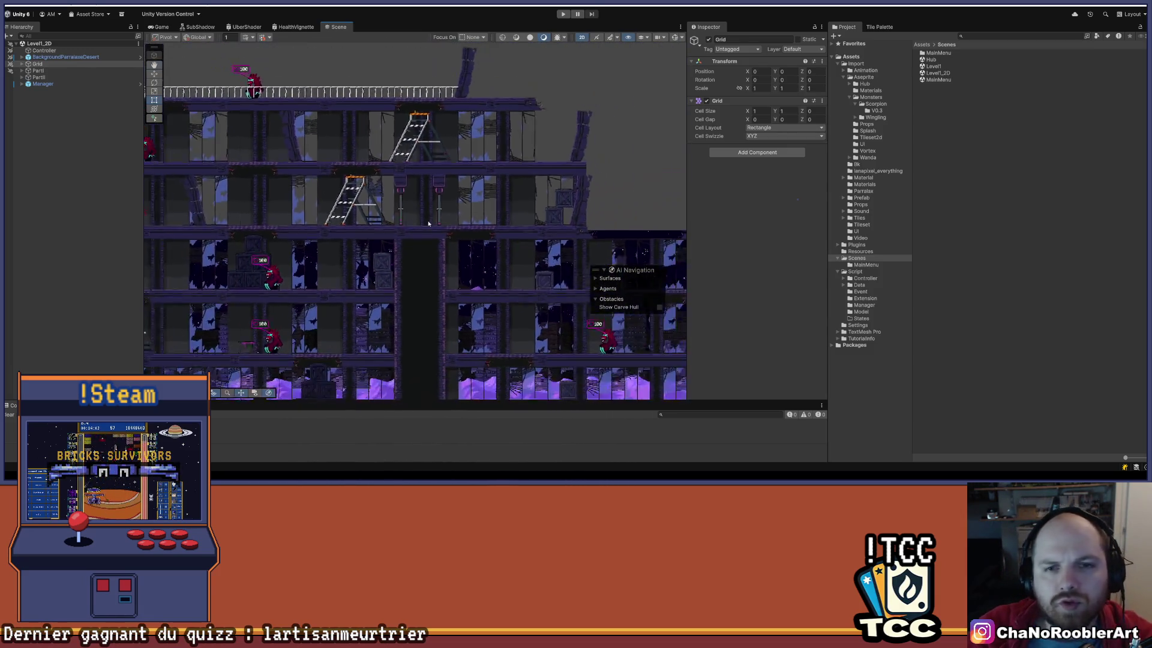
pyautogui.scroll(4, 431, 163)
pyautogui.moveTo(430, 163); pyautogui.dragTo(440, 169)
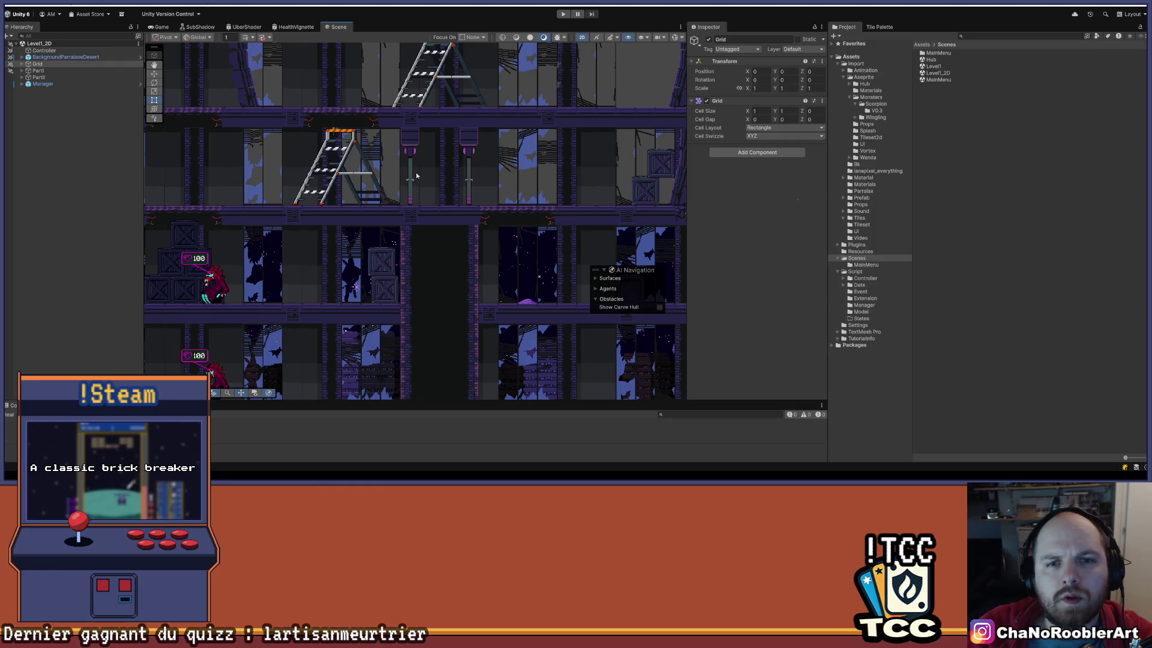
pyautogui.click(412, 173)
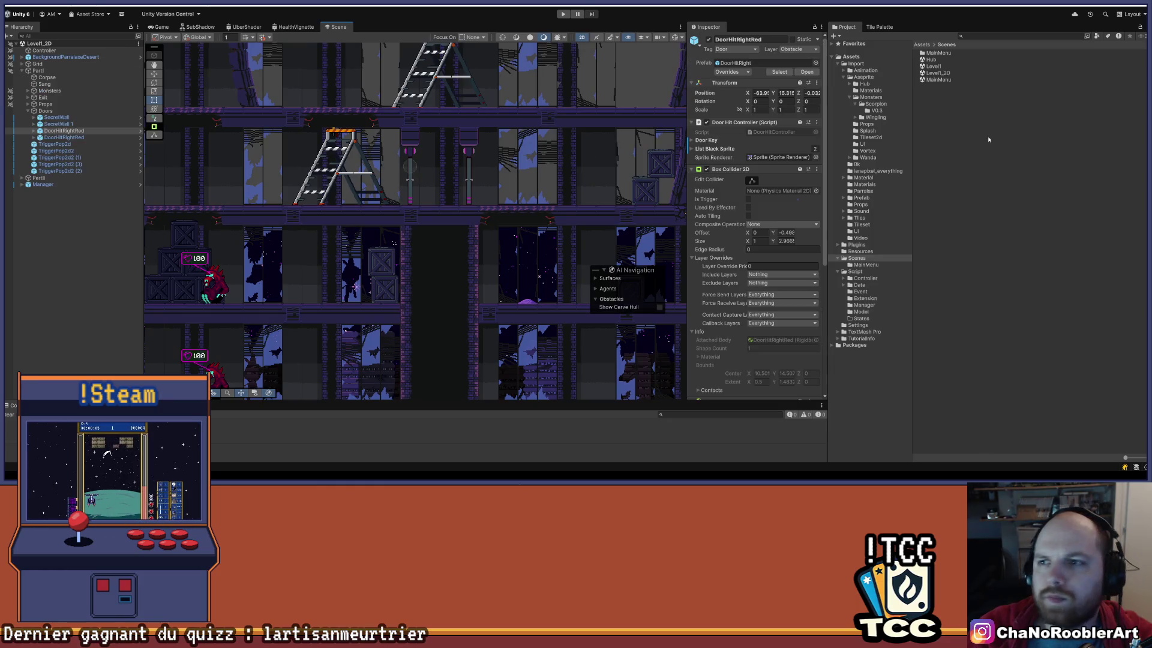
pyautogui.click(858, 77)
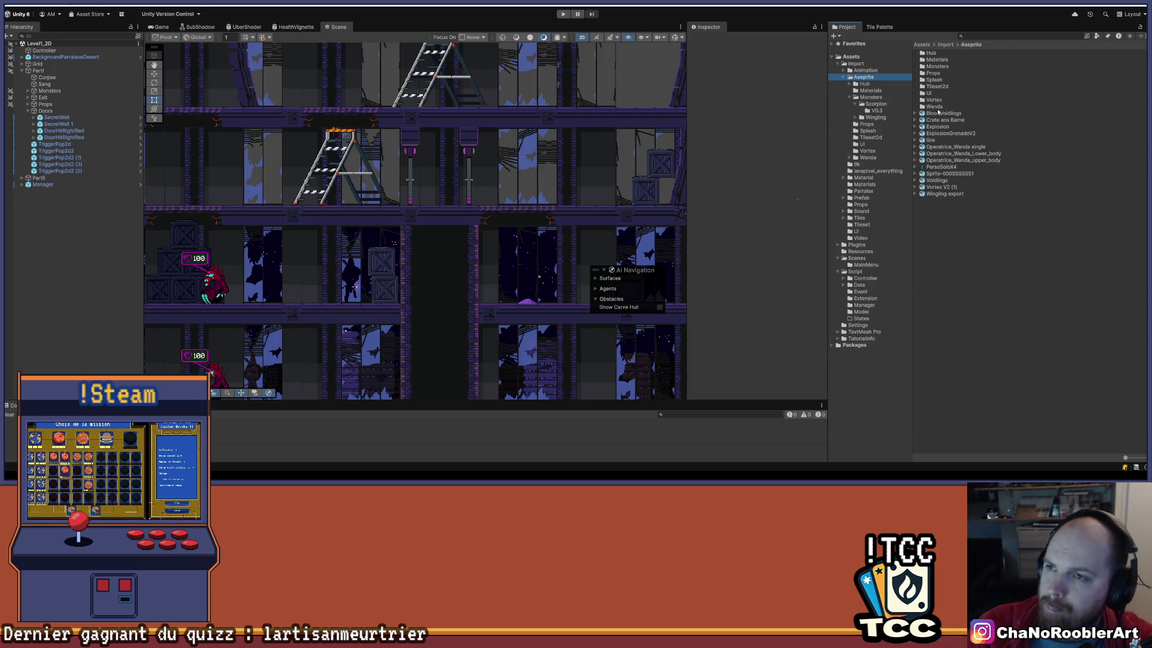
# Create a folder named DoorV2 inside Aseprite/Props and open it.
pyautogui.click(948, 79)
pyautogui.doubleClick(949, 73)
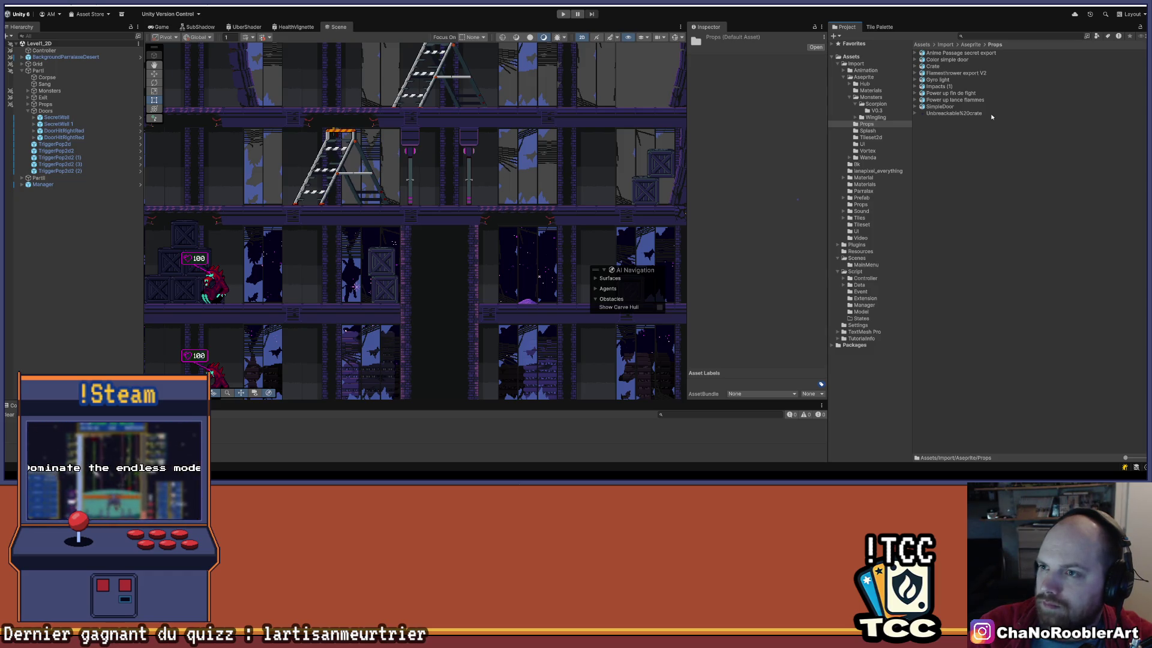
pyautogui.rightClick(984, 166)
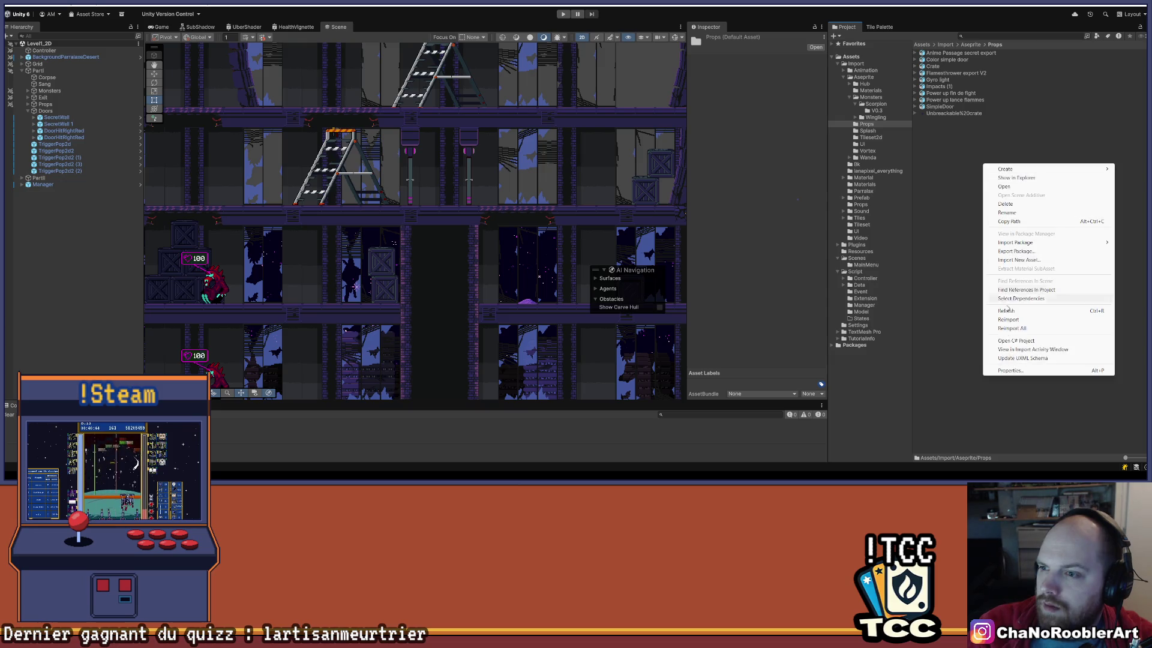
pyautogui.moveTo(994, 171)
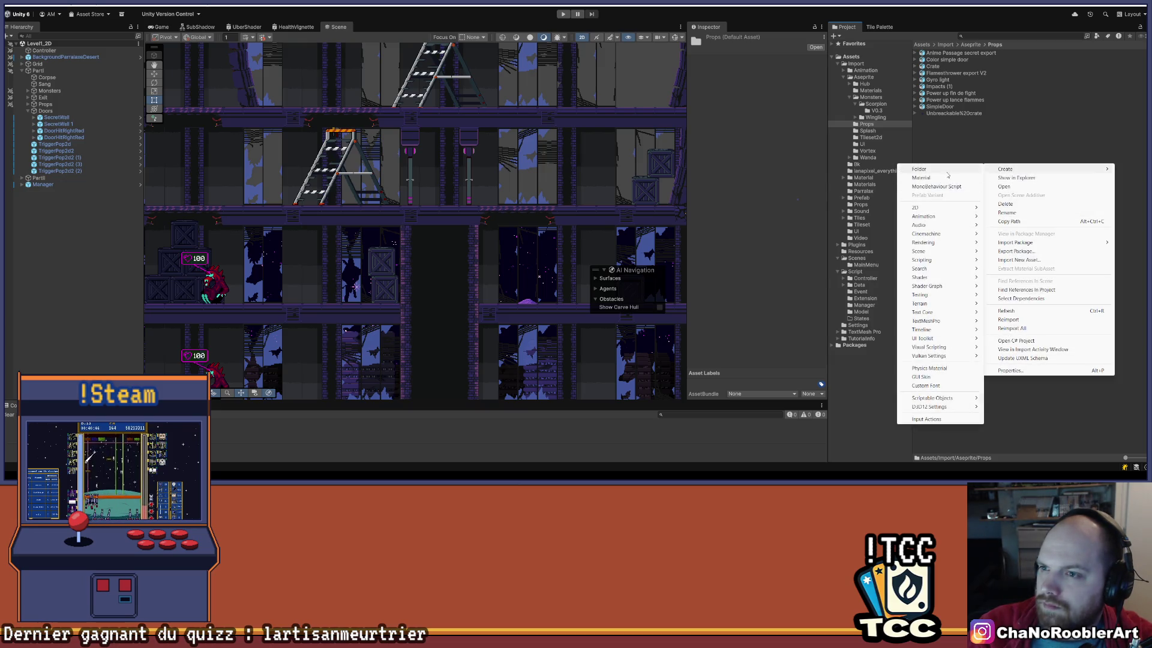
pyautogui.click(919, 169)
pyautogui.write('DoorV')
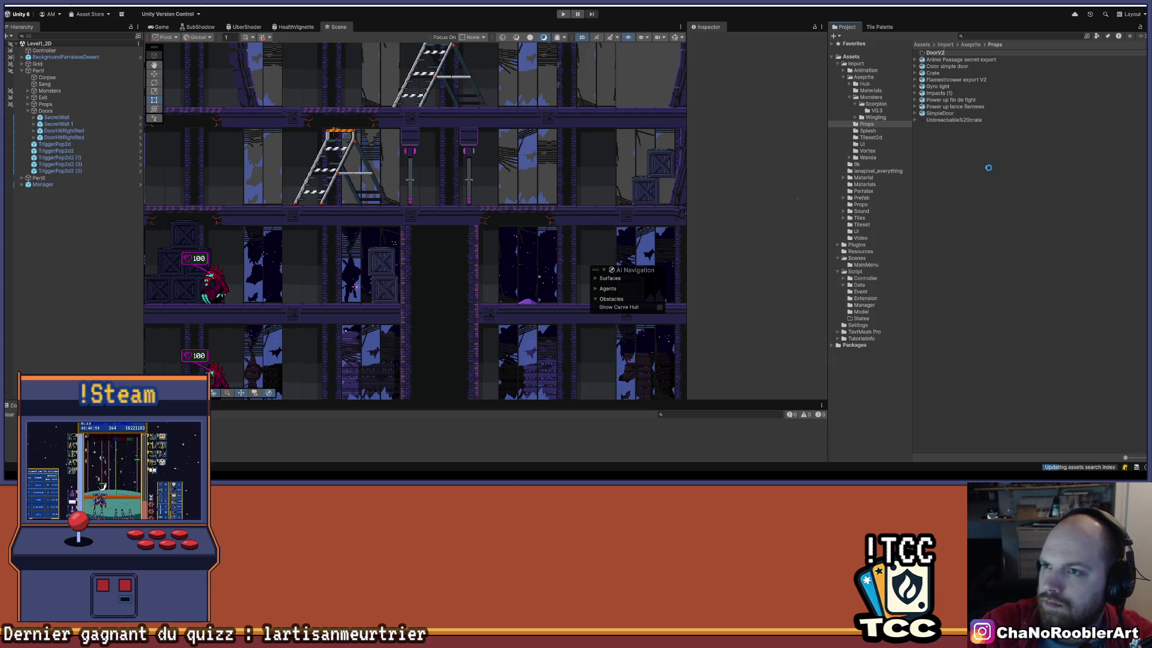
pyautogui.write('2')
pyautogui.press('Return')
pyautogui.doubleClick(940, 54)
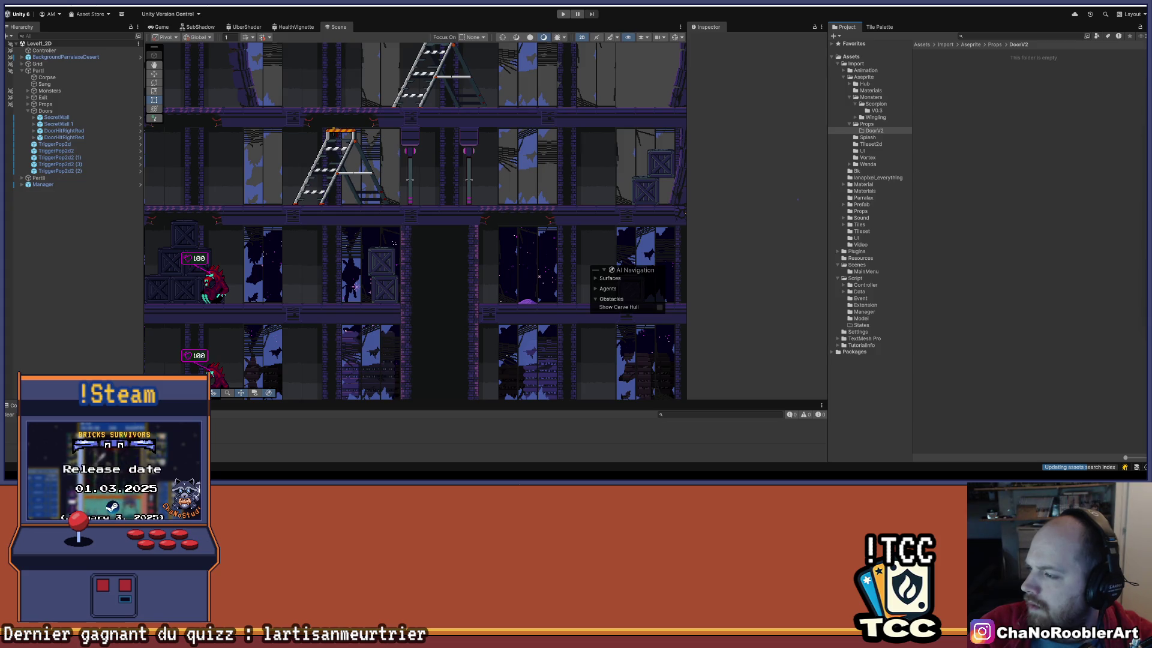
pyautogui.click(1001, 144)
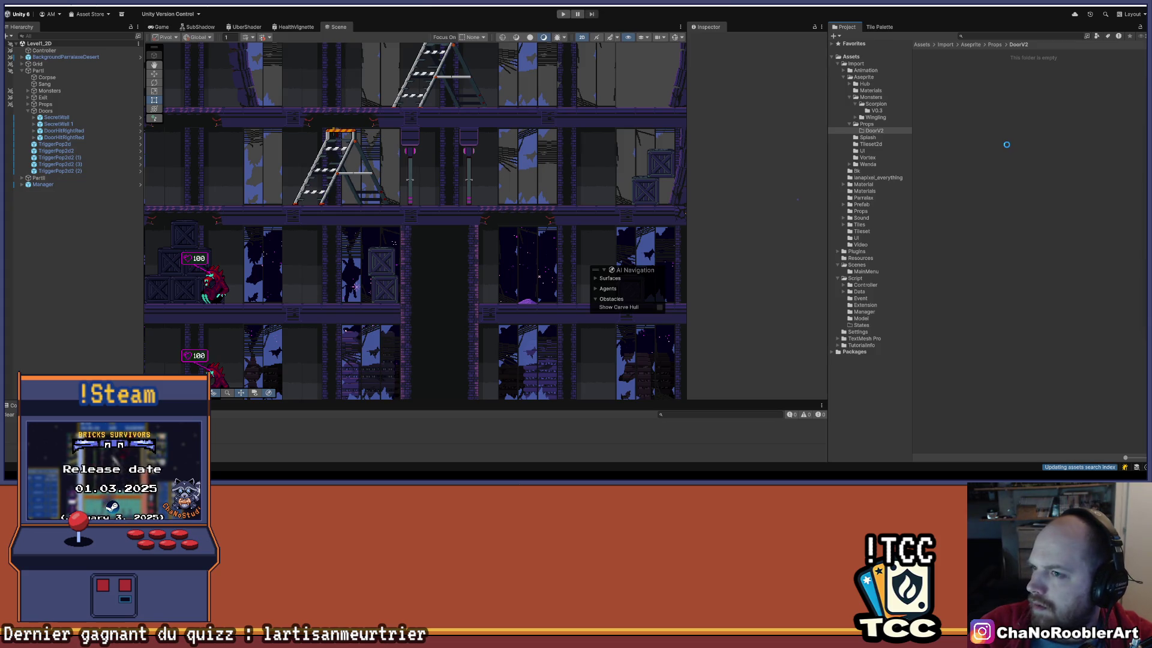
# Select both DoorV2 door imports and set 32 pixels per unit with a Center pivot.
pyautogui.moveTo(1126, 458); pyautogui.dragTo(1143, 457)
pyautogui.hotkey('ctrl', 'a')
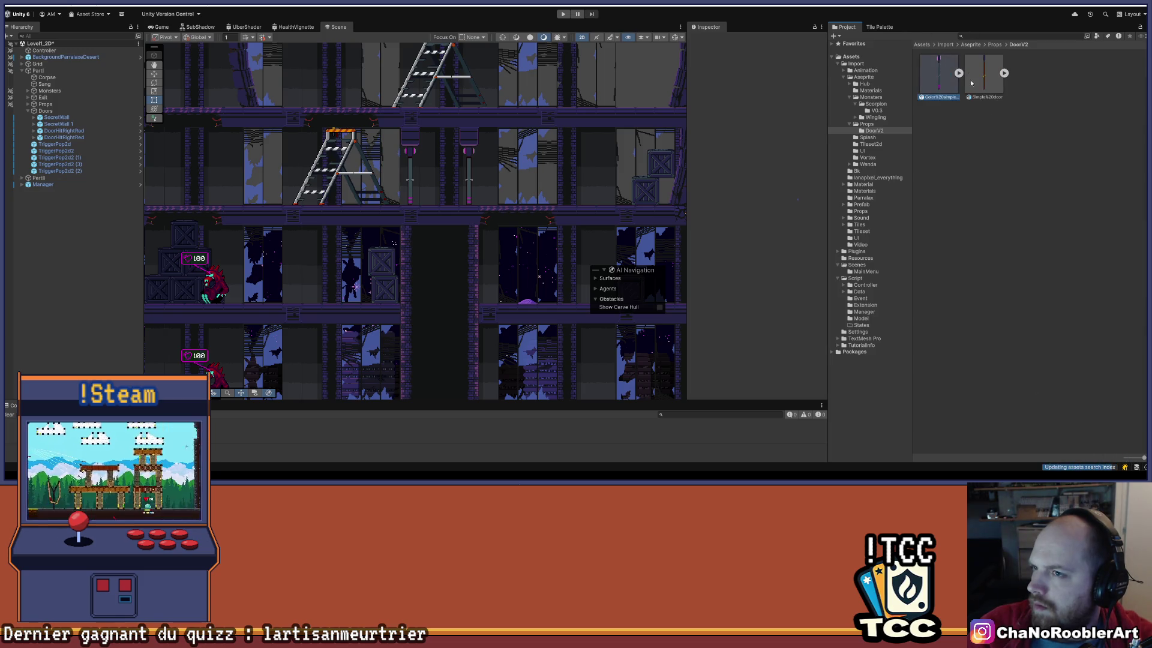
pyautogui.click(774, 75)
pyautogui.write('32')
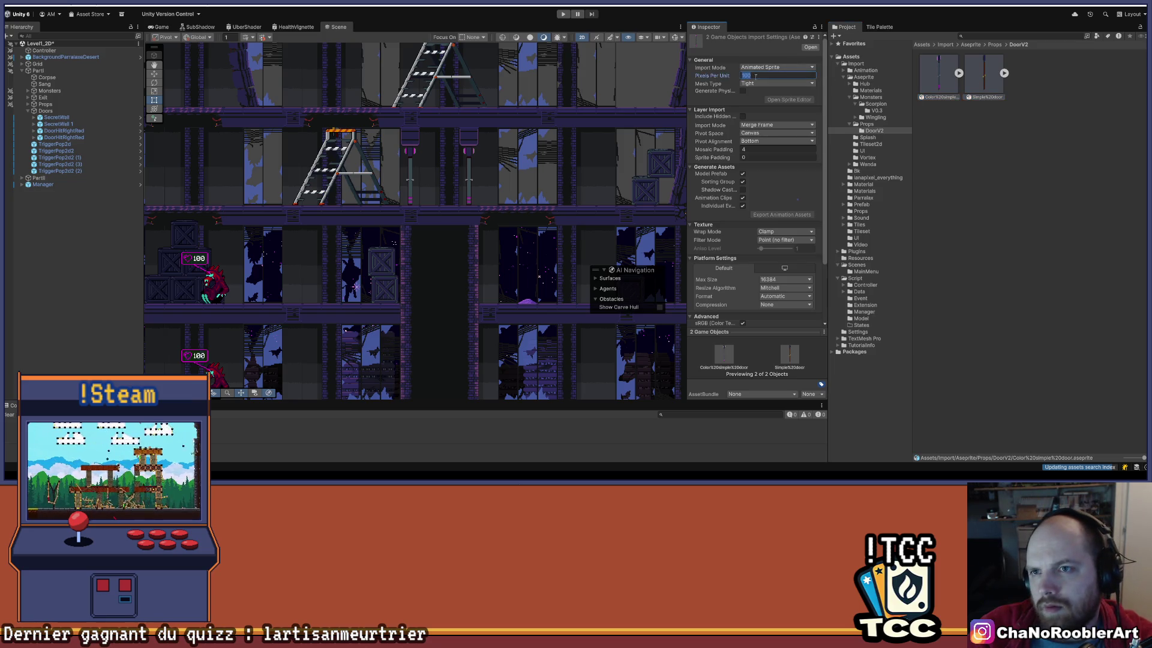
pyautogui.click(768, 141)
pyautogui.click(762, 158)
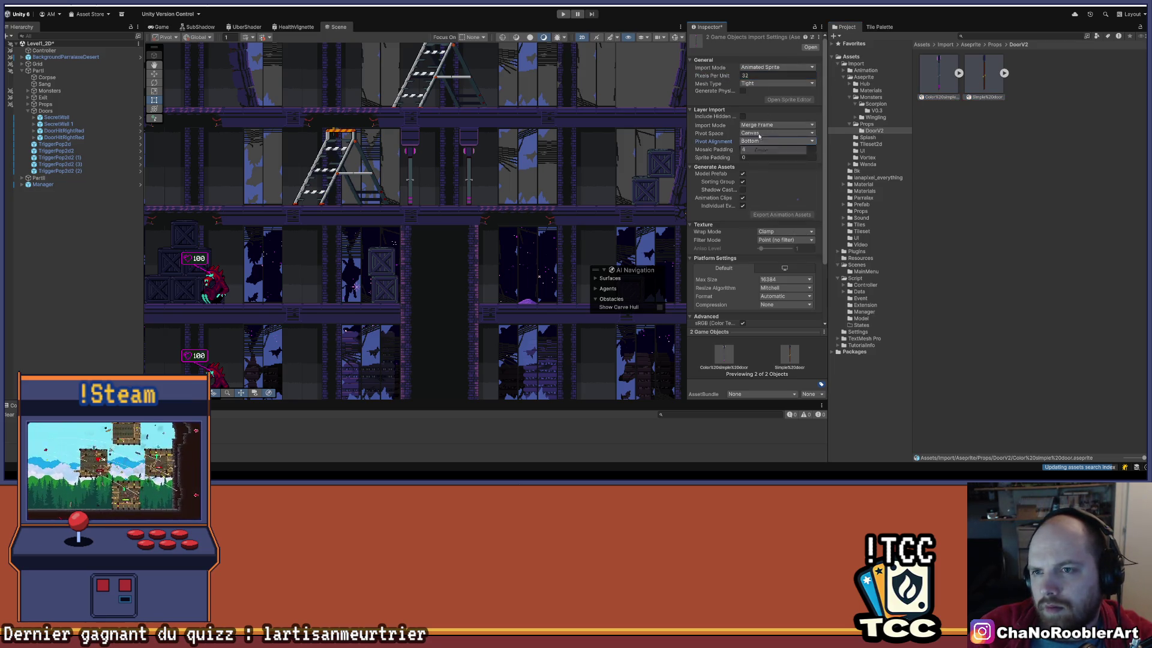
# Keep filter mode unchanged and compression at None, and apply the door import settings.
pyautogui.scroll(-3, 774, 168)
pyautogui.click(776, 168)
pyautogui.click(777, 175)
pyautogui.click(783, 232)
pyautogui.click(779, 242)
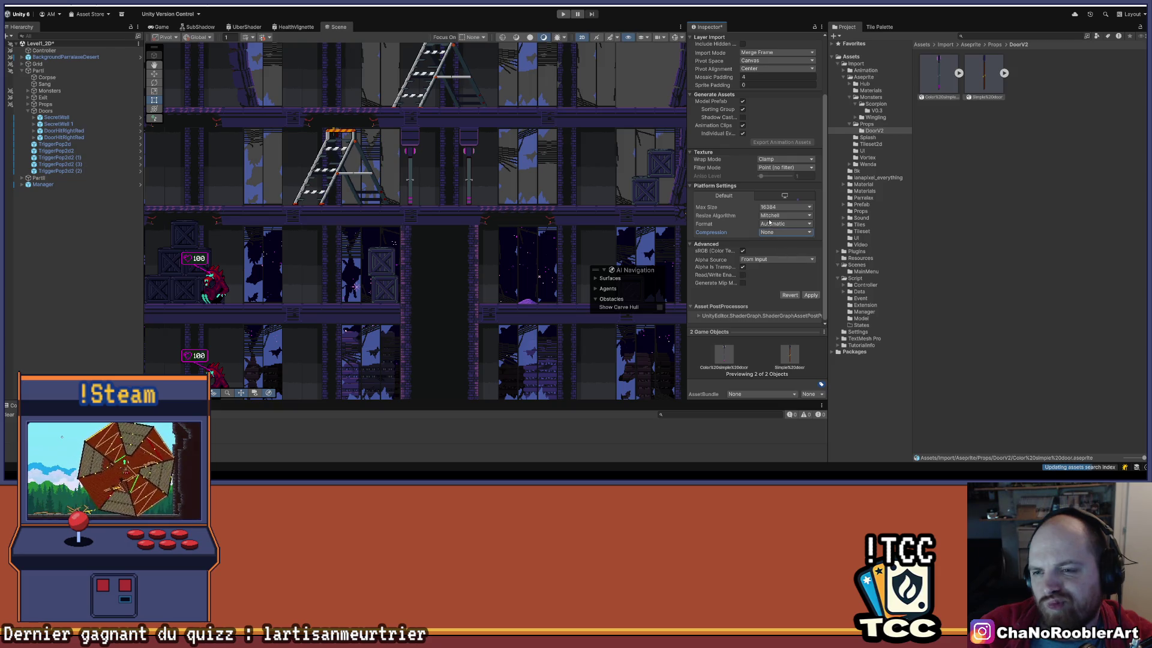
pyautogui.click(810, 295)
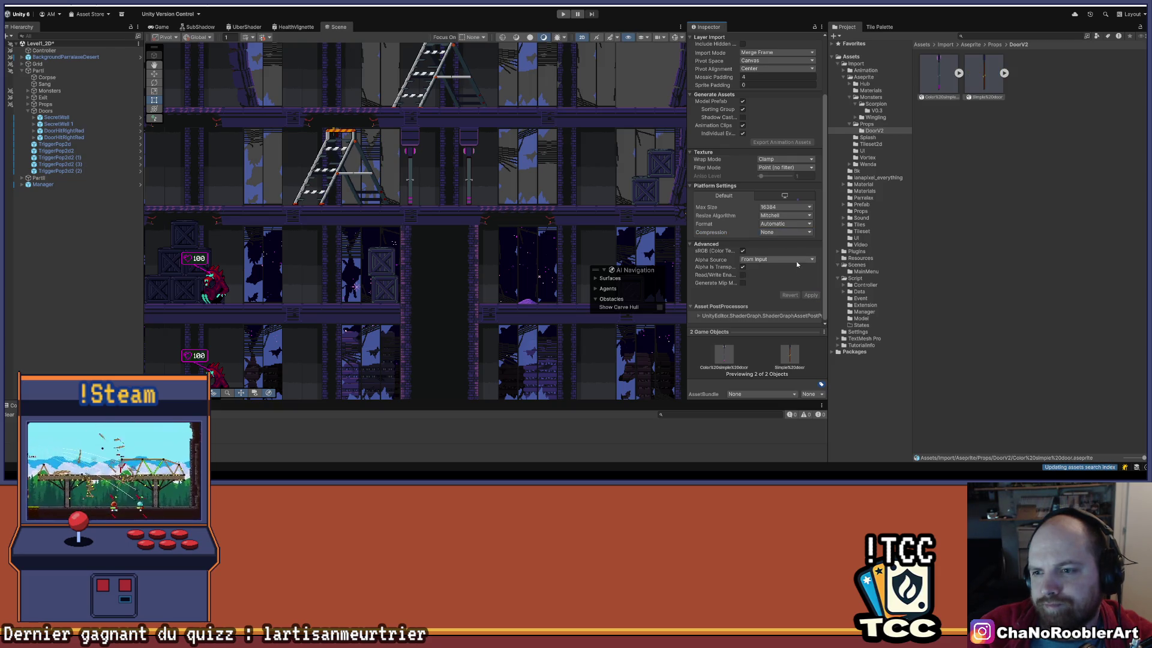
pyautogui.scroll(2, 775, 222)
pyautogui.scroll(-4, 429, 162)
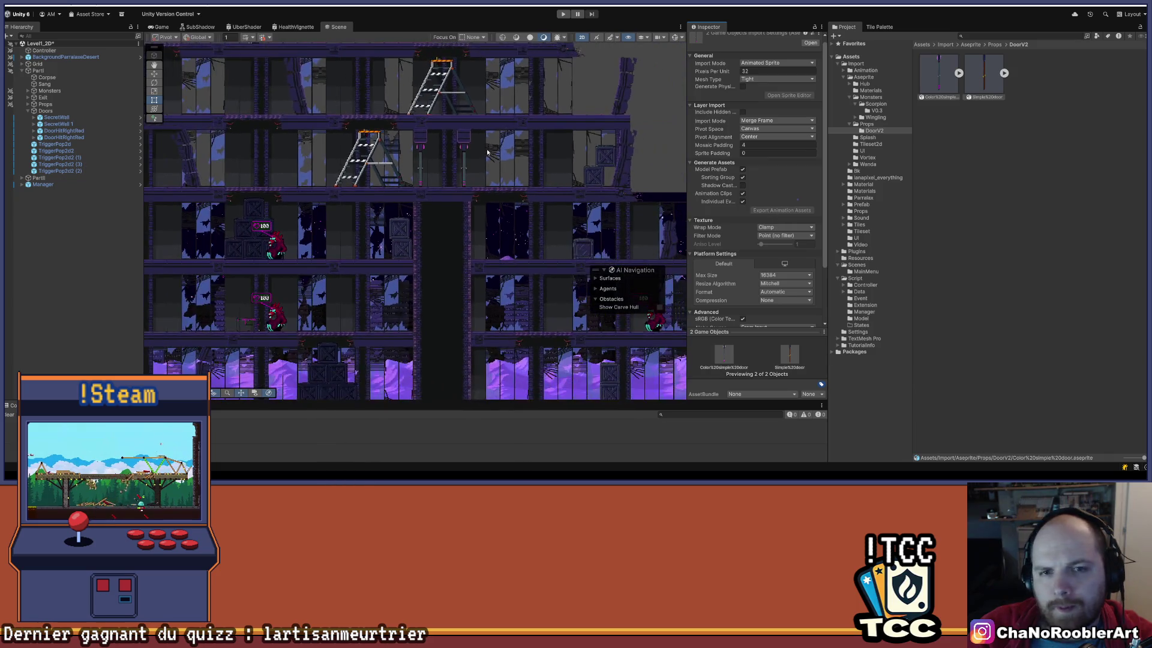
pyautogui.click(423, 159)
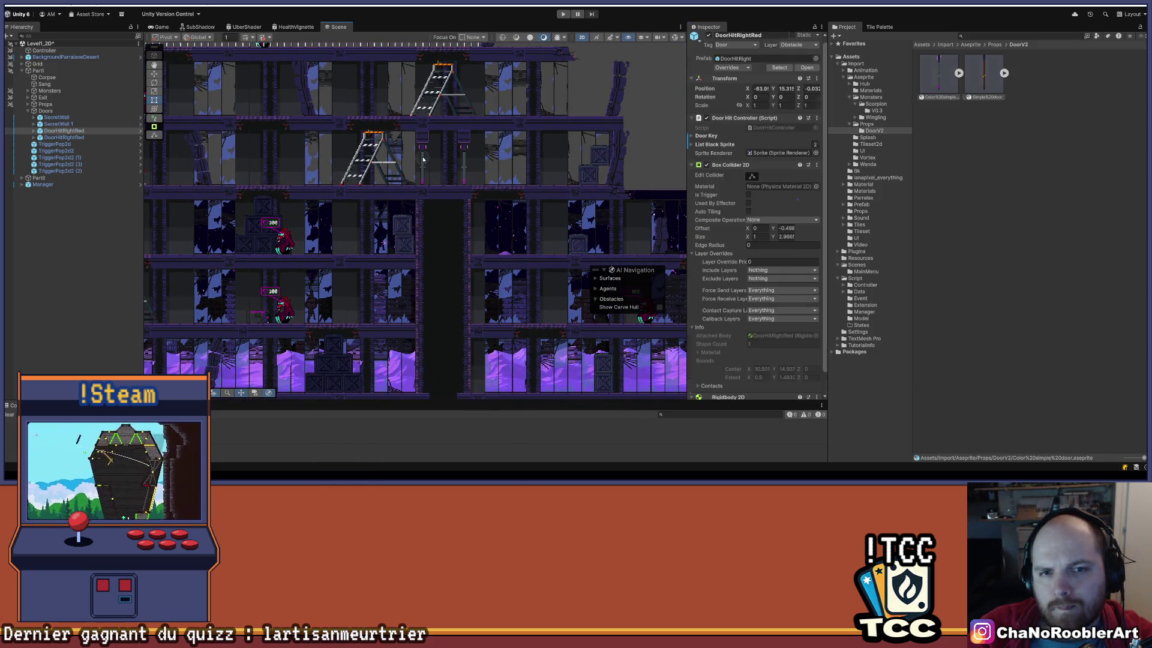
# Expand DoorHitRightRed to inspect its Sprite child and collider, shrinking the Scene view.
pyautogui.scroll(3, 405, 149)
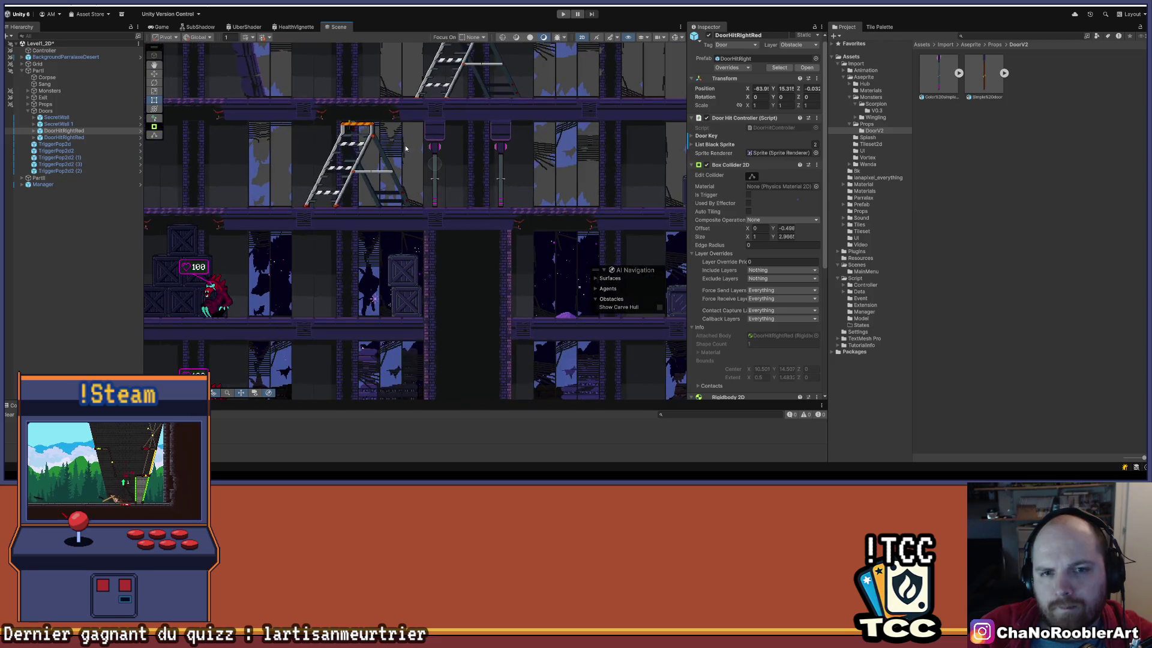
pyautogui.click(34, 131)
pyautogui.click(52, 138)
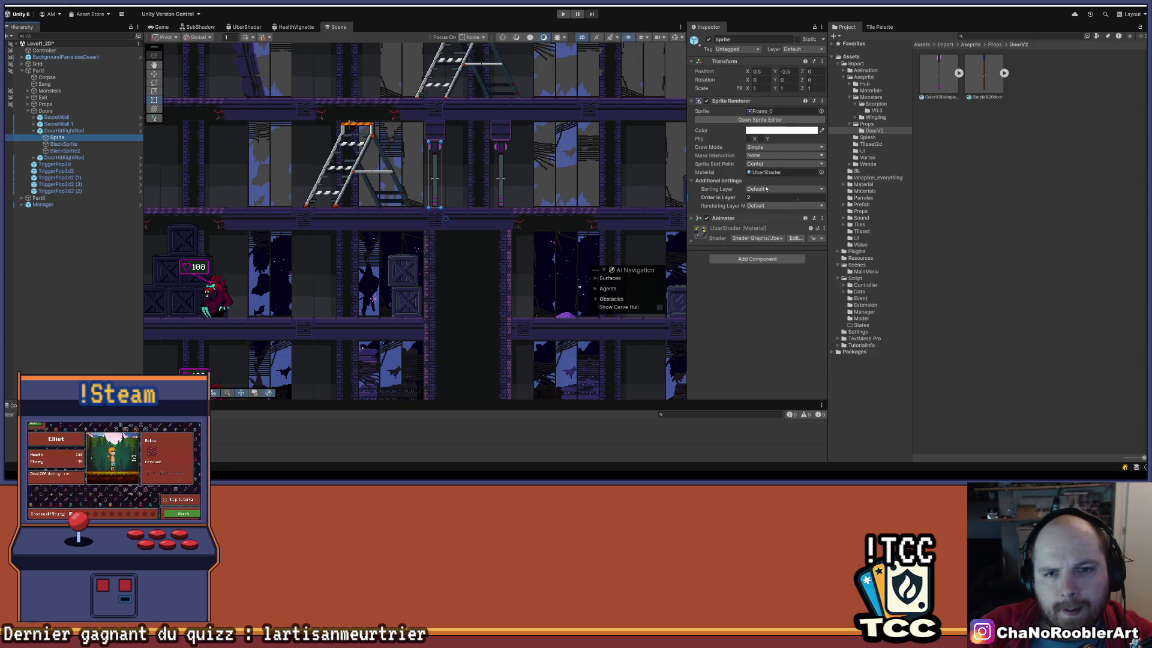
pyautogui.click(66, 131)
pyautogui.moveTo(600, 409); pyautogui.dragTo(600, 310)
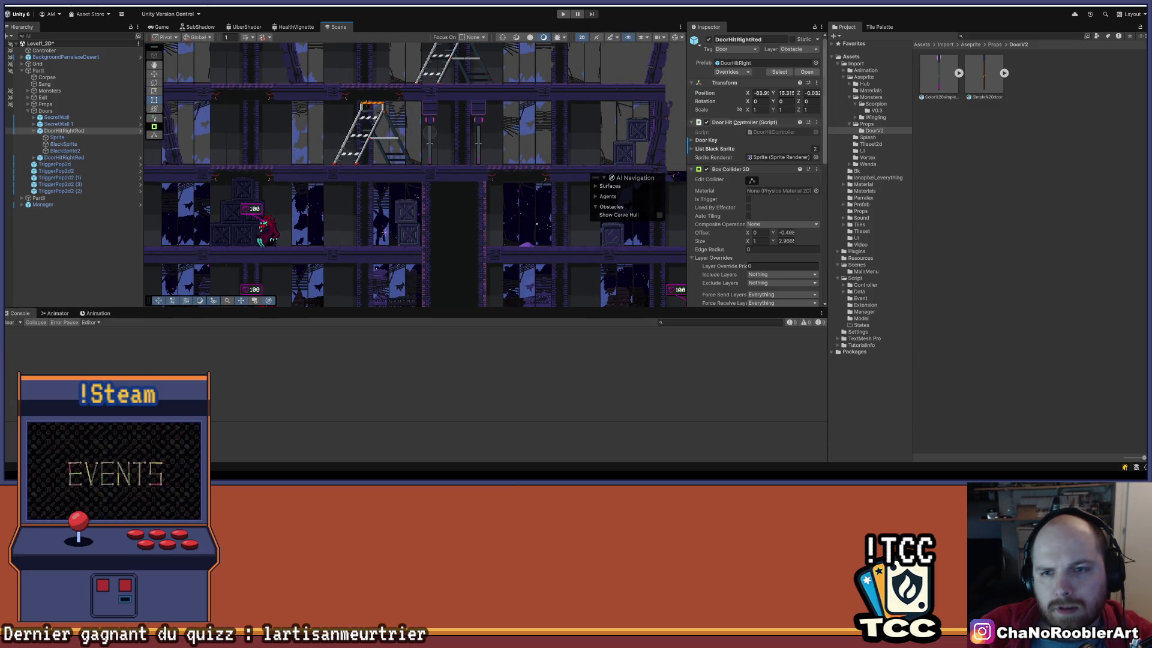
pyautogui.scroll(-5, 765, 174)
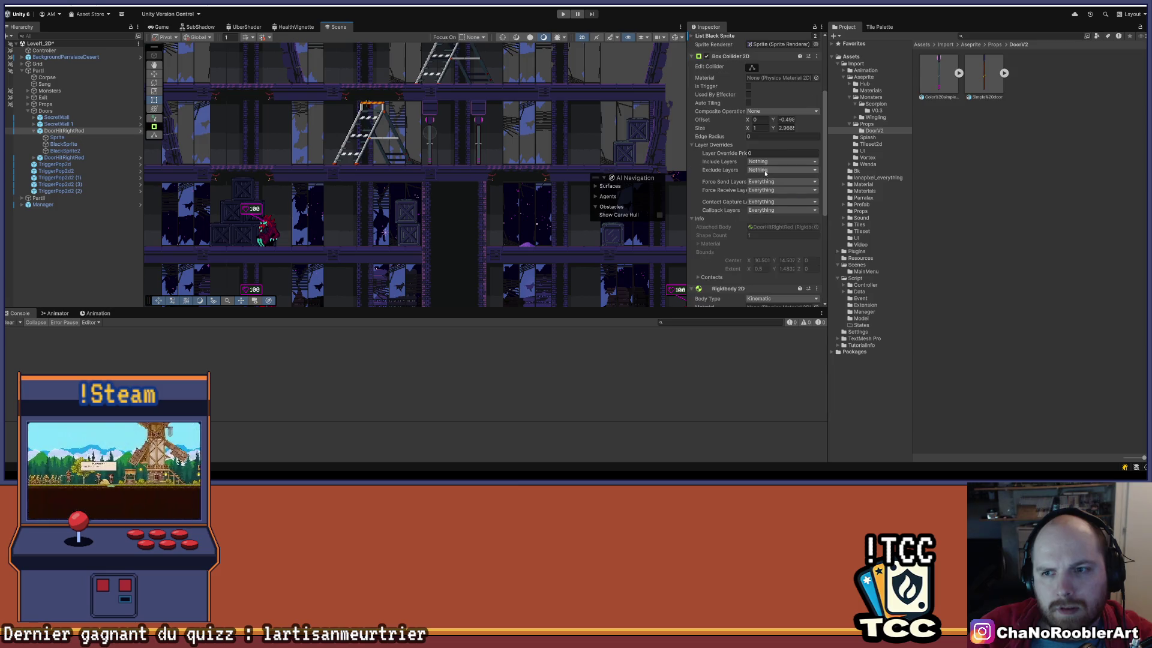
pyautogui.scroll(5, 765, 173)
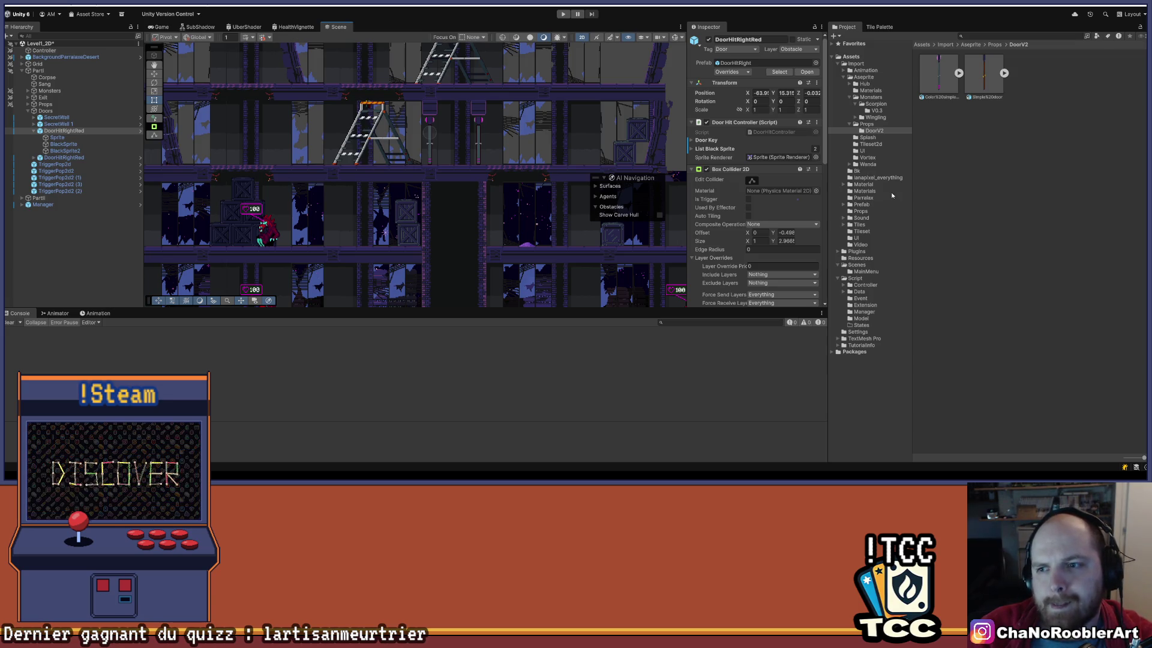
pyautogui.click(859, 79)
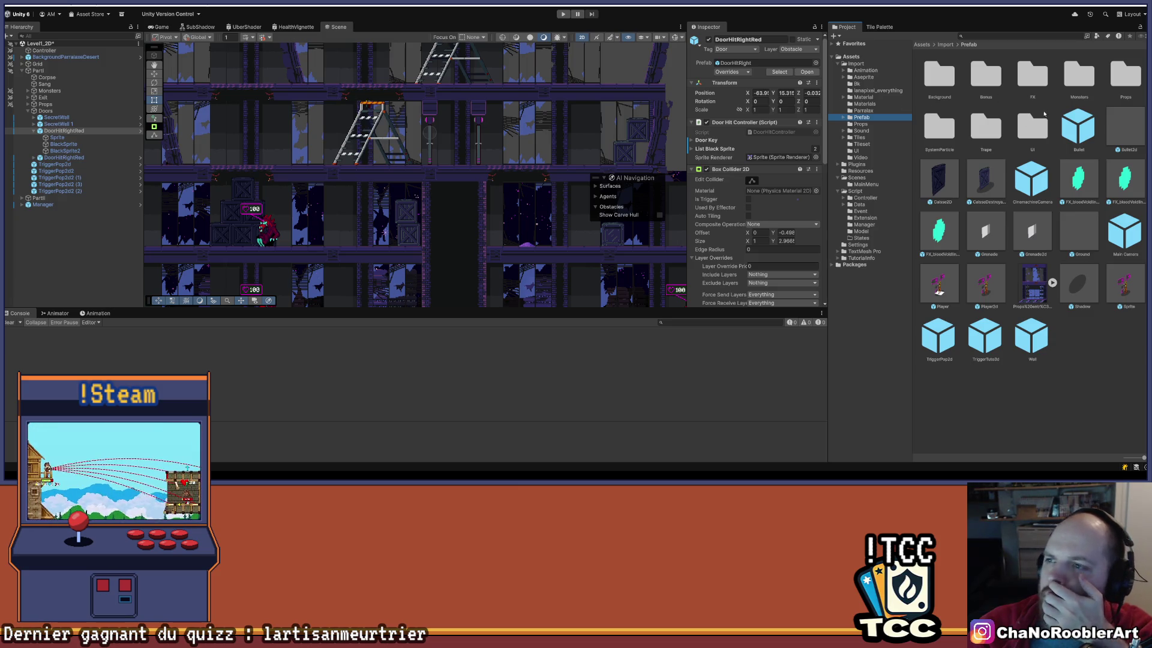
# Locate DoorHitRightRed's DoorHitController script in Props and review its code in Visual Studio.
pyautogui.doubleClick(1113, 67)
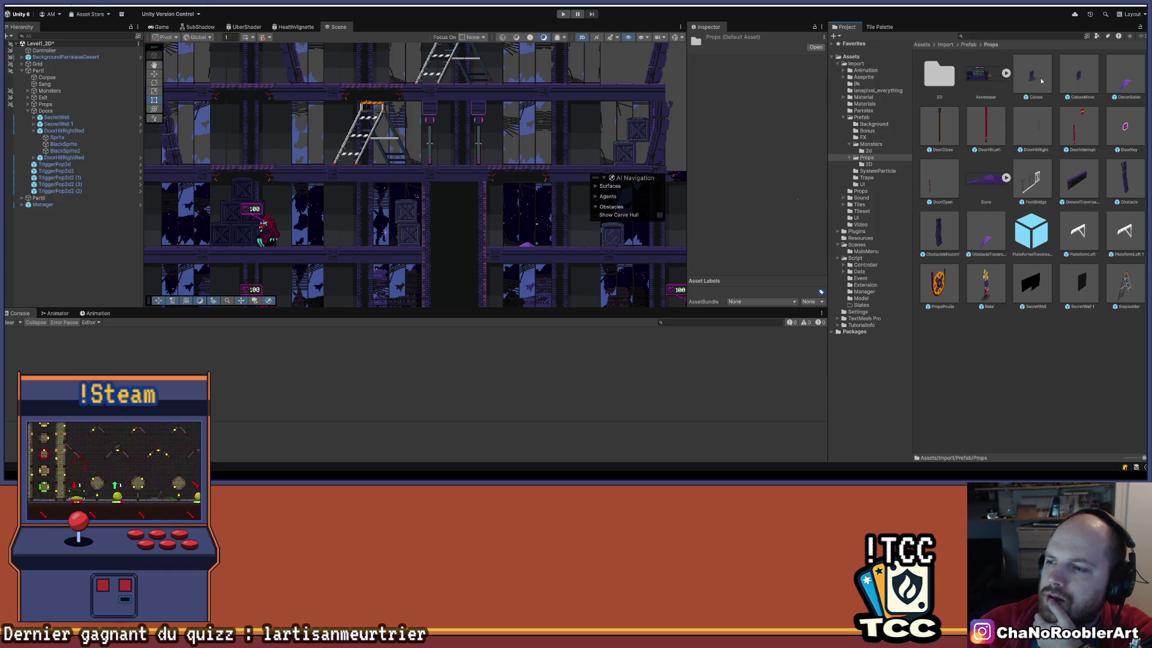
pyautogui.click(419, 144)
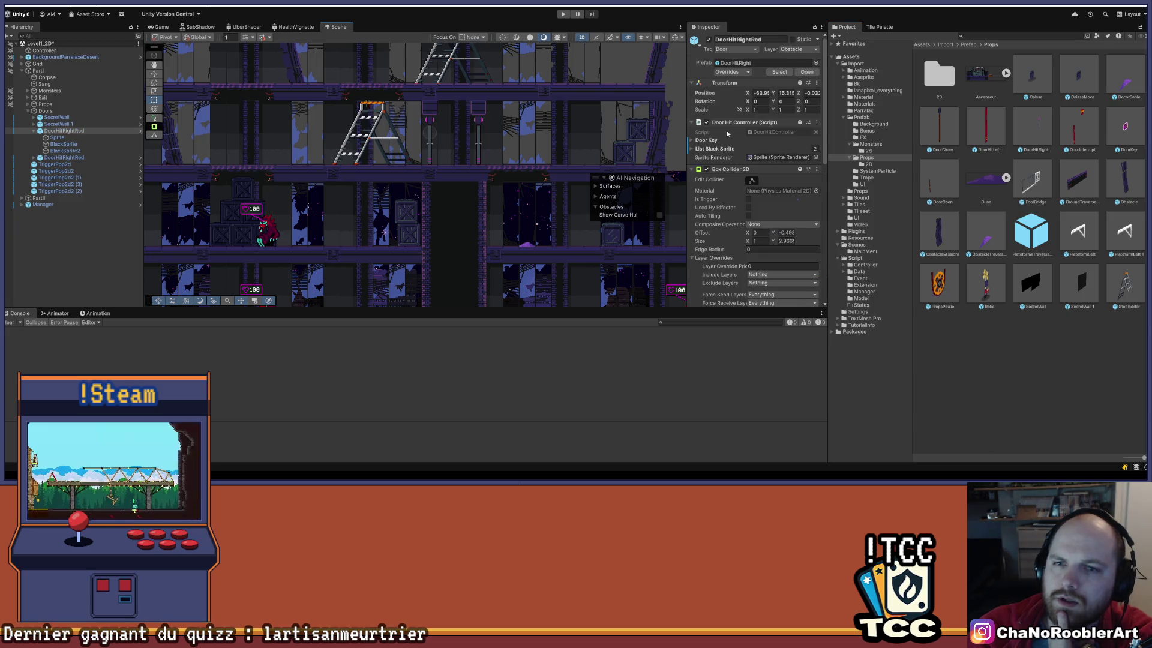
pyautogui.click(774, 132)
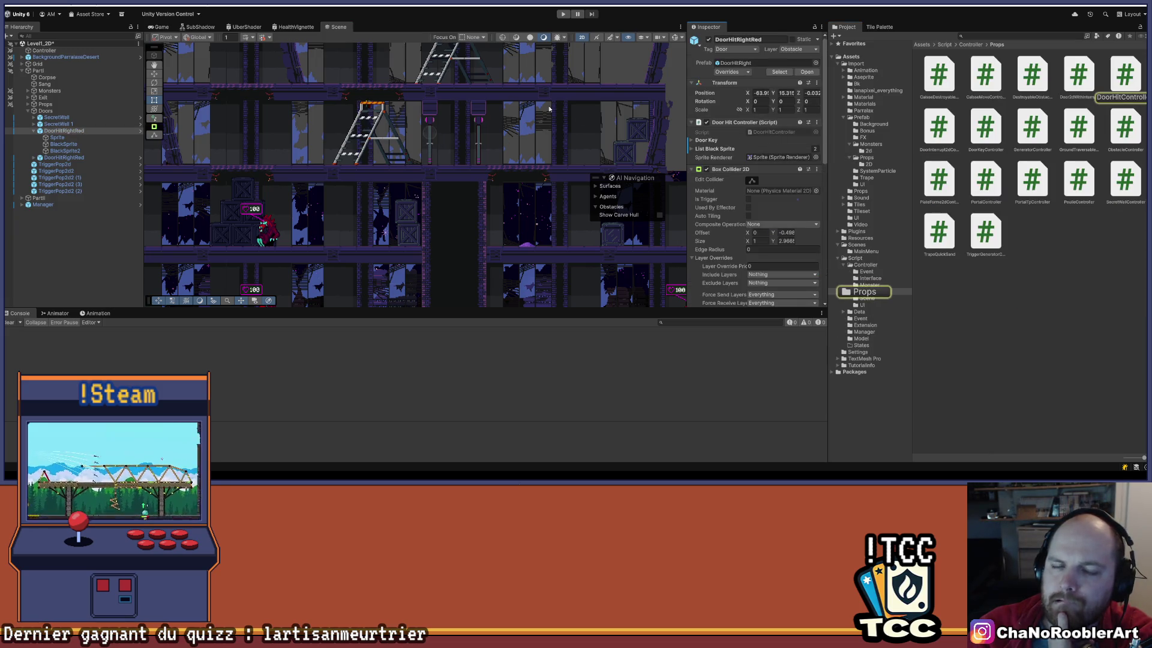
pyautogui.hotkey('alt', 'Tab')
pyautogui.scroll(3, 401, 243)
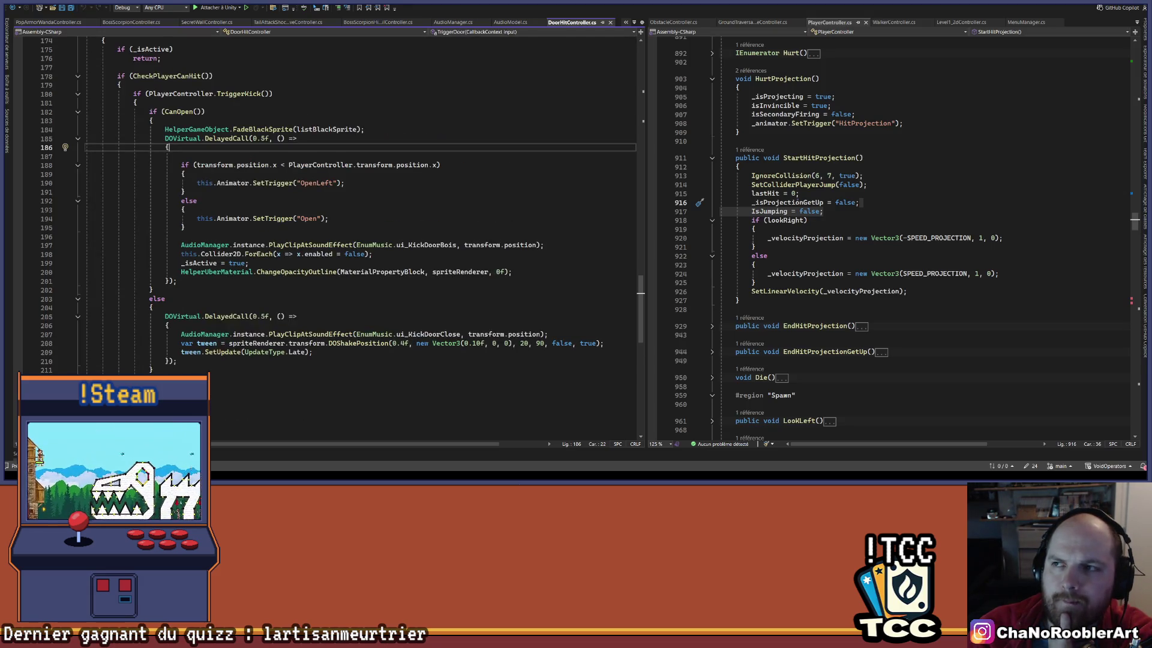
pyautogui.hotkey('alt', 'Tab')
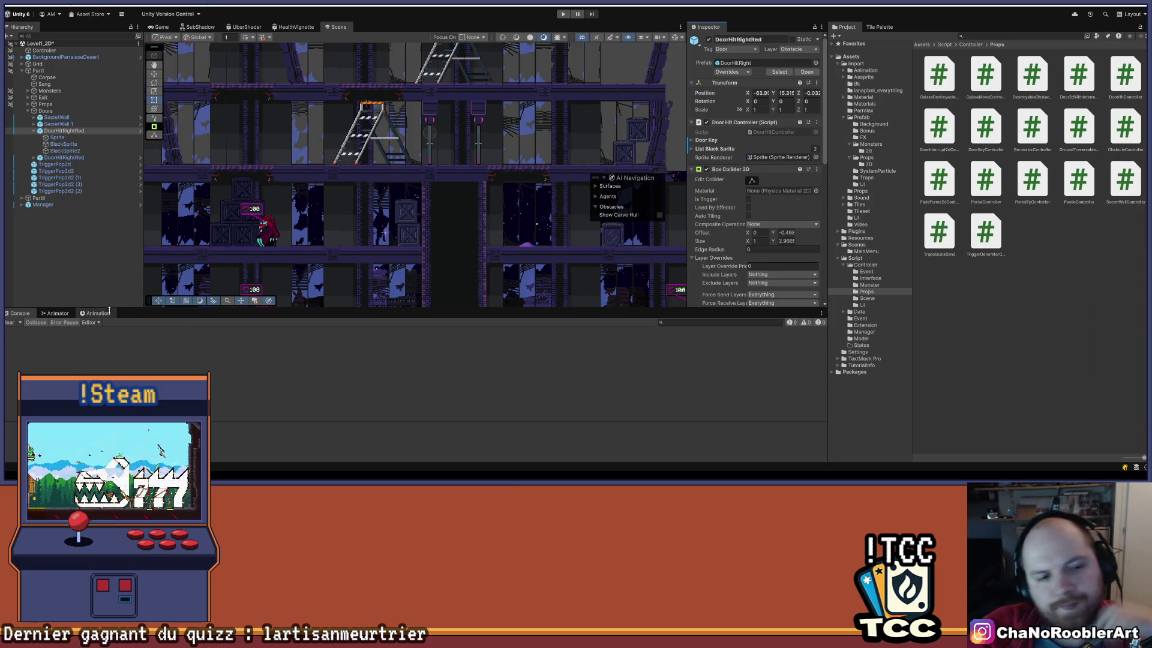
# Bring up the Animation timeline for the door's Sprite child and preview its current clip.
pyautogui.click(96, 314)
pyautogui.click(58, 313)
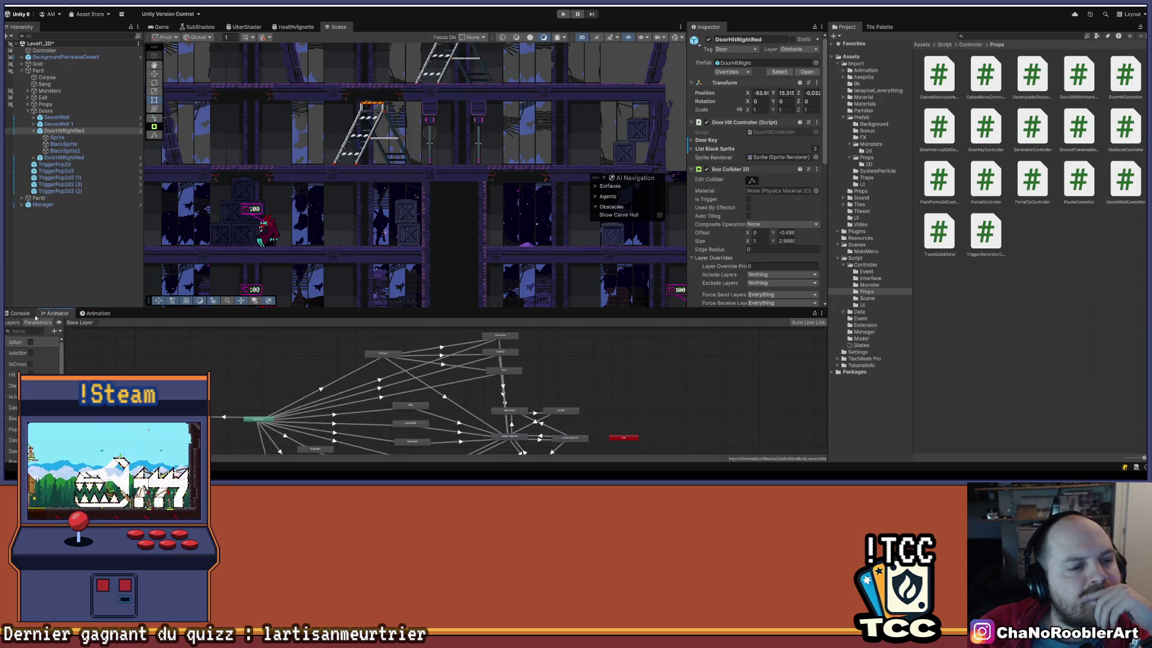
pyautogui.click(21, 314)
pyautogui.click(98, 314)
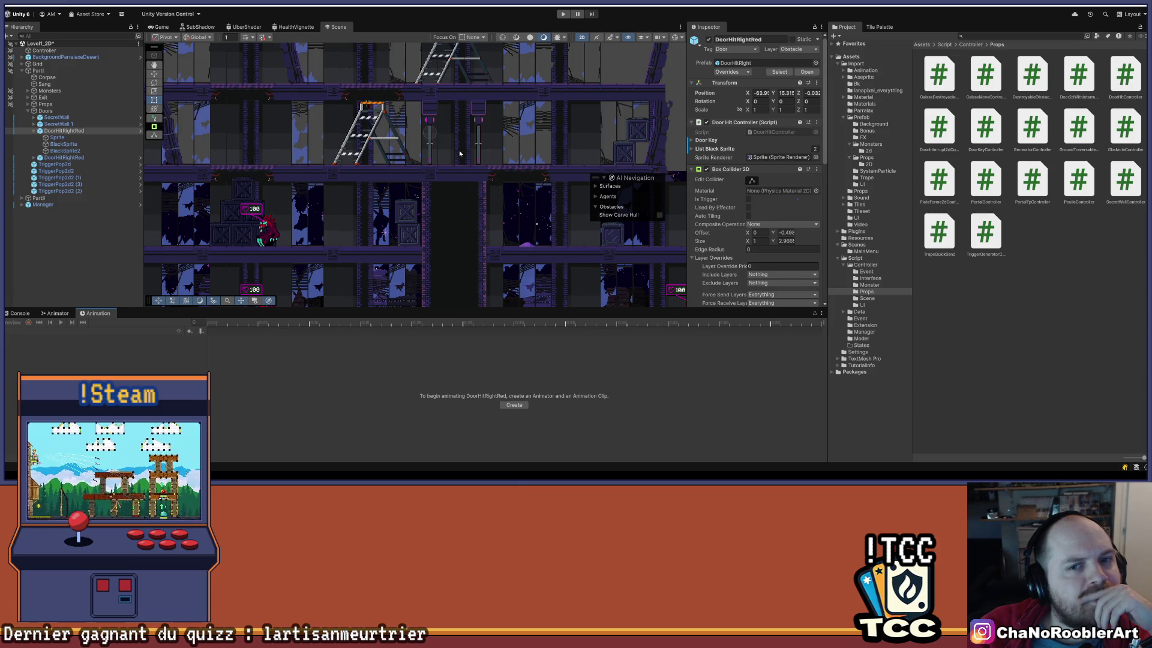
pyautogui.click(429, 138)
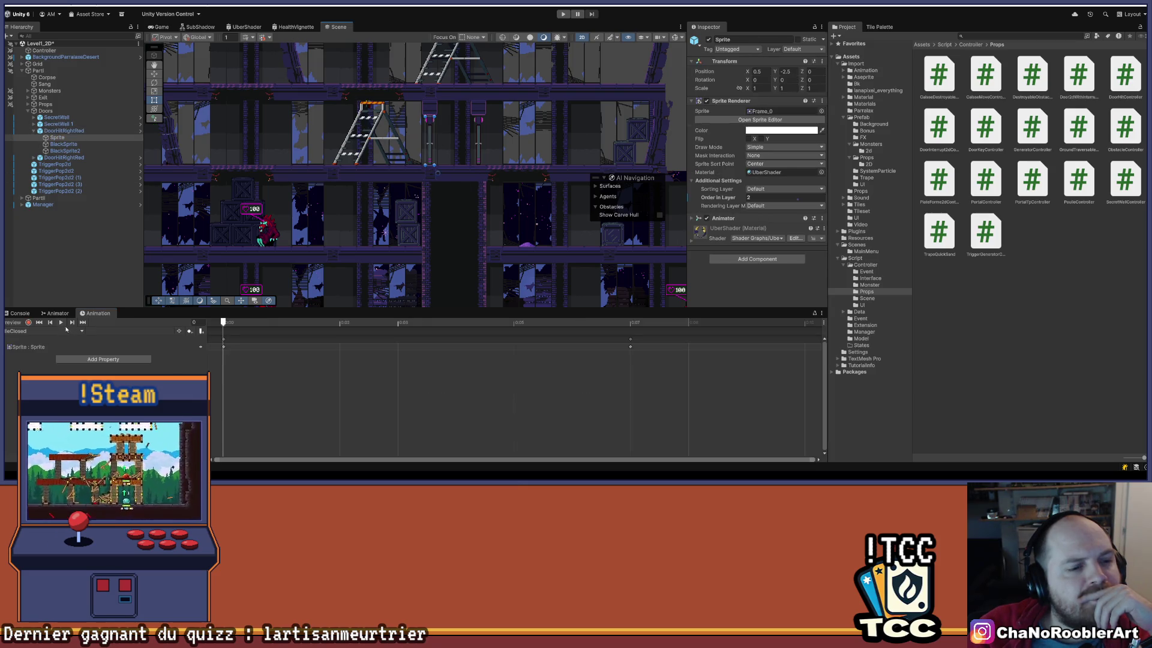
pyautogui.click(60, 322)
# Preview the IdleOpen and IdleOpenLeft door clips.
pyautogui.click(42, 330)
pyautogui.click(59, 348)
pyautogui.click(61, 323)
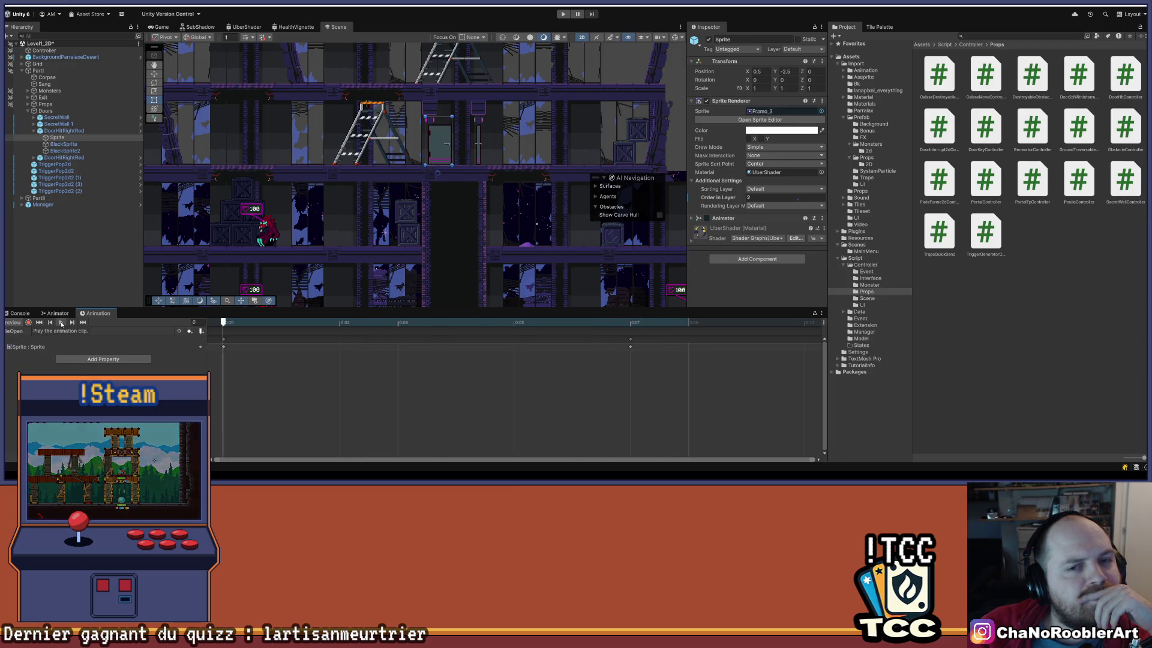
pyautogui.click(60, 323)
pyautogui.click(79, 331)
pyautogui.click(54, 354)
pyautogui.click(60, 322)
pyautogui.click(81, 331)
pyautogui.click(84, 337)
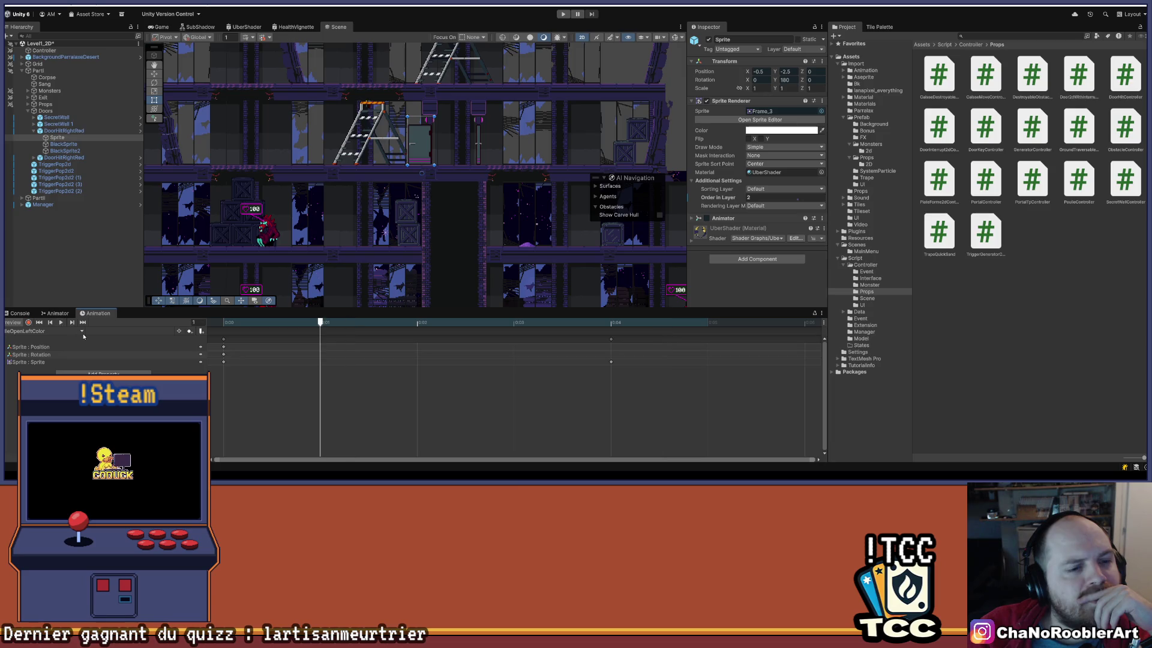
# Preview the Opening and IdleOpenLeftColor clips, then find the DoorV2 frames the sprite uses.
pyautogui.click(82, 331)
pyautogui.click(42, 350)
pyautogui.click(60, 322)
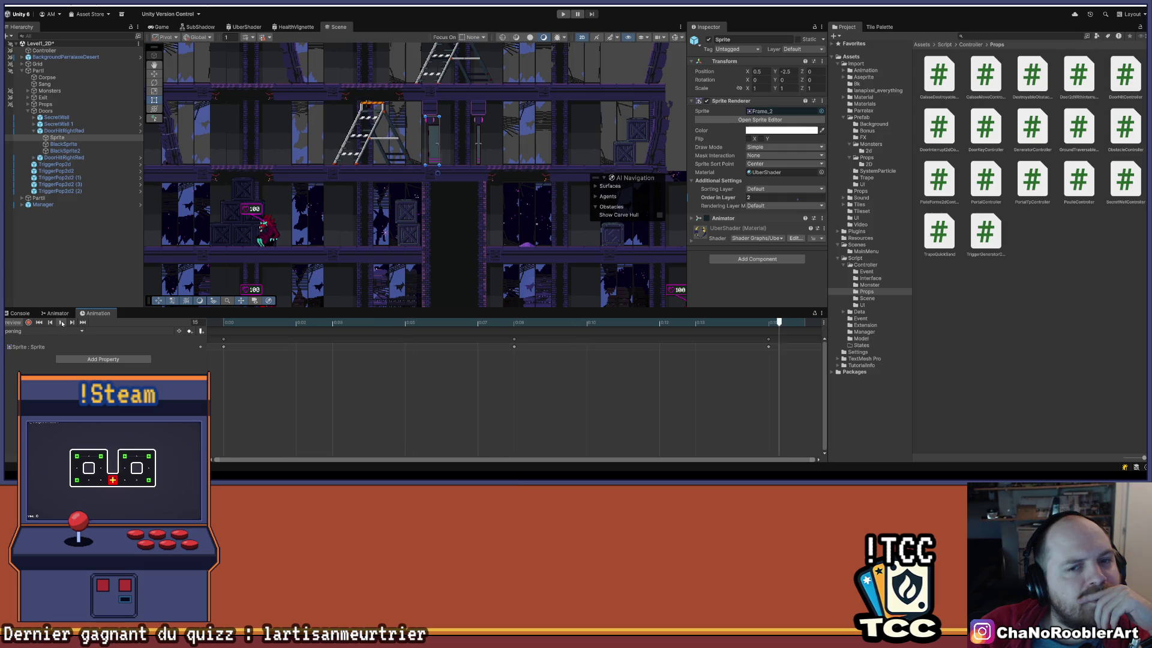
pyautogui.click(80, 333)
pyautogui.click(60, 341)
pyautogui.click(61, 322)
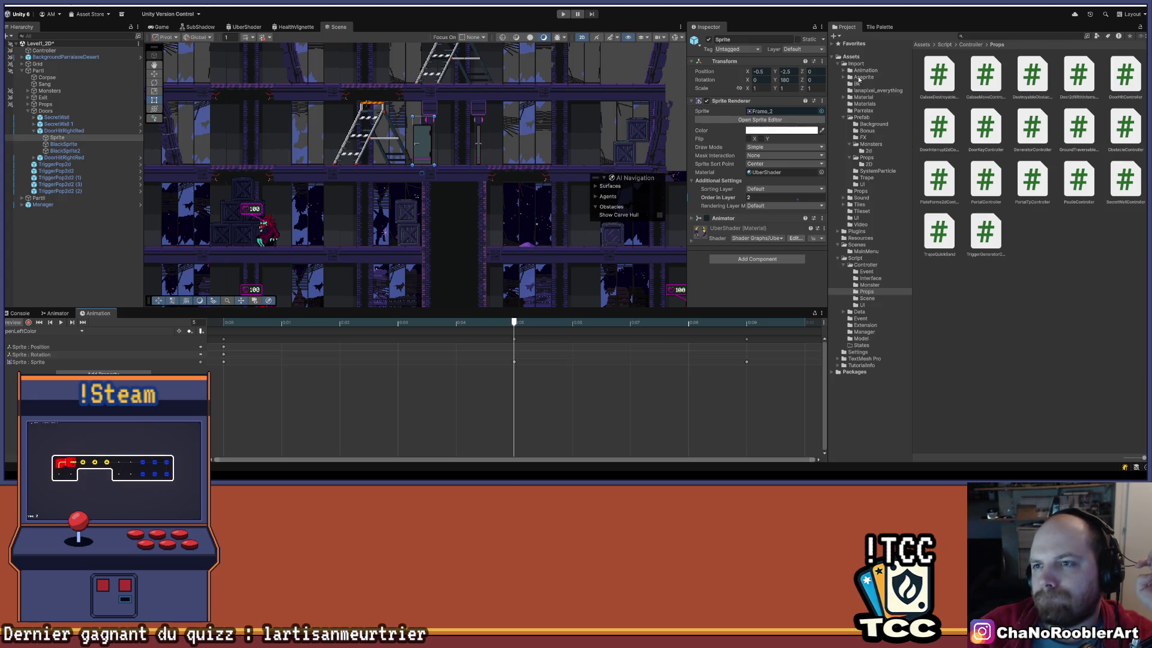
pyautogui.click(864, 77)
pyautogui.click(767, 111)
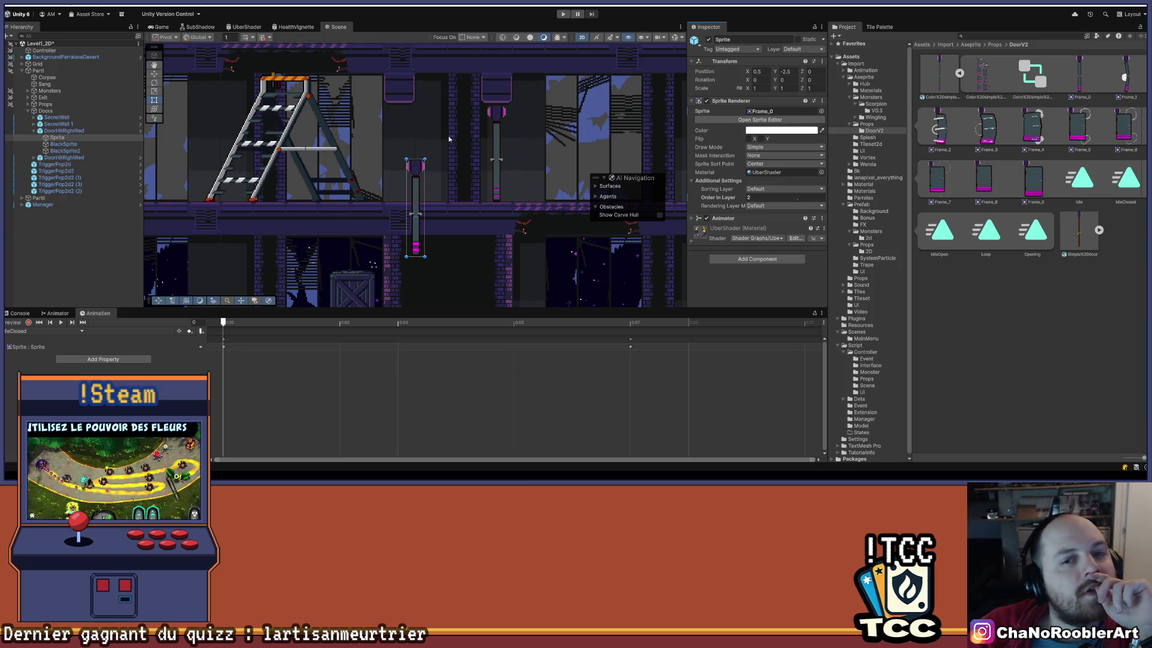
# Collapse the DoorV2 asset's frames and clips and return to the Prefab folder.
pyautogui.scroll(-3, 448, 138)
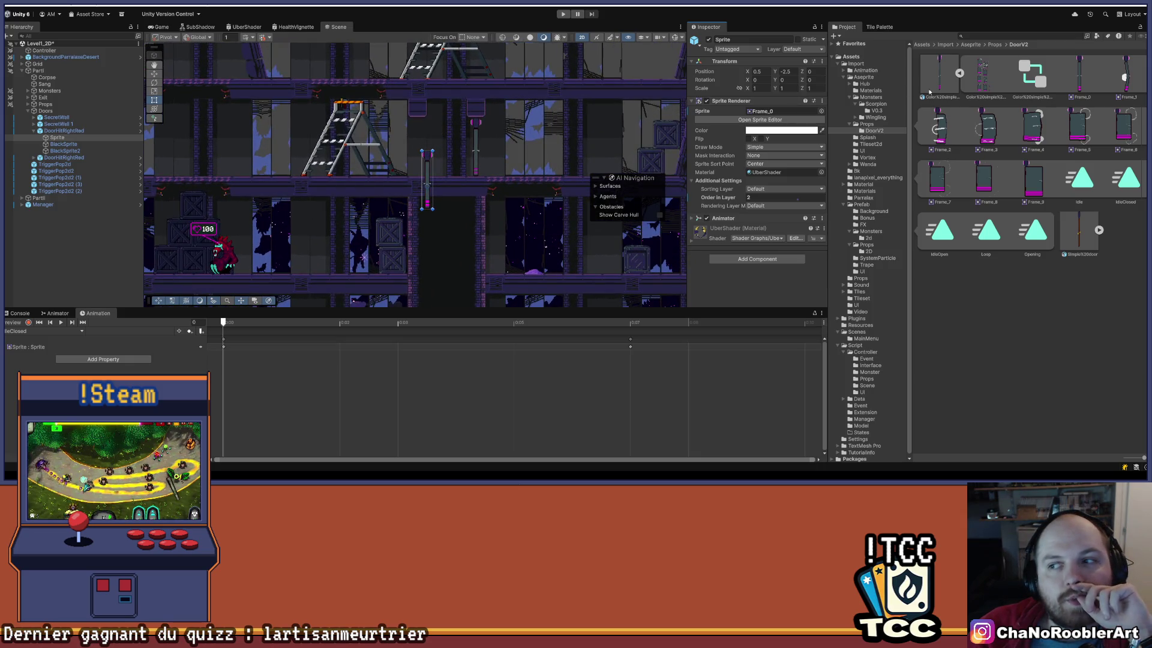
pyautogui.click(960, 73)
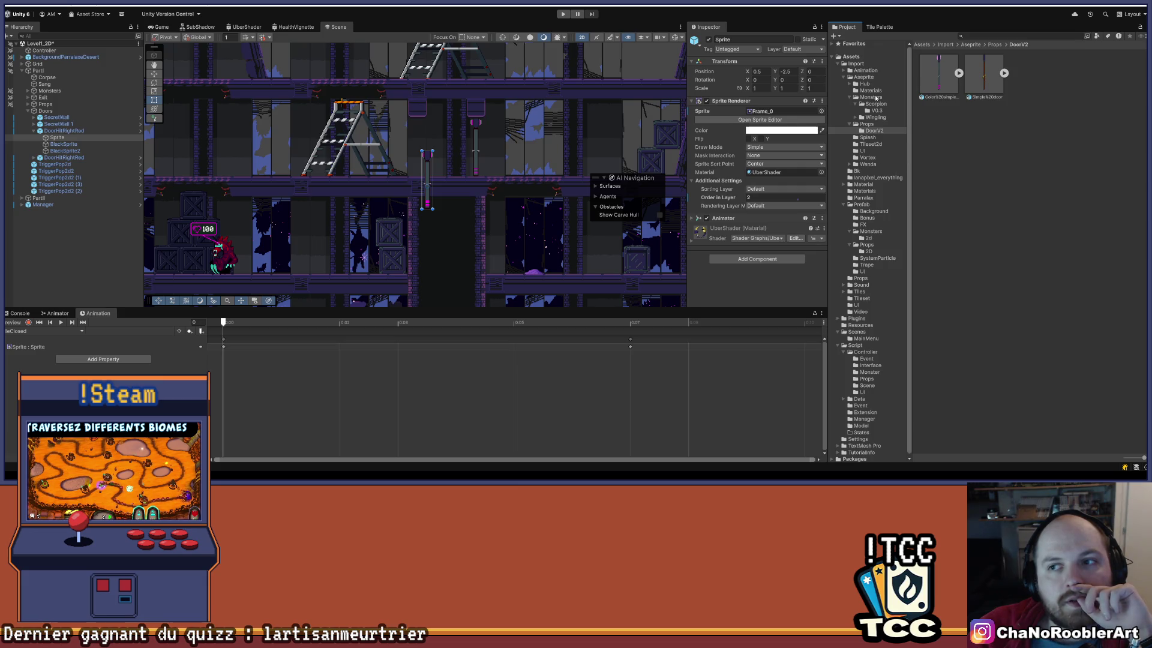
pyautogui.click(864, 204)
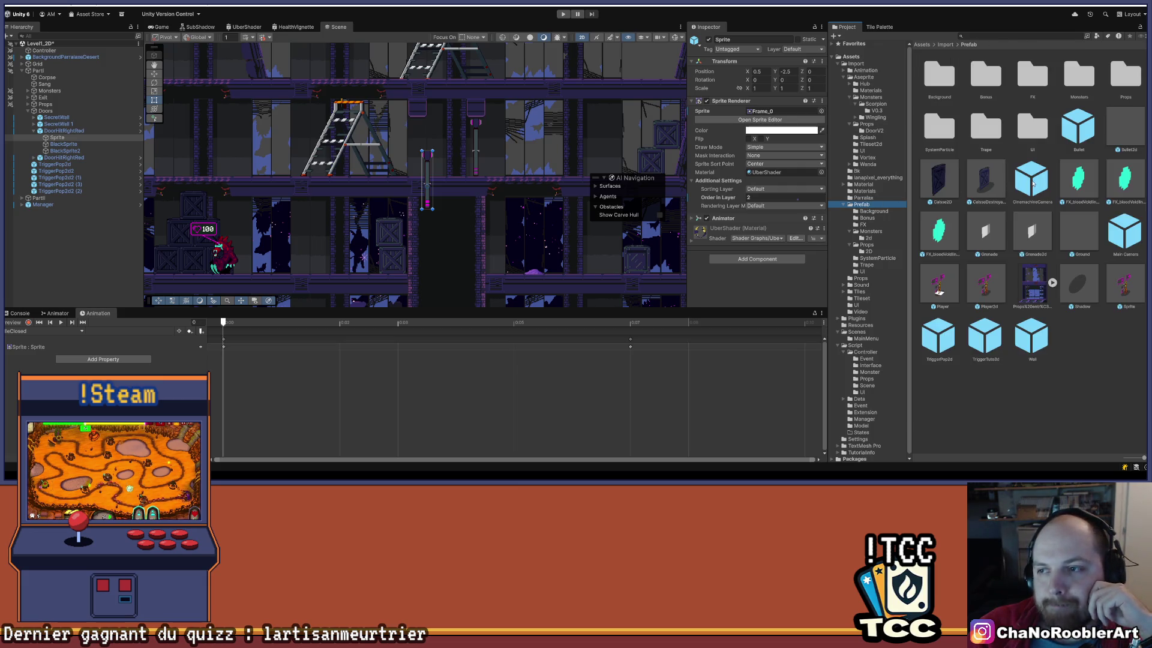
# Place a DoorOpen prefab from the Props folder into the level and select its Sprite child.
pyautogui.doubleClick(1126, 76)
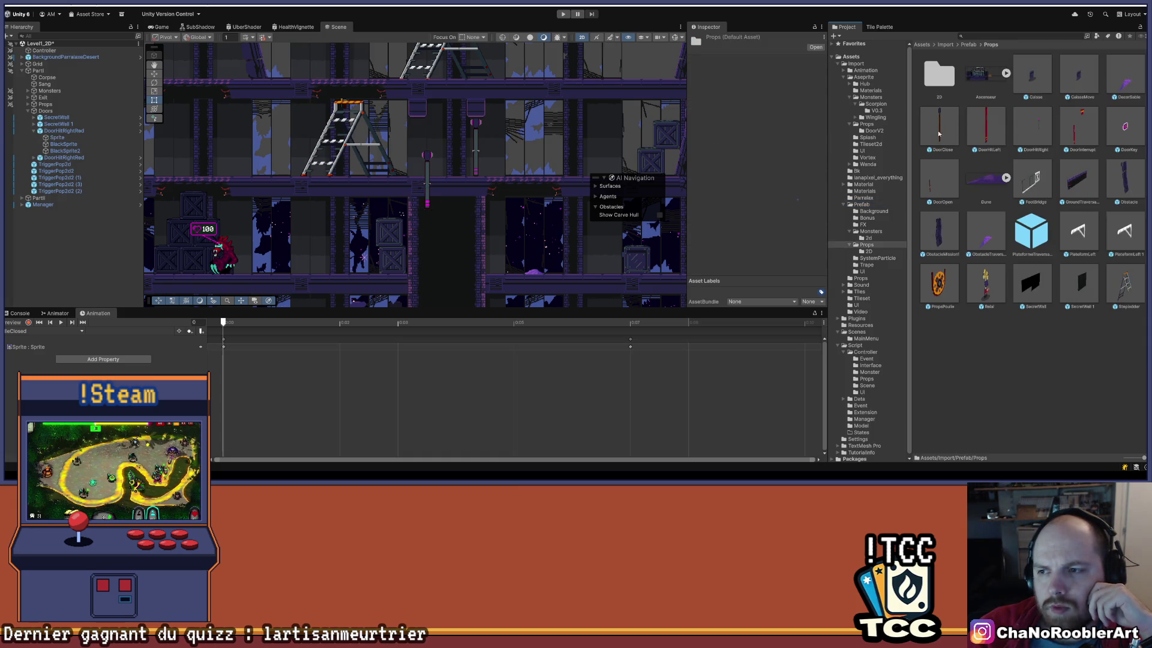
pyautogui.moveTo(941, 203)
pyautogui.mouseDown()
pyautogui.moveTo(924, 186)
pyautogui.moveTo(497, 147)
pyautogui.moveTo(531, 123)
pyautogui.moveTo(562, 138)
pyautogui.moveTo(550, 136)
pyautogui.mouseUp()
pyautogui.scroll(3, 550, 135)
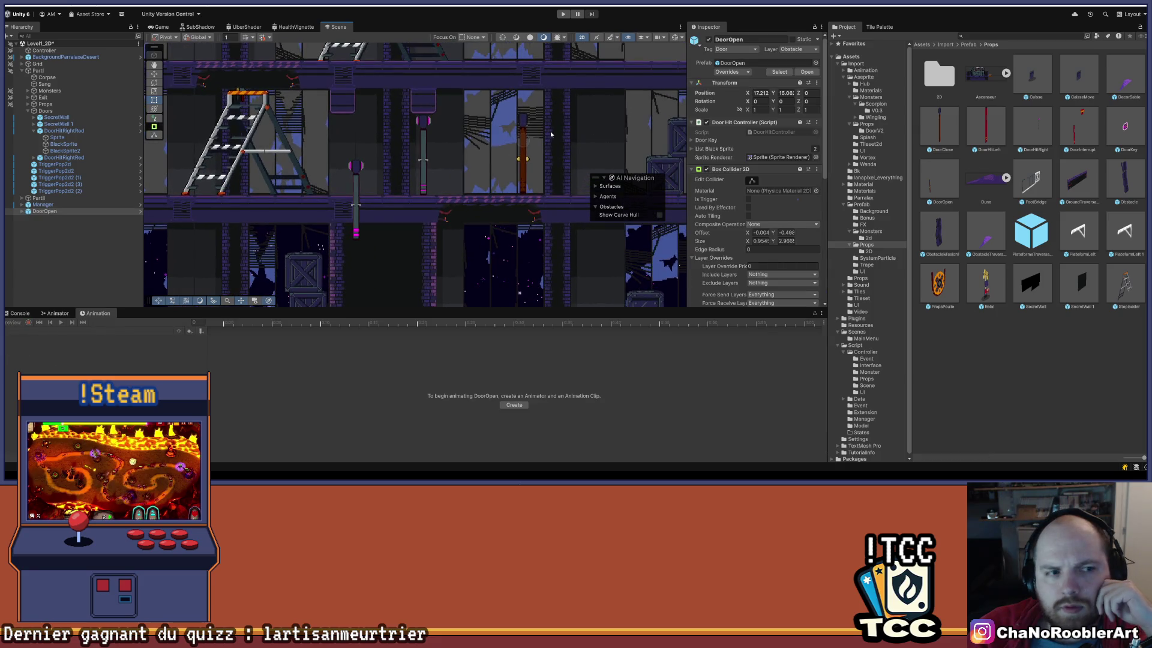
pyautogui.click(22, 211)
pyautogui.click(45, 218)
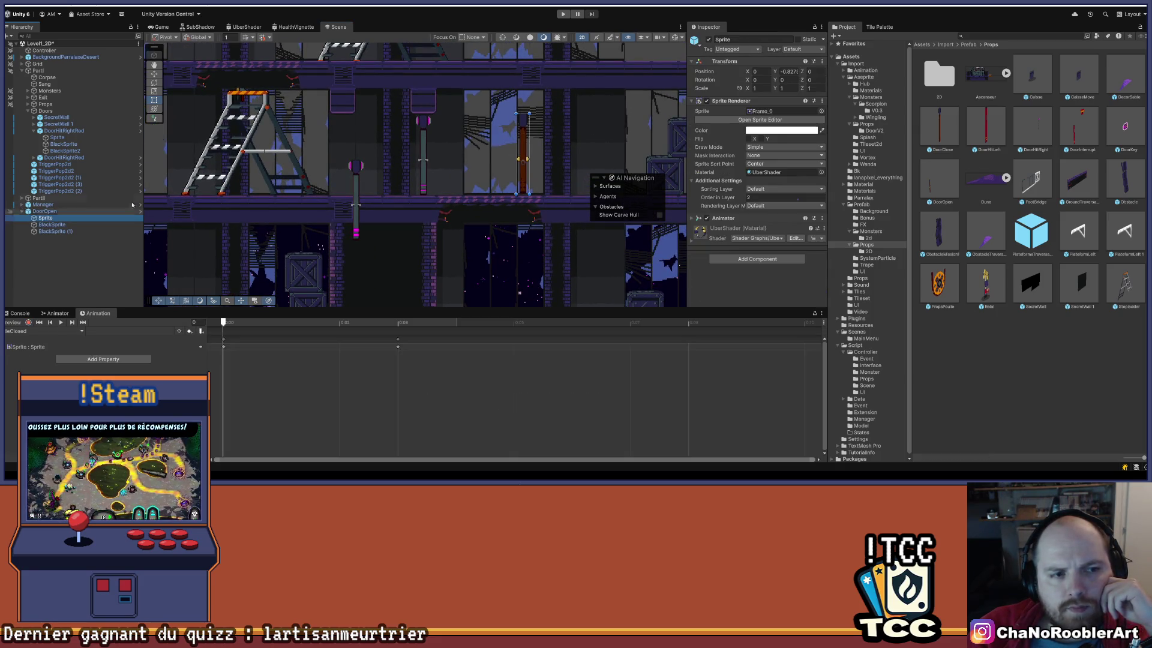
# Assign Frame_0 from the imported Aseprite Props folder to the door's Sprite Renderer.
pyautogui.click(864, 78)
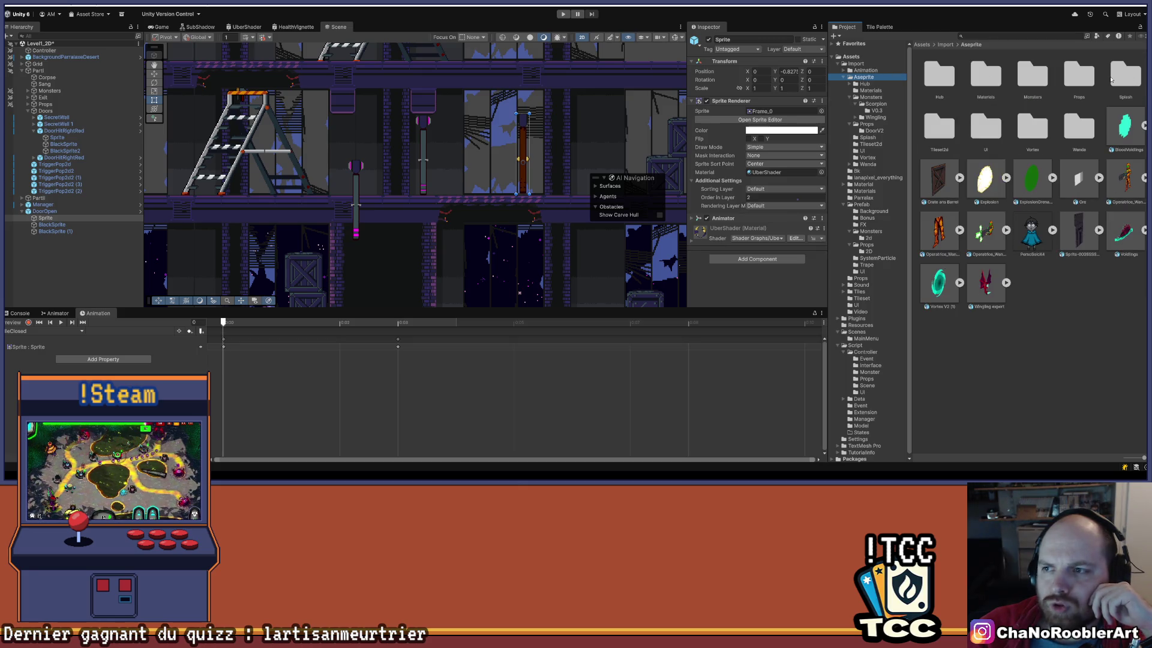
pyautogui.doubleClick(1087, 75)
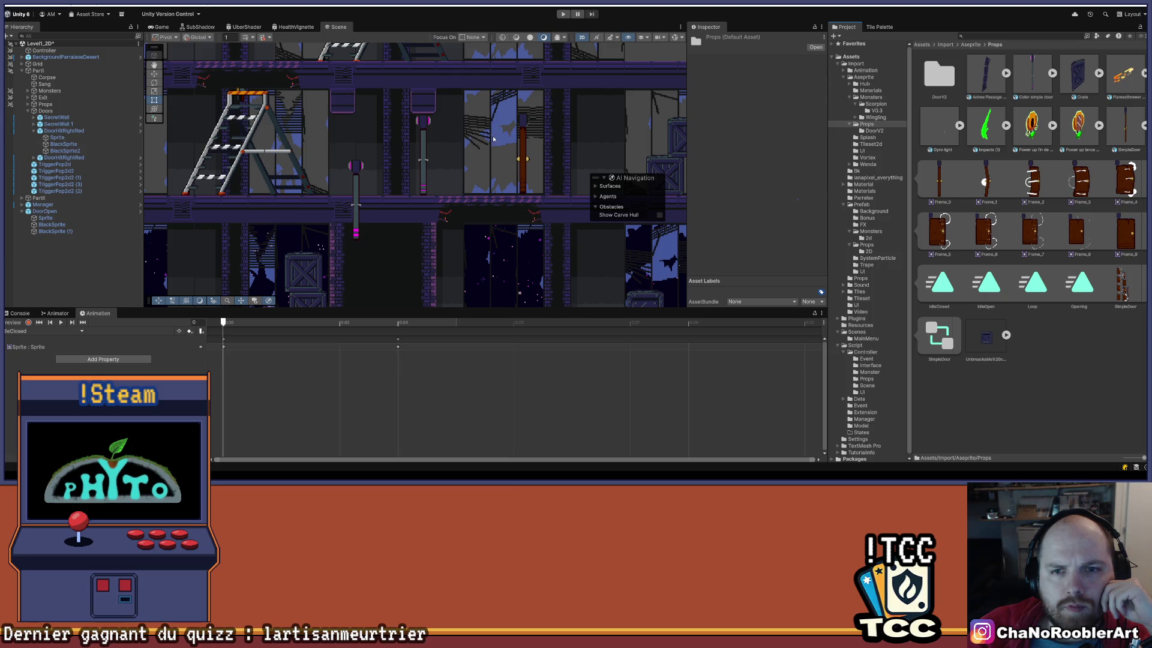
pyautogui.click(515, 156)
pyautogui.click(66, 218)
pyautogui.moveTo(942, 186); pyautogui.dragTo(767, 113)
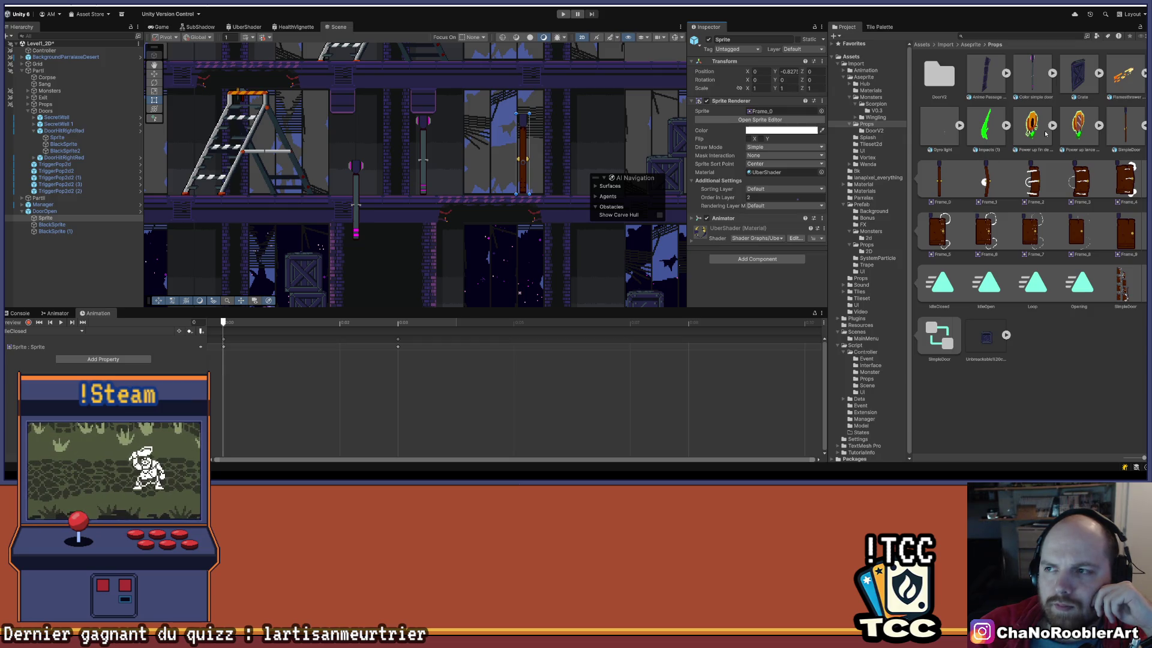
# Open the DoorV2 folder and check the simple door's frames and the sprite's assigned frame.
pyautogui.click(934, 79)
pyautogui.doubleClick(934, 80)
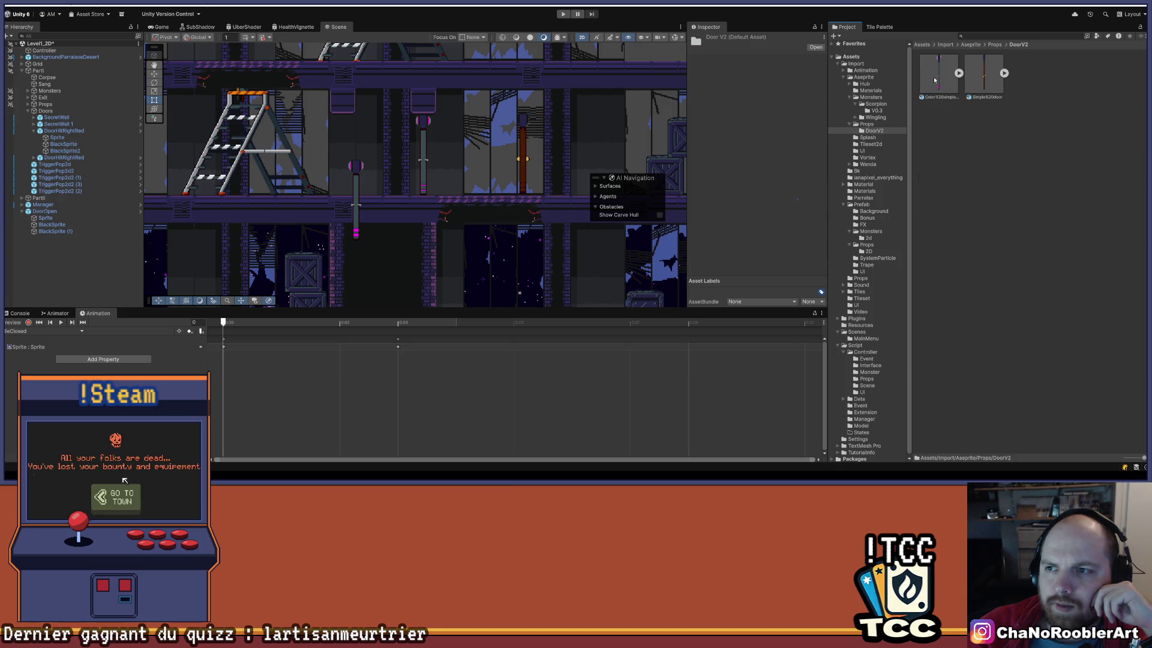
pyautogui.click(45, 220)
pyautogui.click(1004, 72)
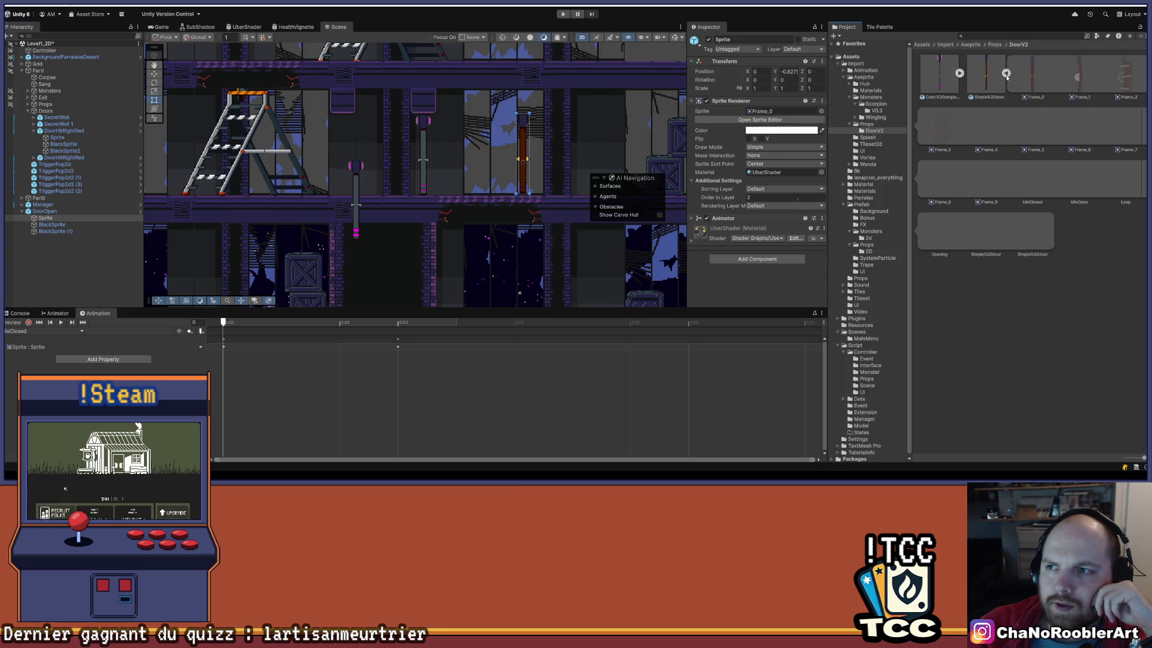
pyautogui.click(765, 112)
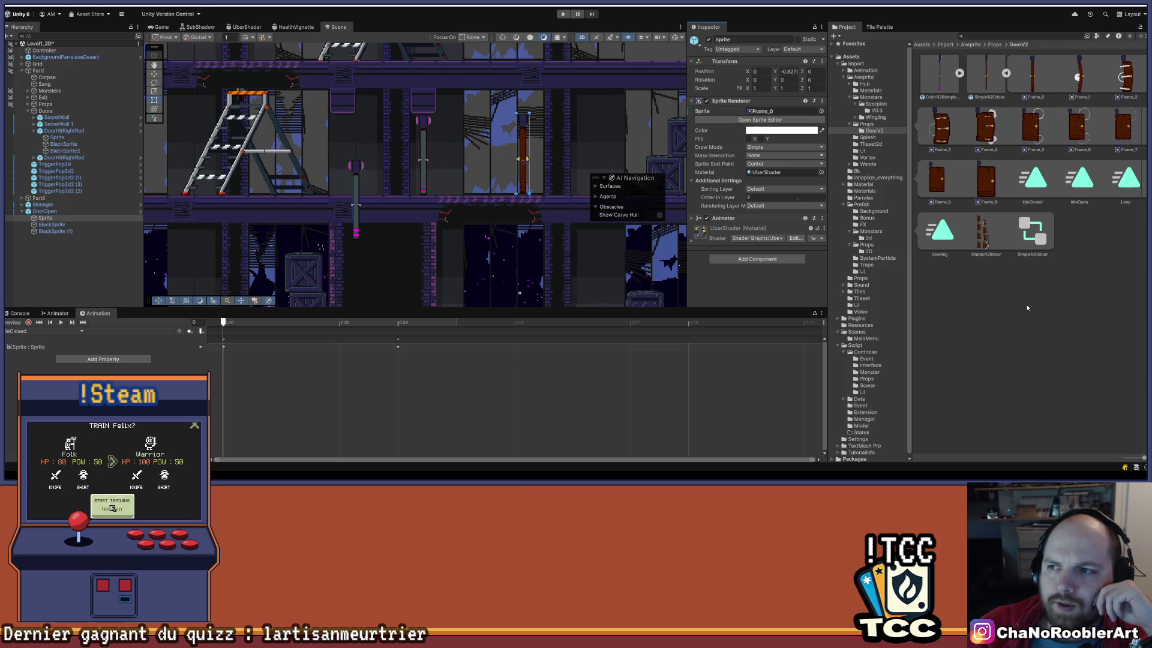
pyautogui.click(1006, 72)
pyautogui.click(1046, 221)
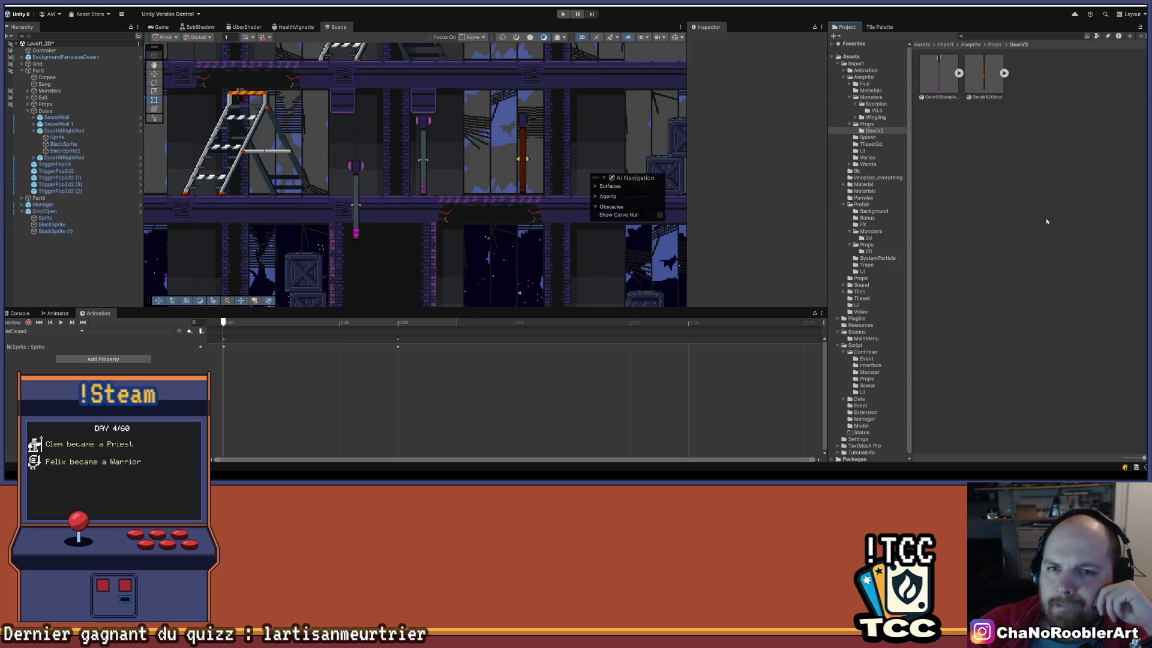
pyautogui.scroll(-3, 587, 251)
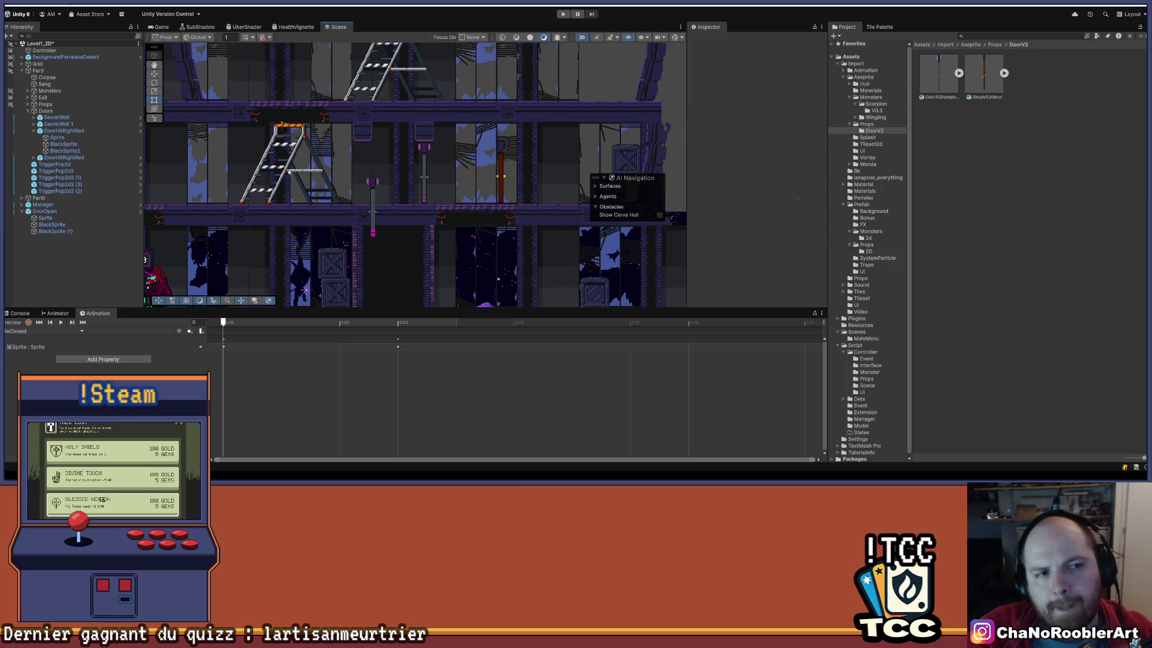
# Delete the DoorOpen object and frame the DoorHitRightRed door in the Scene view.
pyautogui.click(65, 158)
pyautogui.click(64, 131)
pyautogui.click(45, 211)
pyautogui.click(55, 231)
pyautogui.click(57, 212)
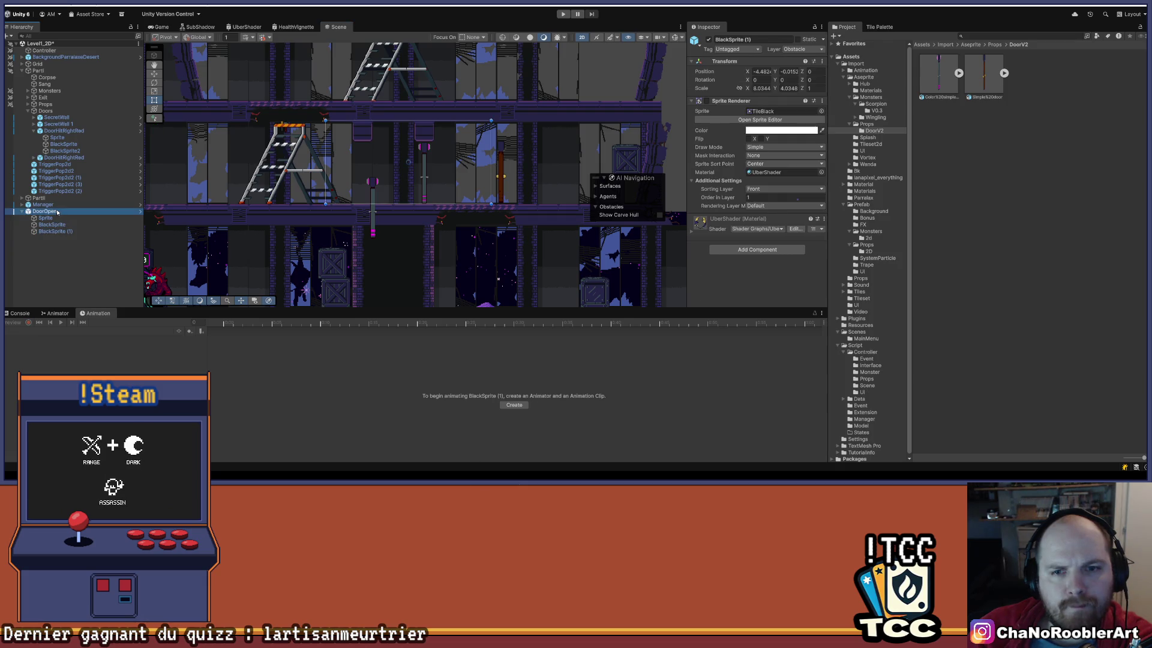
pyautogui.press('Delete')
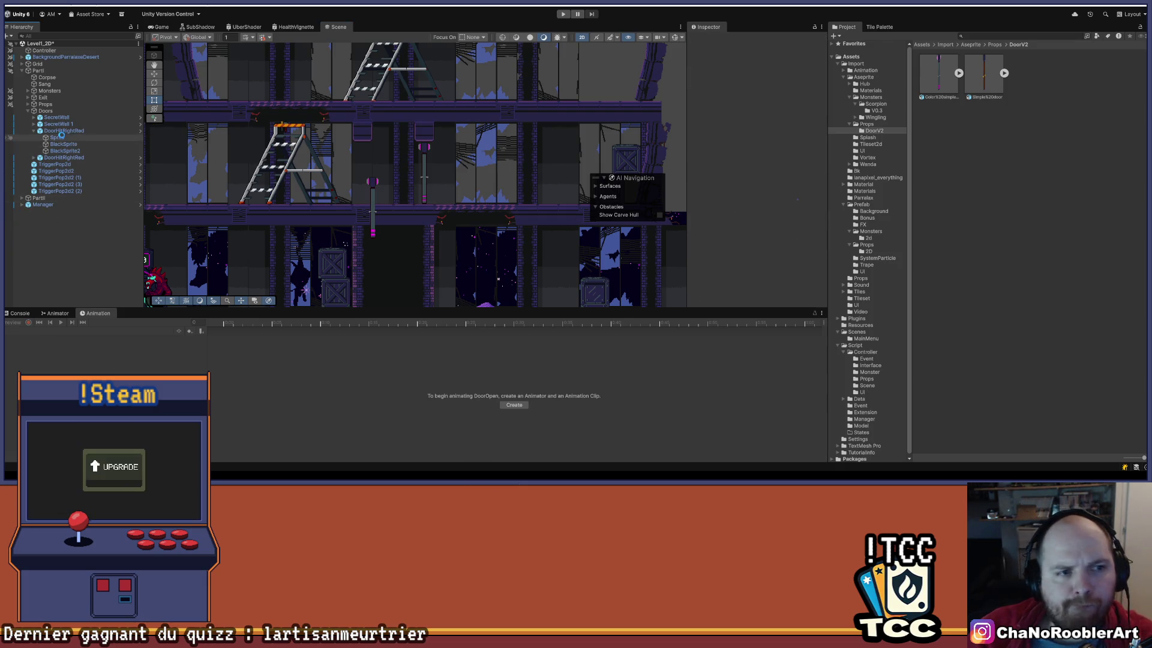
pyautogui.doubleClick(62, 131)
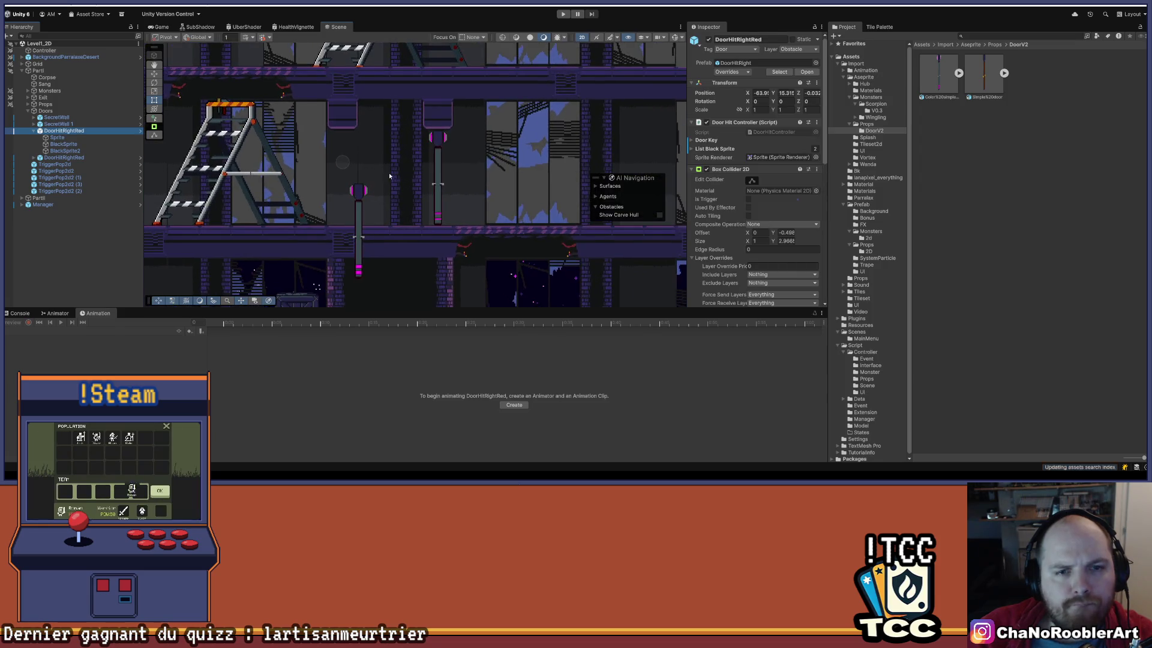
# Set the door Sprite's X position to 0 and lower its Y to roughly -0.85.
pyautogui.click(137, 138)
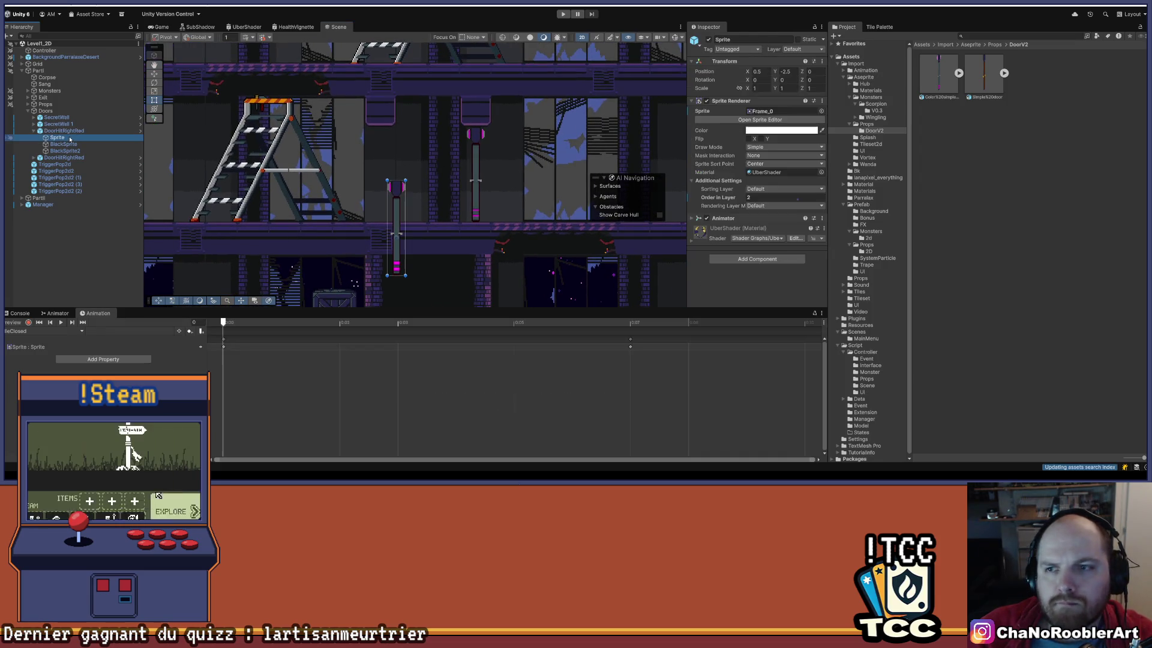
pyautogui.click(792, 71)
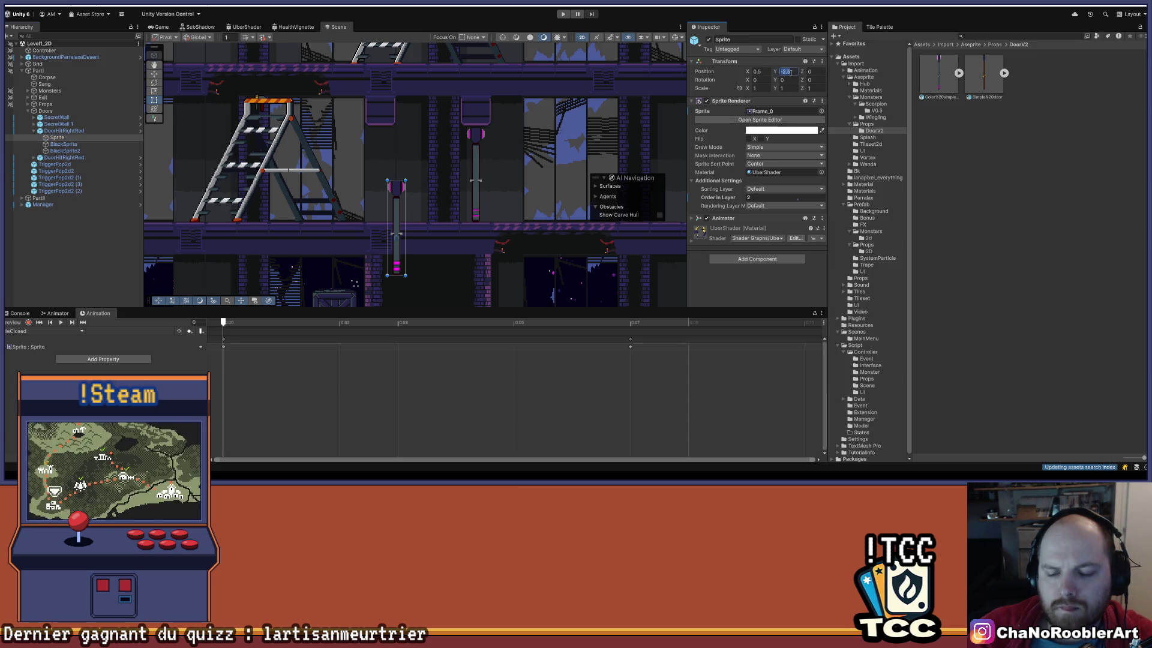
pyautogui.write('0')
pyautogui.hotkey('shift', 'Tab')
pyautogui.write('0')
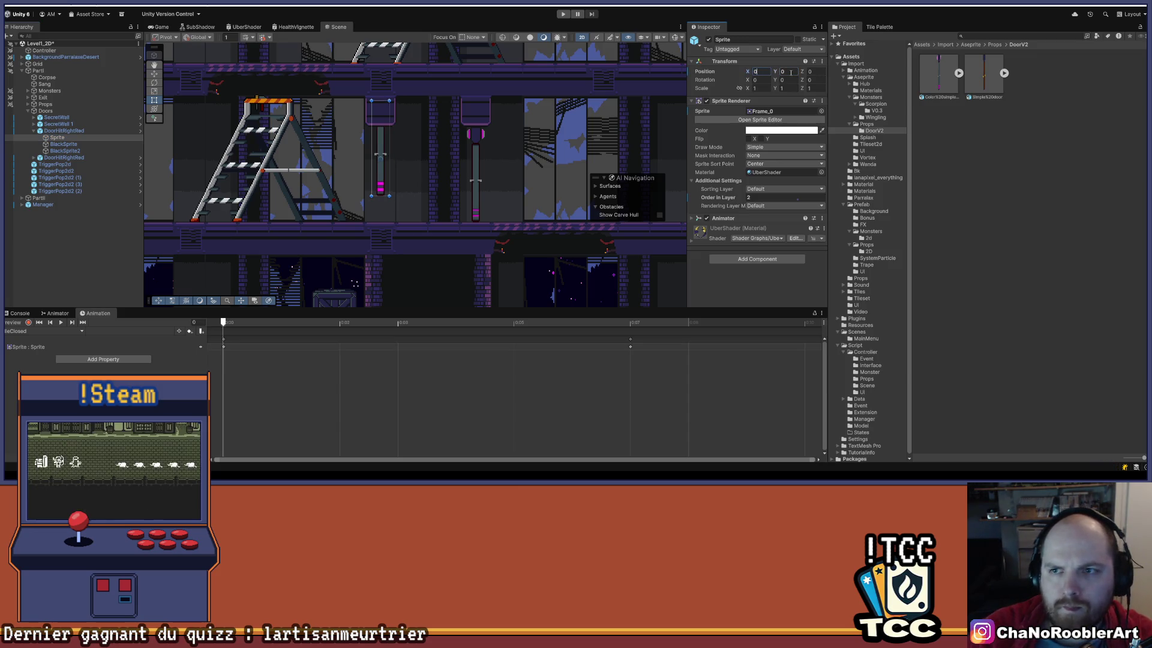
pyautogui.moveTo(775, 72); pyautogui.dragTo(767, 72)
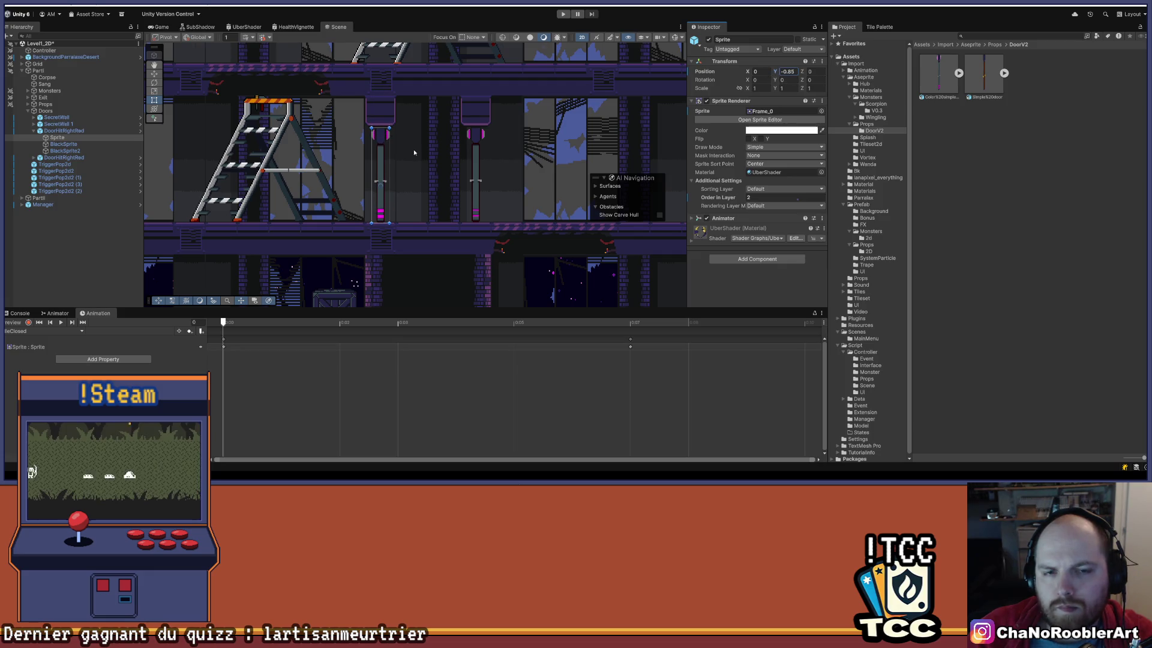
pyautogui.scroll(4, 360, 155)
pyautogui.scroll(1, 415, 140)
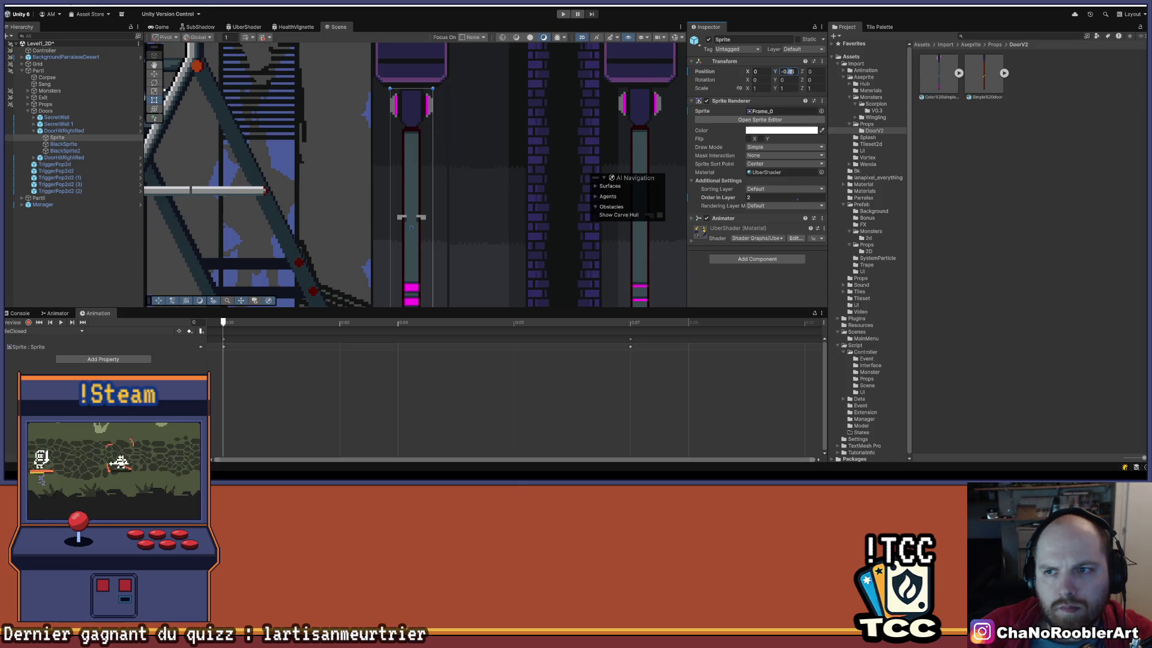
pyautogui.press('BackSpace')
pyautogui.write('3')
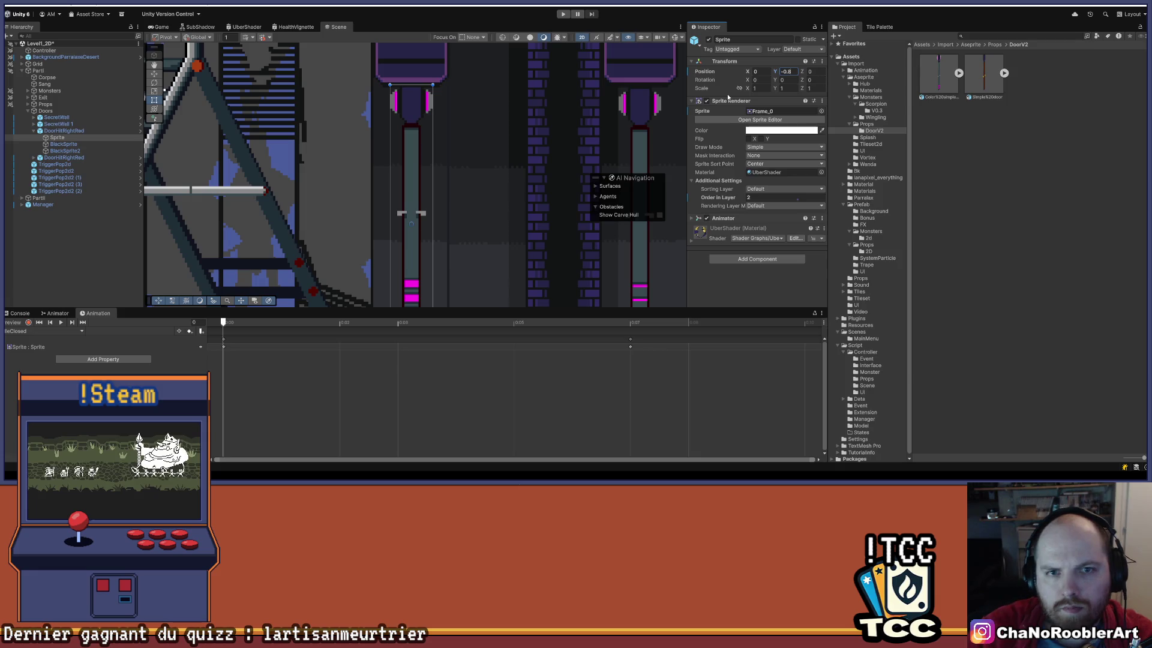
# Fine-tune the door Sprite's Y position through -0.81 to -0.805.
pyautogui.moveTo(592, 240); pyautogui.dragTo(571, 123)
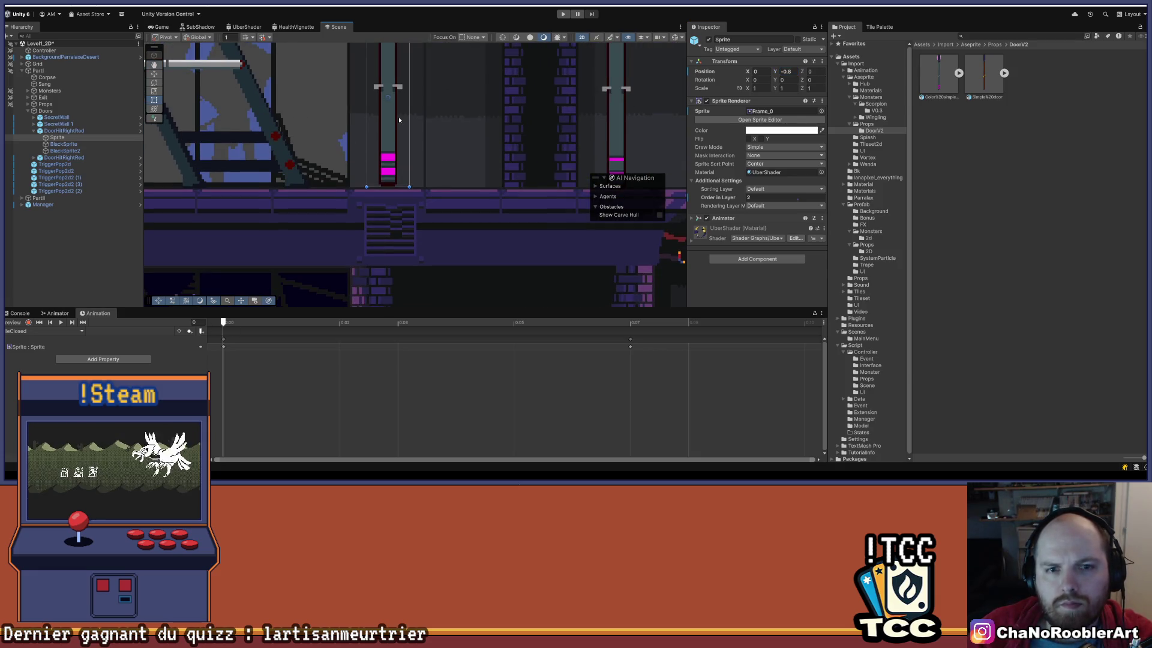
pyautogui.scroll(3, 399, 120)
pyautogui.click(49, 263)
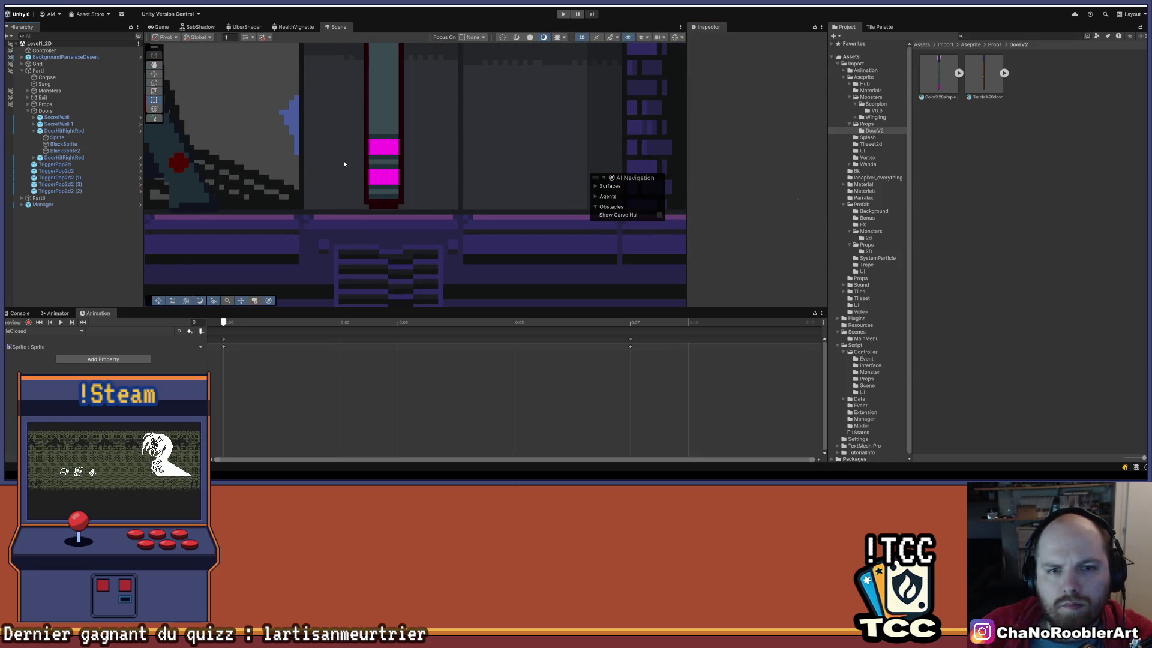
pyautogui.moveTo(345, 168); pyautogui.dragTo(334, 214)
pyautogui.moveTo(347, 88); pyautogui.dragTo(376, 112)
pyautogui.click(54, 137)
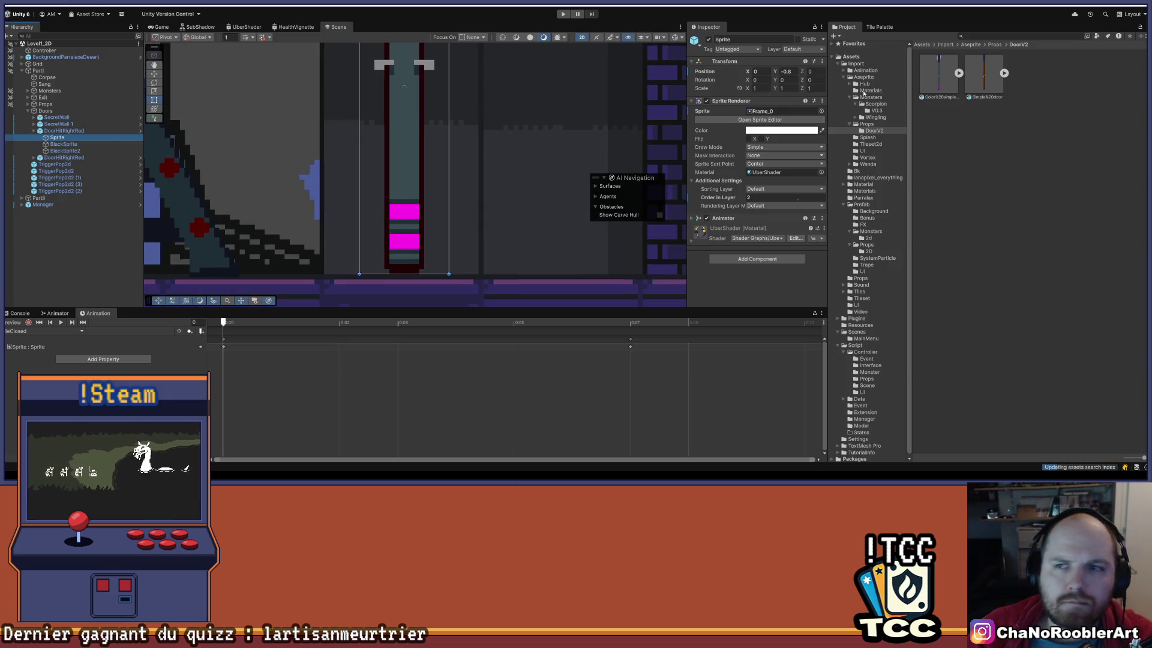
pyautogui.click(794, 71)
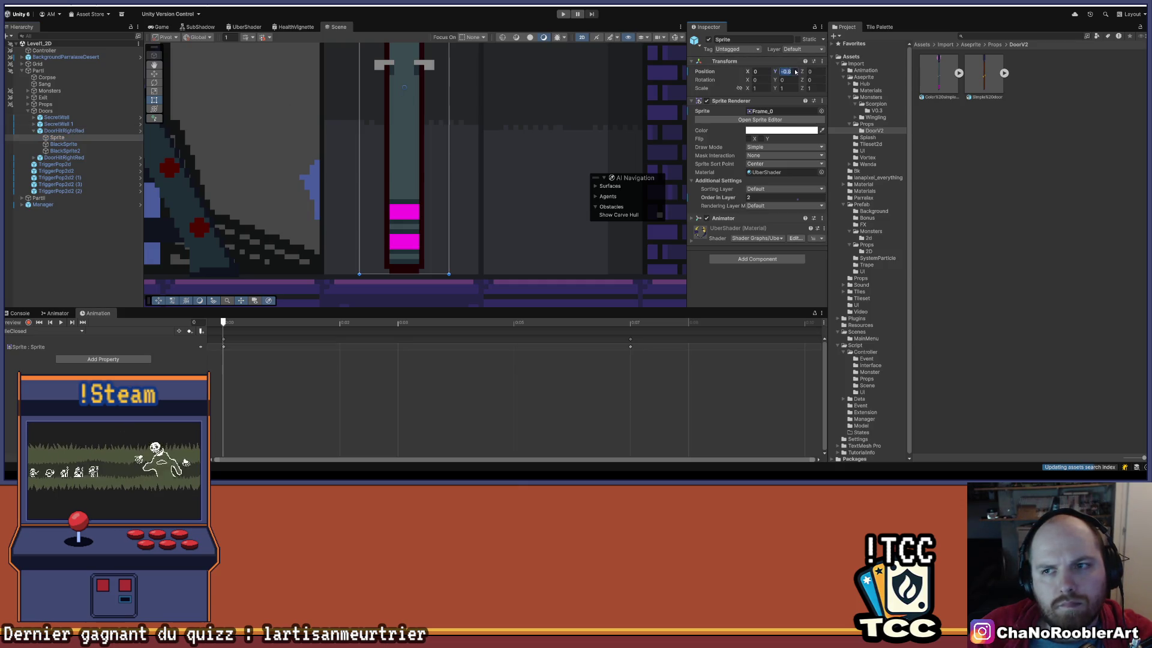
pyautogui.write('2')
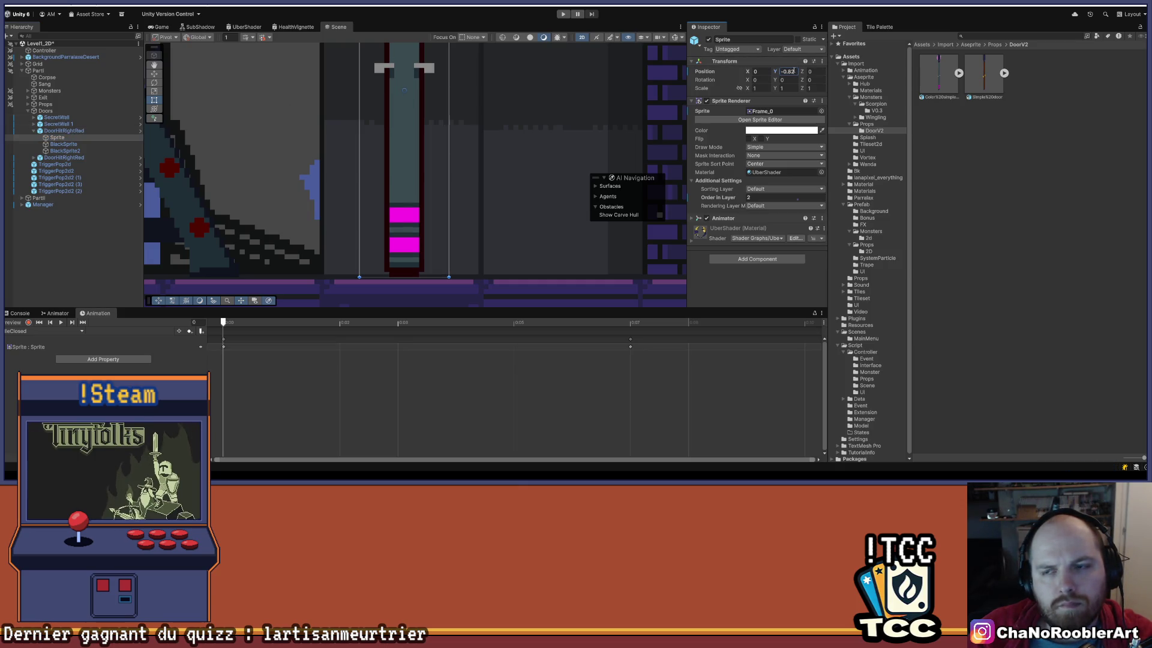
pyautogui.press('BackSpace')
pyautogui.write('1')
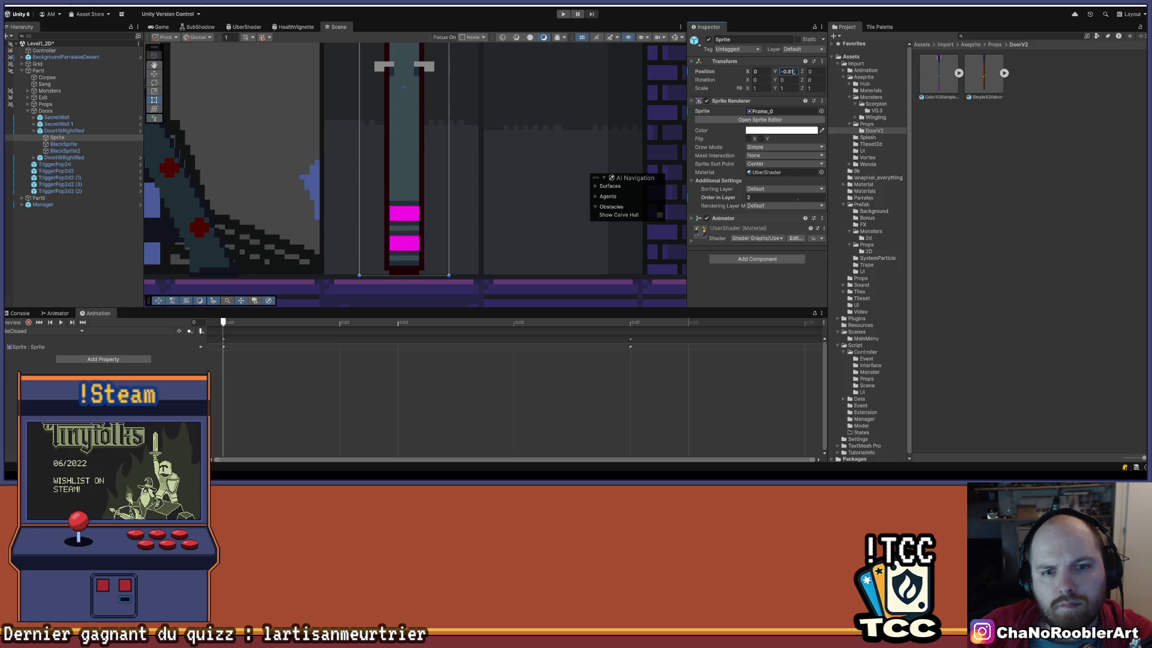
pyautogui.click(111, 266)
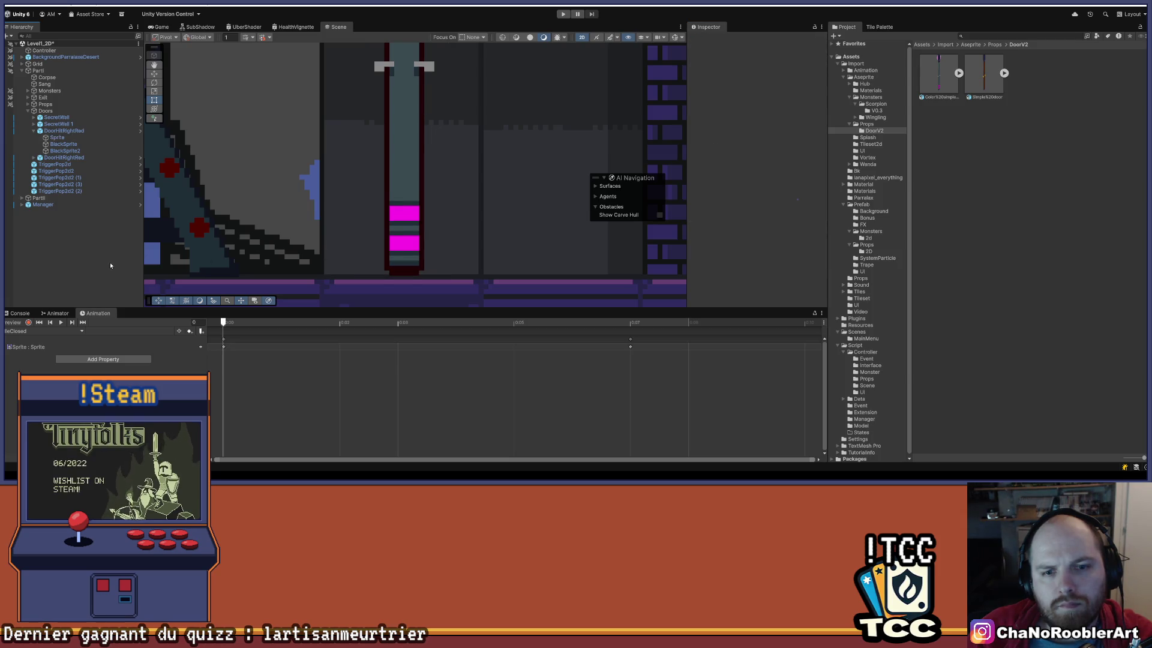
pyautogui.click(57, 137)
pyautogui.click(796, 70)
pyautogui.click(793, 71)
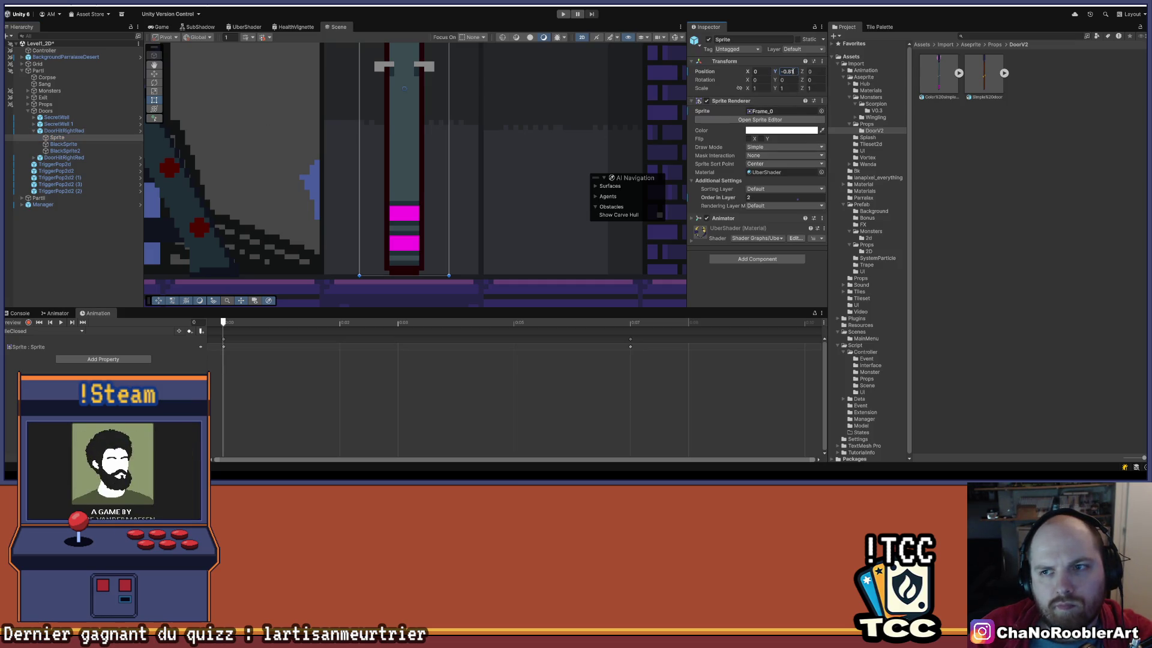
pyautogui.write('05')
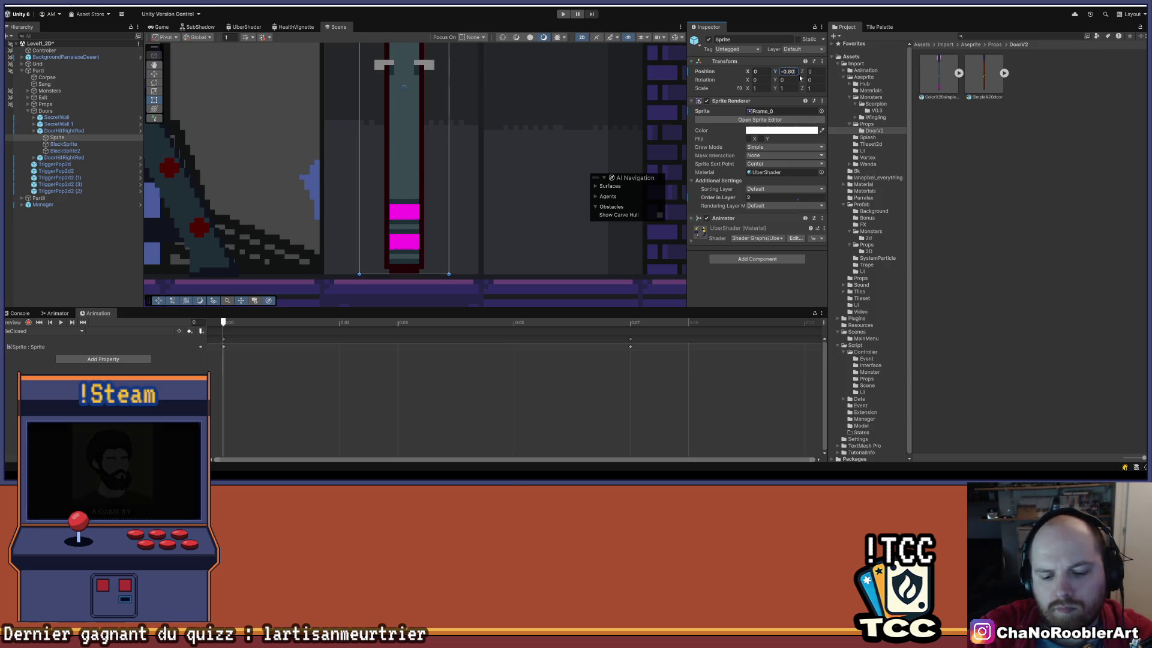
pyautogui.click(124, 276)
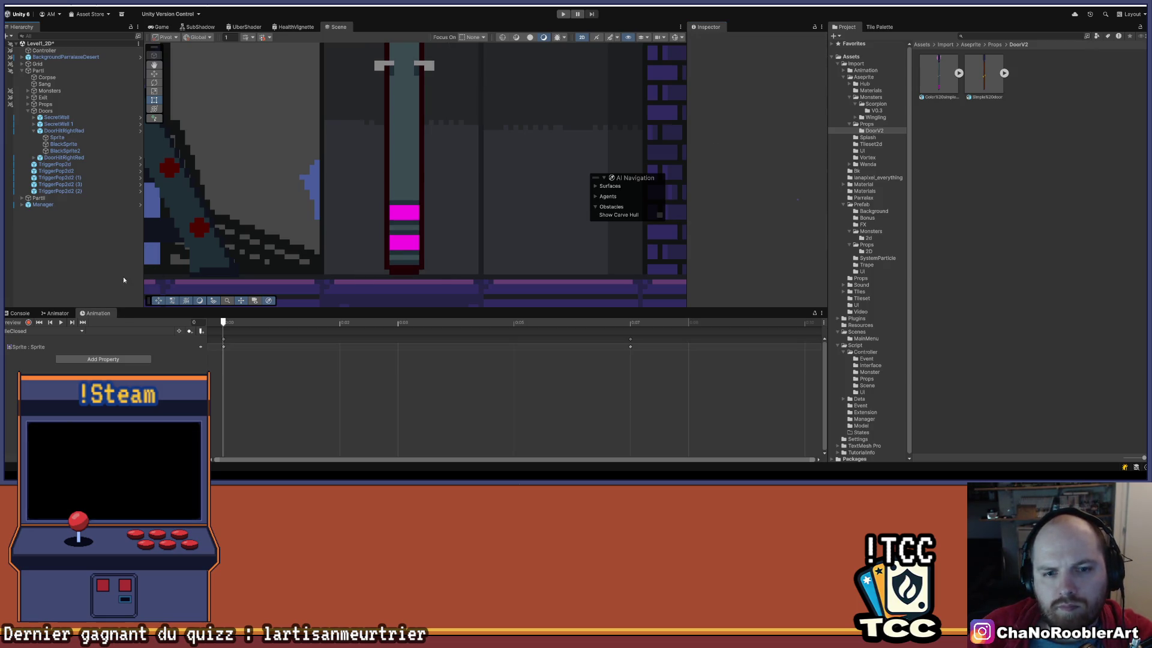
pyautogui.scroll(-5, 431, 157)
pyautogui.scroll(-3, 440, 143)
# Preview the IdleClosed clip and rework its sprite keys, adding a Frame_0 keyframe near 0:07.
pyautogui.click(57, 138)
pyautogui.click(62, 322)
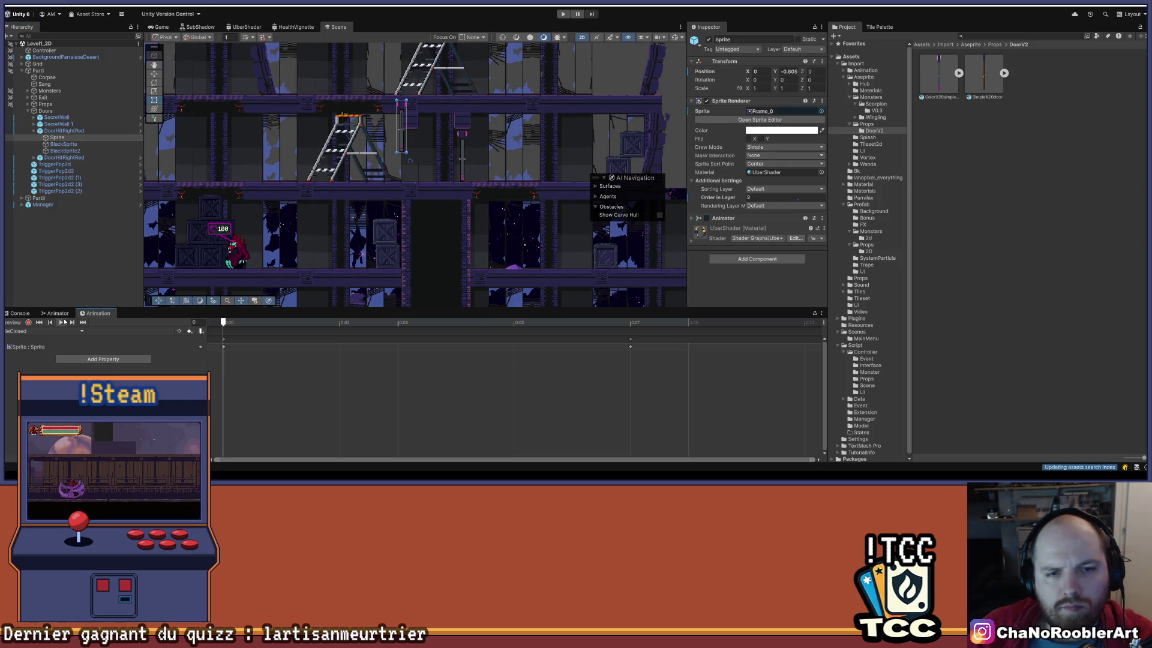
pyautogui.click(688, 323)
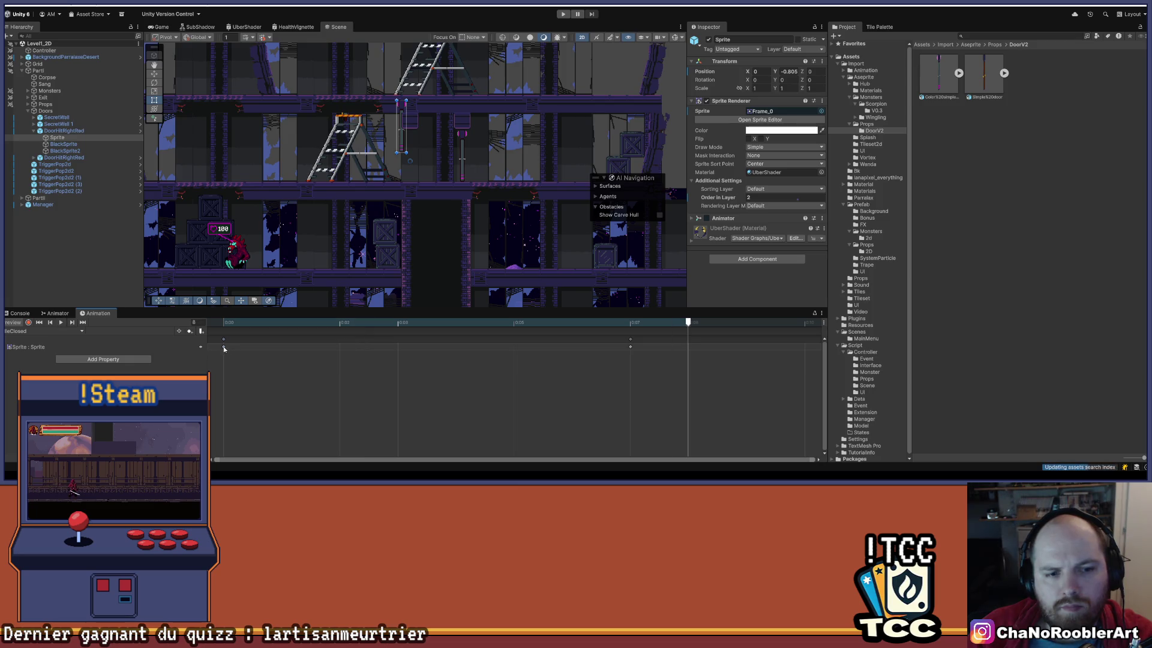
pyautogui.moveTo(700, 326)
pyautogui.mouseDown()
pyautogui.moveTo(177, 341)
pyautogui.moveTo(648, 344)
pyautogui.moveTo(59, 342)
pyautogui.mouseUp()
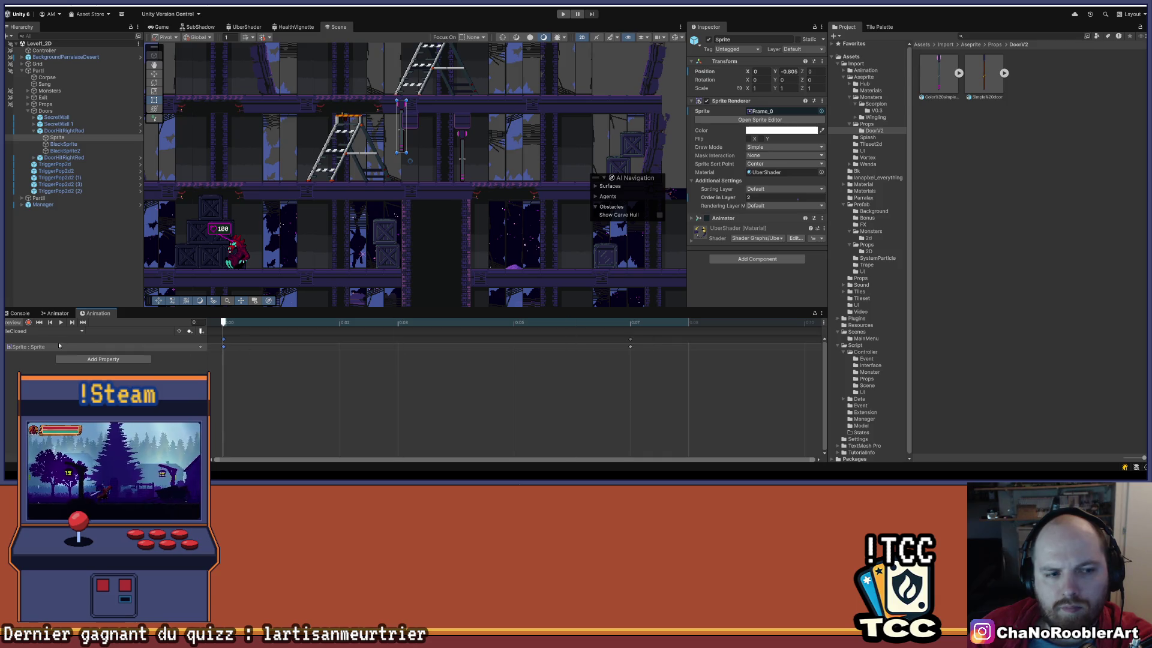
pyautogui.click(959, 73)
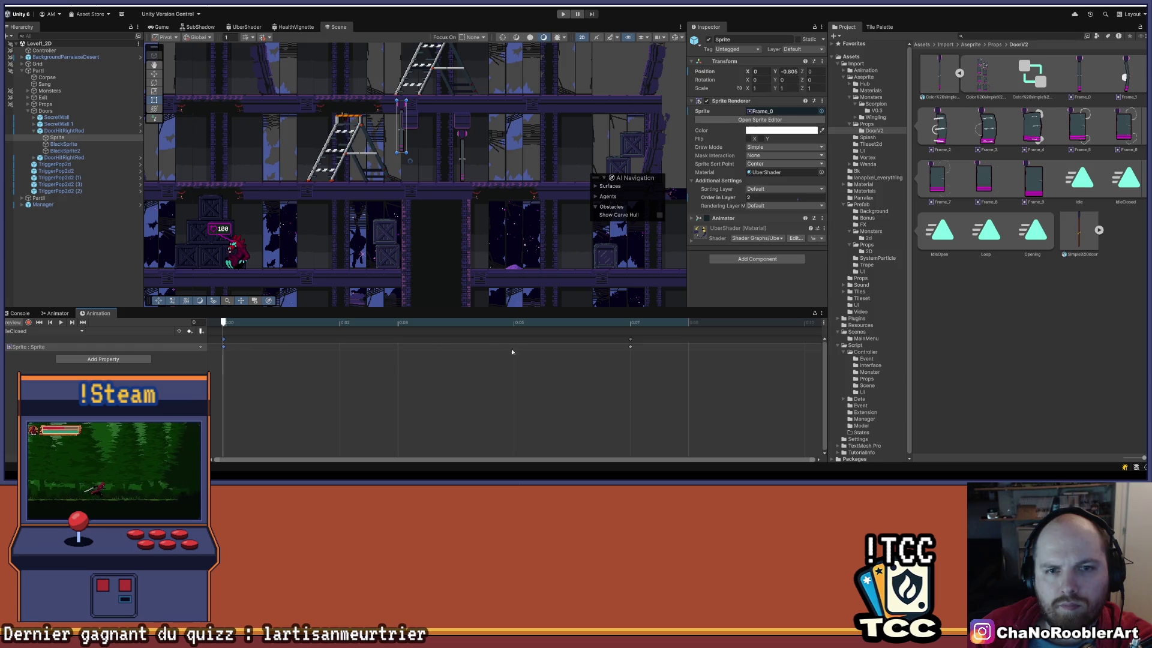
pyautogui.moveTo(223, 346); pyautogui.dragTo(618, 346)
pyautogui.press('Delete')
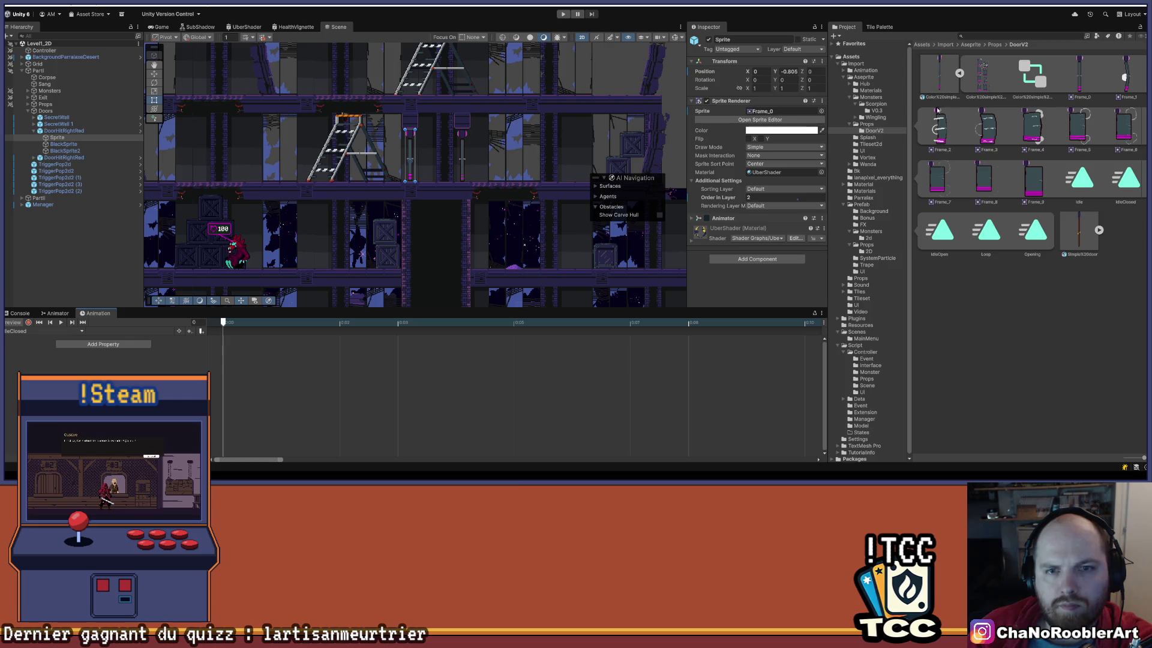
pyautogui.hotkey('ctrl', 'z')
pyautogui.hotkey('ctrl', 'z')
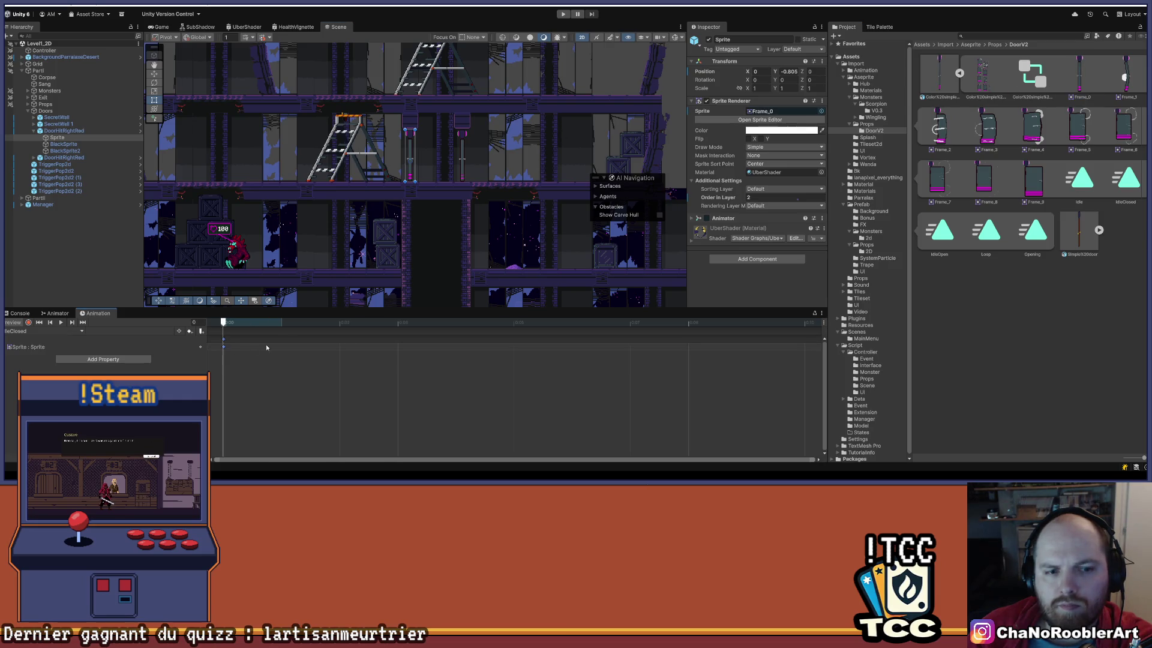
pyautogui.moveTo(1079, 67)
pyautogui.mouseDown()
pyautogui.moveTo(900, 180)
pyautogui.moveTo(556, 300)
pyautogui.moveTo(631, 345)
pyautogui.mouseUp()
pyautogui.click(61, 324)
pyautogui.click(61, 325)
# Switch to IdleOpen, undo the dropped Frame_1–Frame_8 keys, and reselect those eight frames.
pyautogui.click(43, 331)
pyautogui.click(25, 348)
pyautogui.click(62, 324)
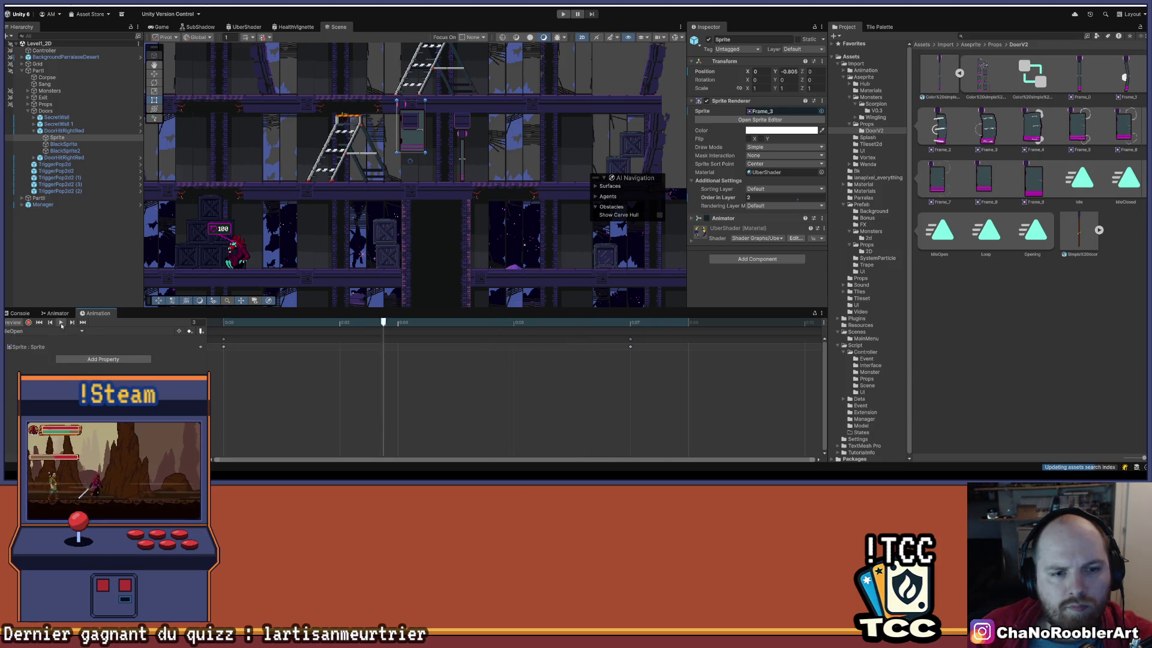
pyautogui.click(407, 324)
pyautogui.moveTo(397, 324); pyautogui.dragTo(223, 324)
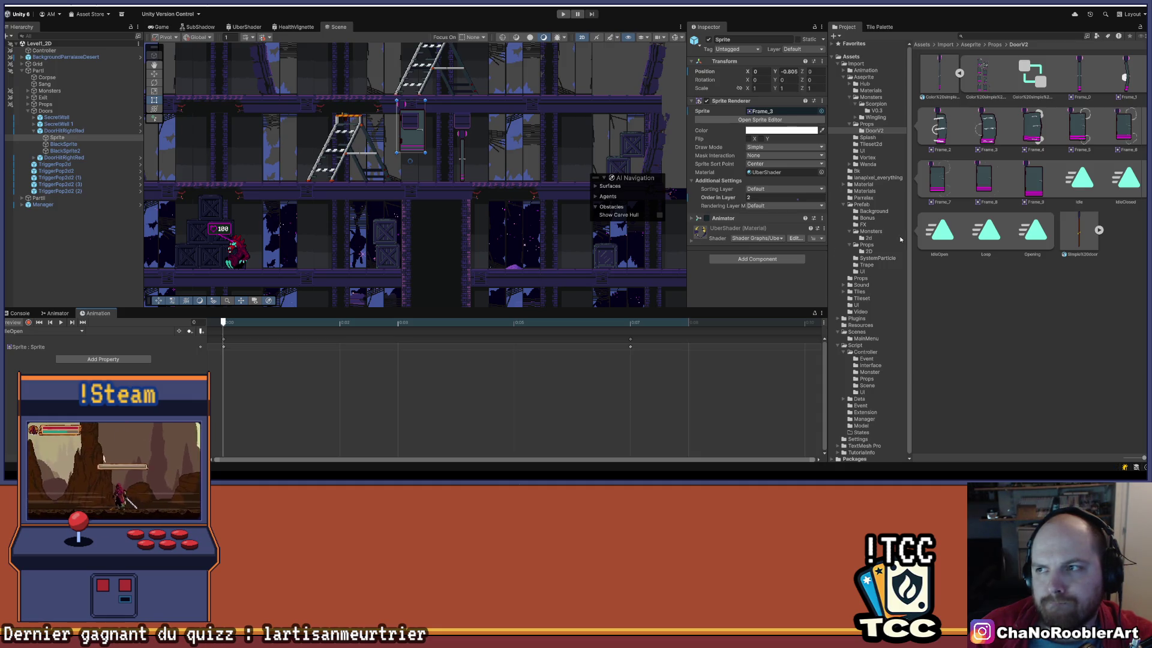
pyautogui.click(1132, 73)
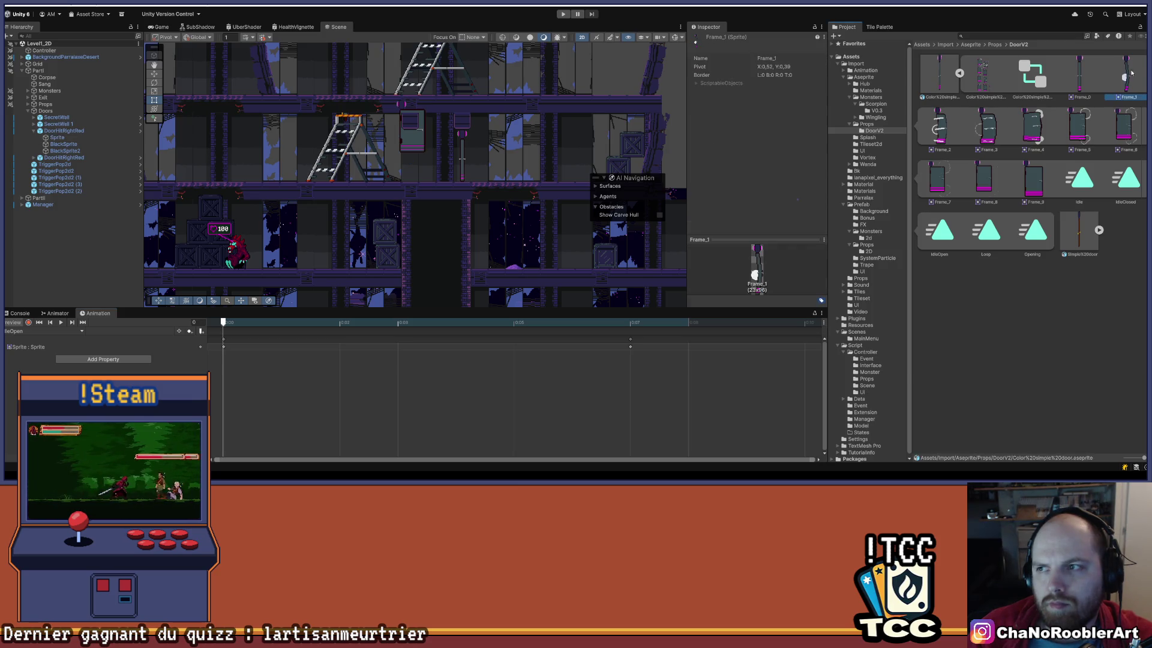
pyautogui.keyDown('shift'); pyautogui.click(984, 180); pyautogui.keyUp('shift')
pyautogui.moveTo(984, 180)
pyautogui.mouseDown()
pyautogui.moveTo(226, 361)
pyautogui.moveTo(223, 348)
pyautogui.mouseUp()
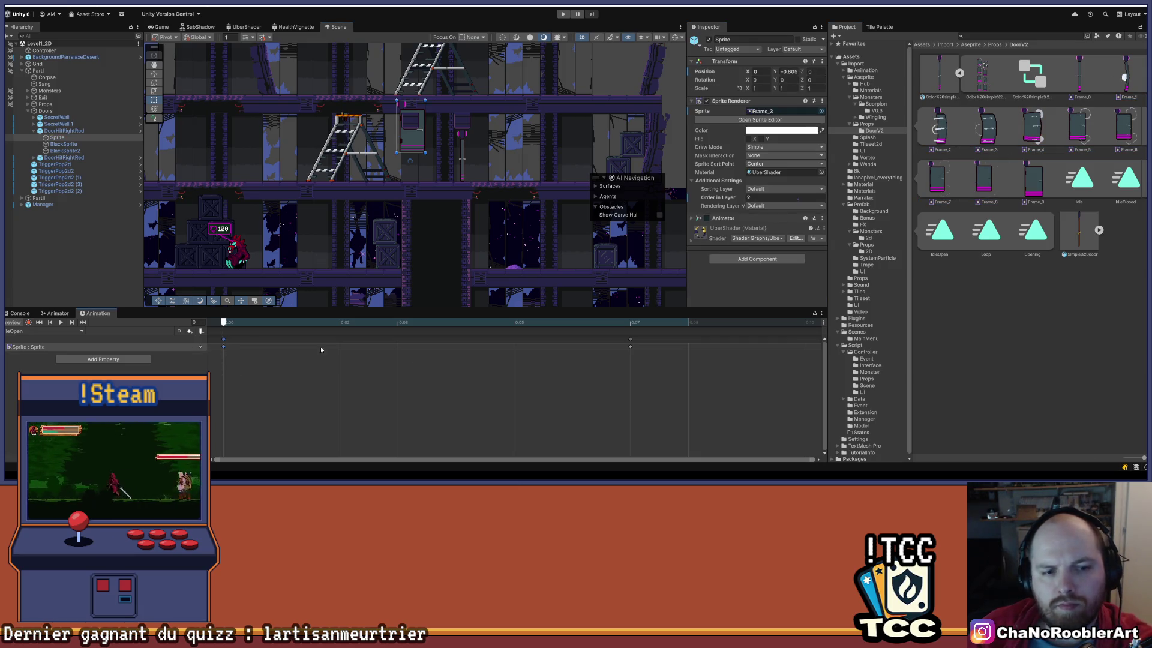
pyautogui.hotkey('ctrl', 'z')
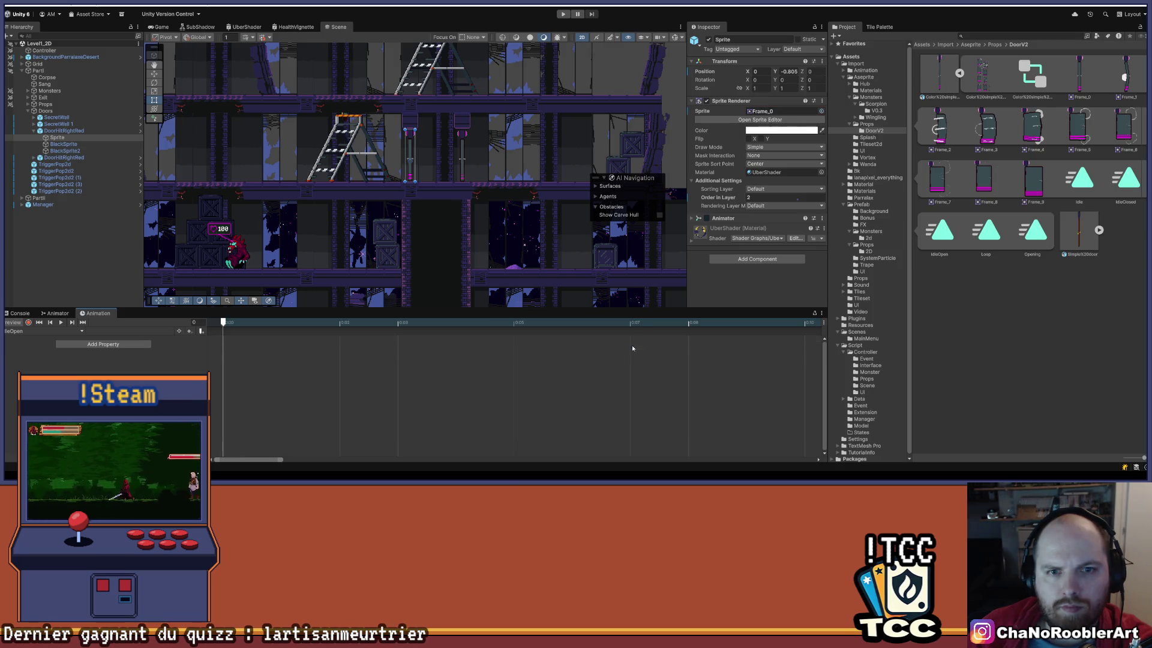
pyautogui.keyDown('shift'); pyautogui.click(985, 180); pyautogui.keyUp('shift')
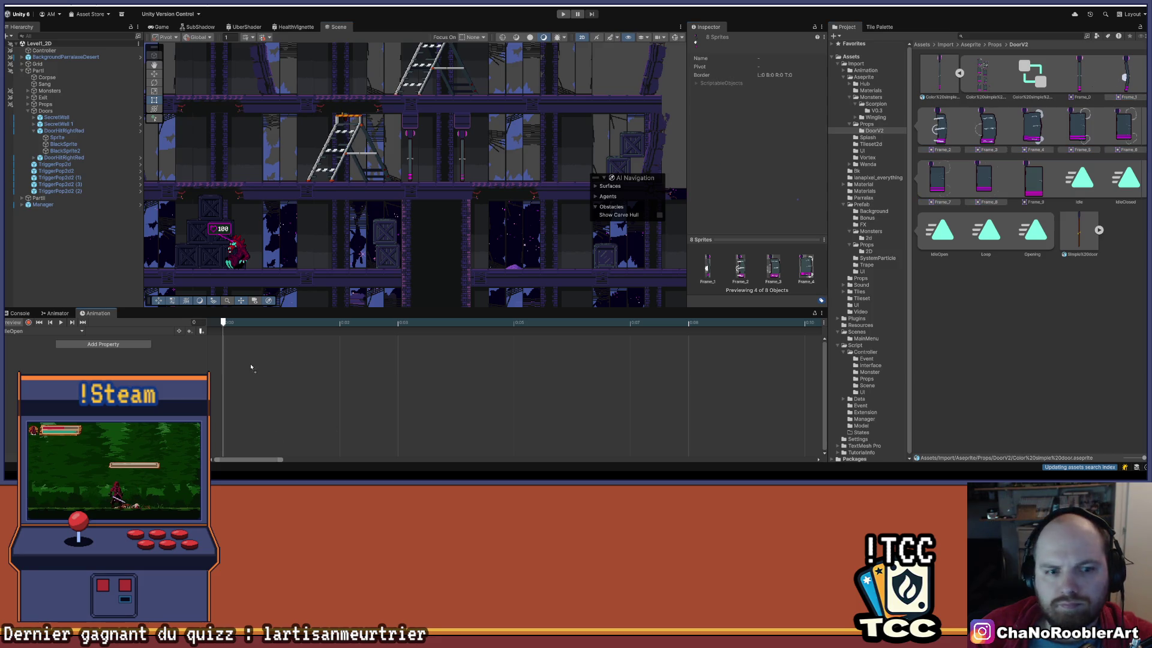
pyautogui.moveTo(985, 180); pyautogui.dragTo(287, 351)
pyautogui.click(61, 322)
pyautogui.click(60, 322)
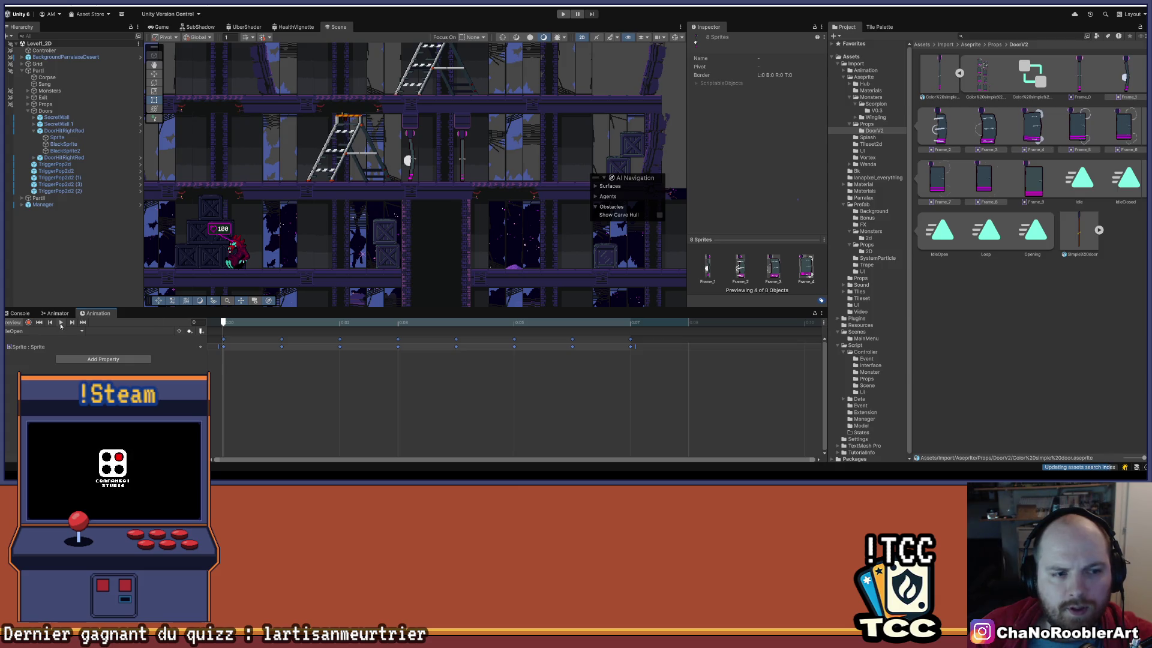
pyautogui.click(60, 322)
pyautogui.click(60, 322)
pyautogui.scroll(-4, 408, 377)
pyautogui.scroll(-2, 376, 401)
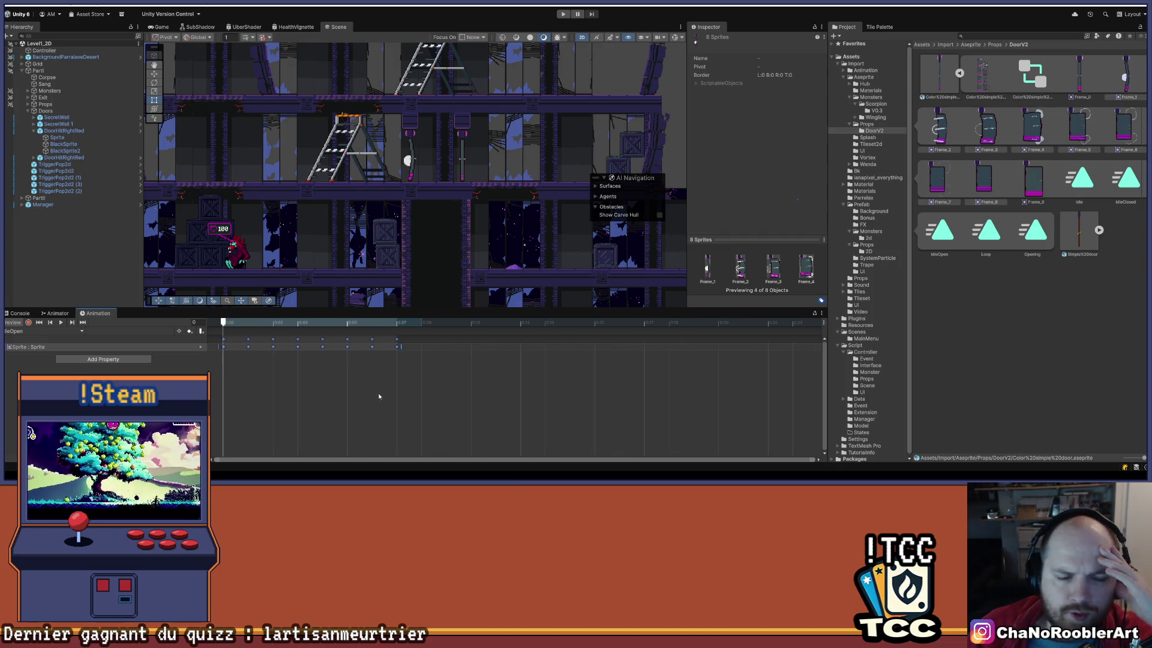
pyautogui.moveTo(413, 347); pyautogui.dragTo(573, 346)
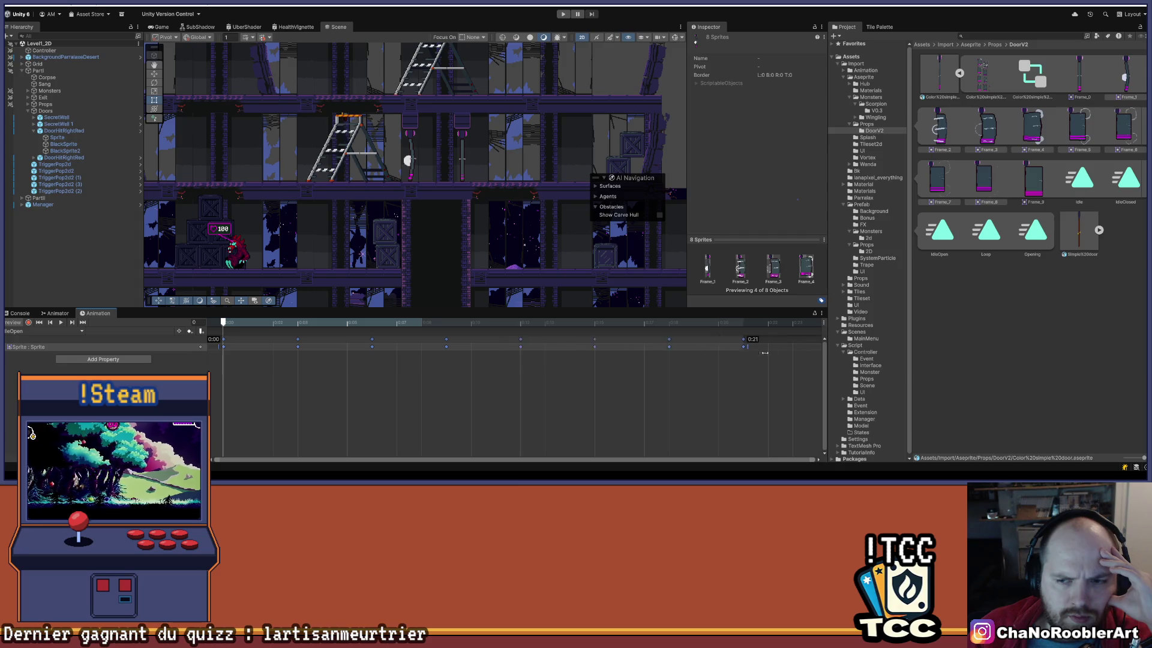
pyautogui.moveTo(765, 353)
pyautogui.mouseDown()
pyautogui.moveTo(318, 354)
pyautogui.moveTo(681, 357)
pyautogui.moveTo(498, 412)
pyautogui.moveTo(340, 400)
pyautogui.mouseUp()
pyautogui.scroll(-2, 340, 400)
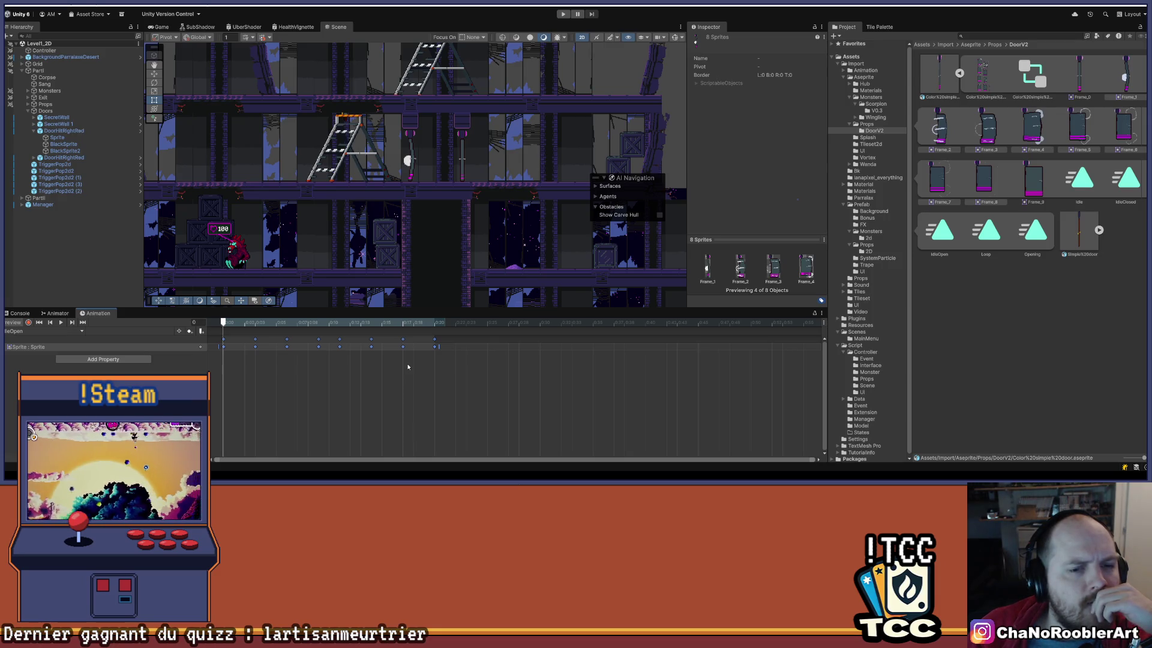
pyautogui.scroll(-1, 443, 350)
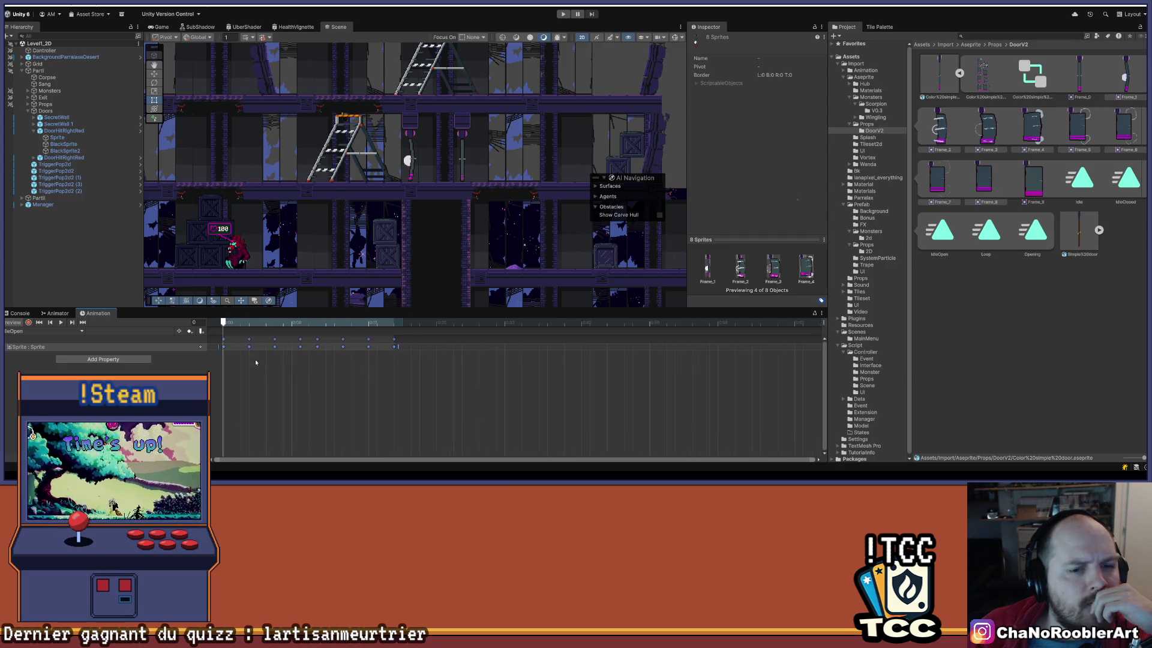
pyautogui.click(61, 322)
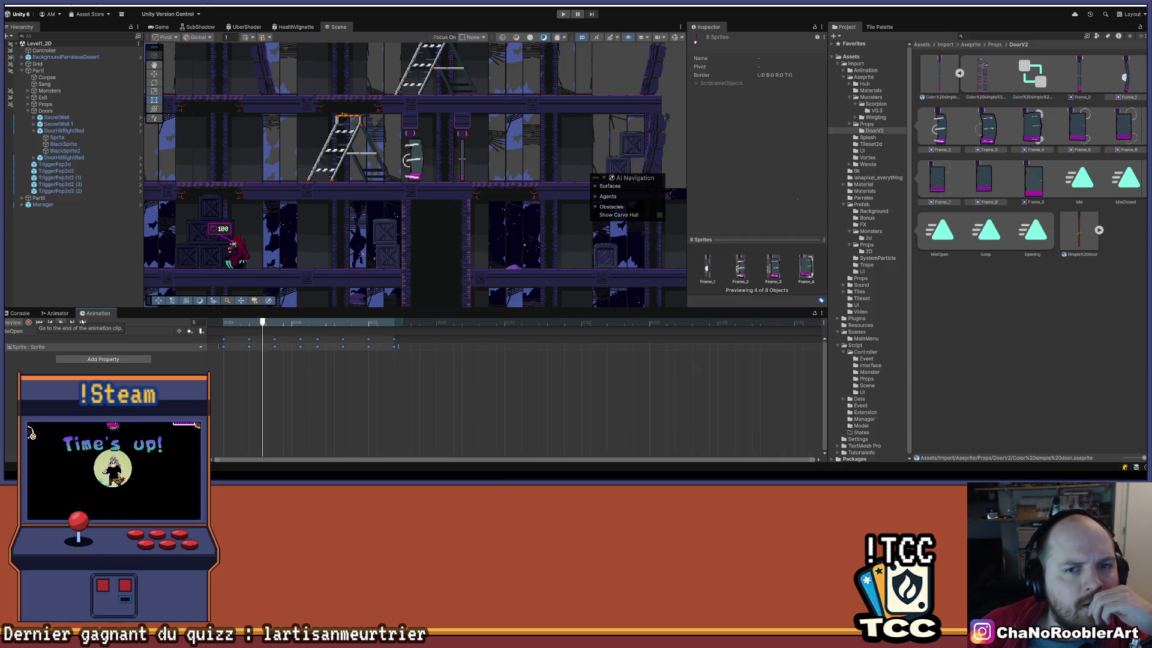
pyautogui.scroll(-1, 400, 363)
pyautogui.scroll(-1, 400, 363)
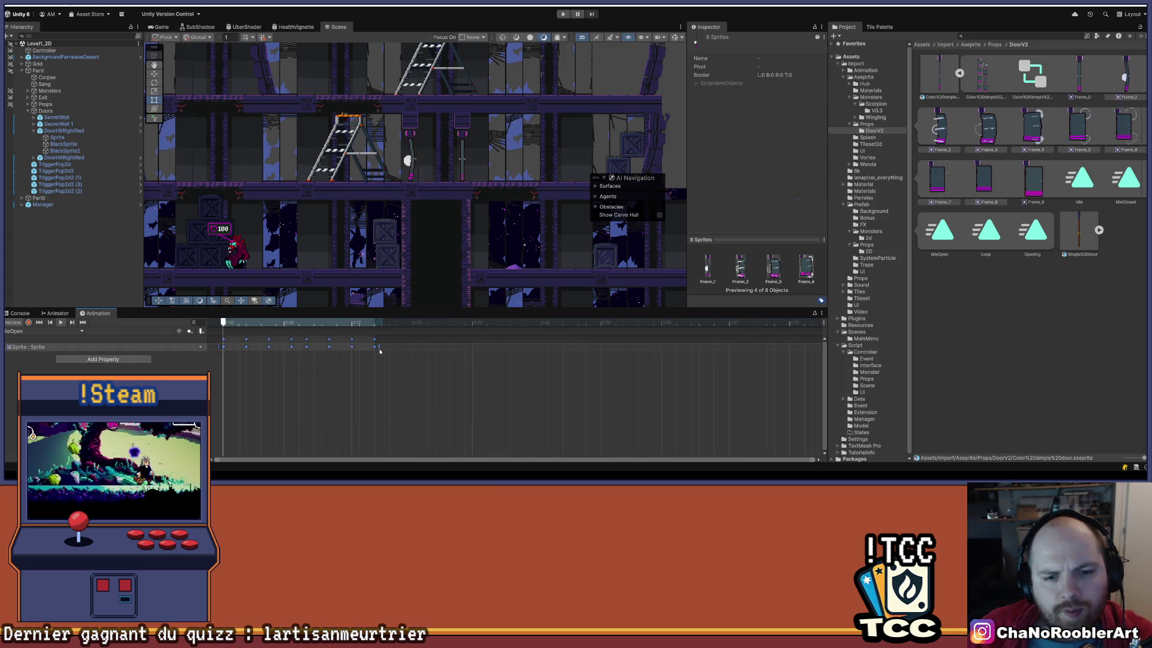
pyautogui.scroll(1, 420, 350)
pyautogui.moveTo(422, 348)
pyautogui.mouseDown()
pyautogui.moveTo(396, 349)
pyautogui.moveTo(412, 348)
pyautogui.mouseUp()
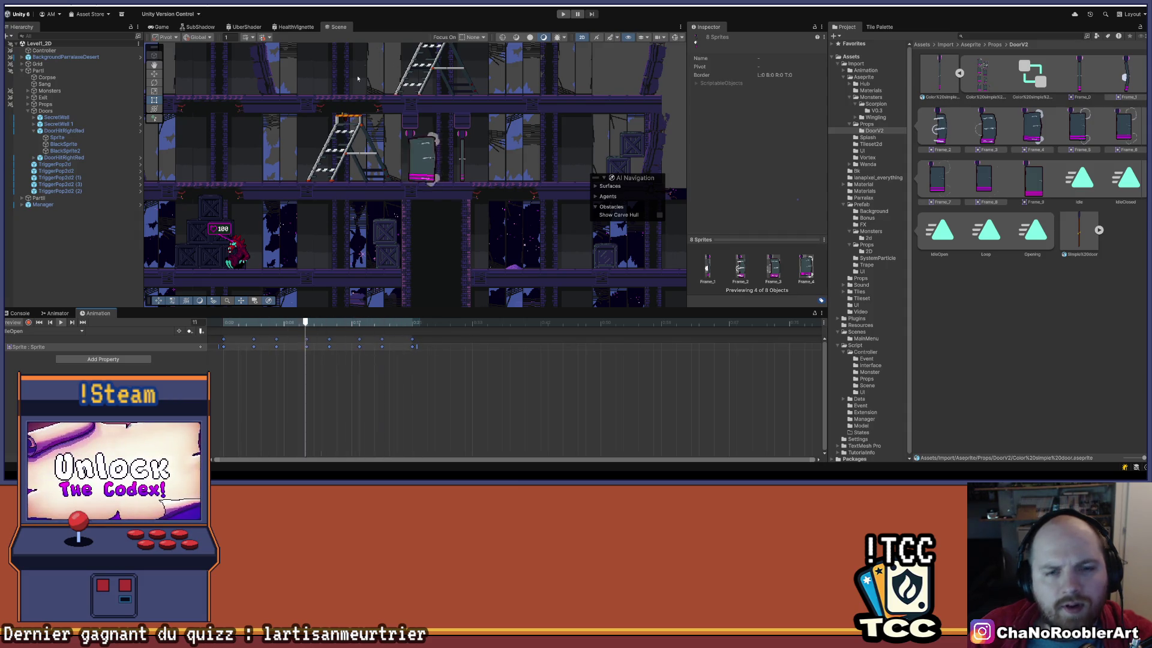
pyautogui.scroll(3, 540, 161)
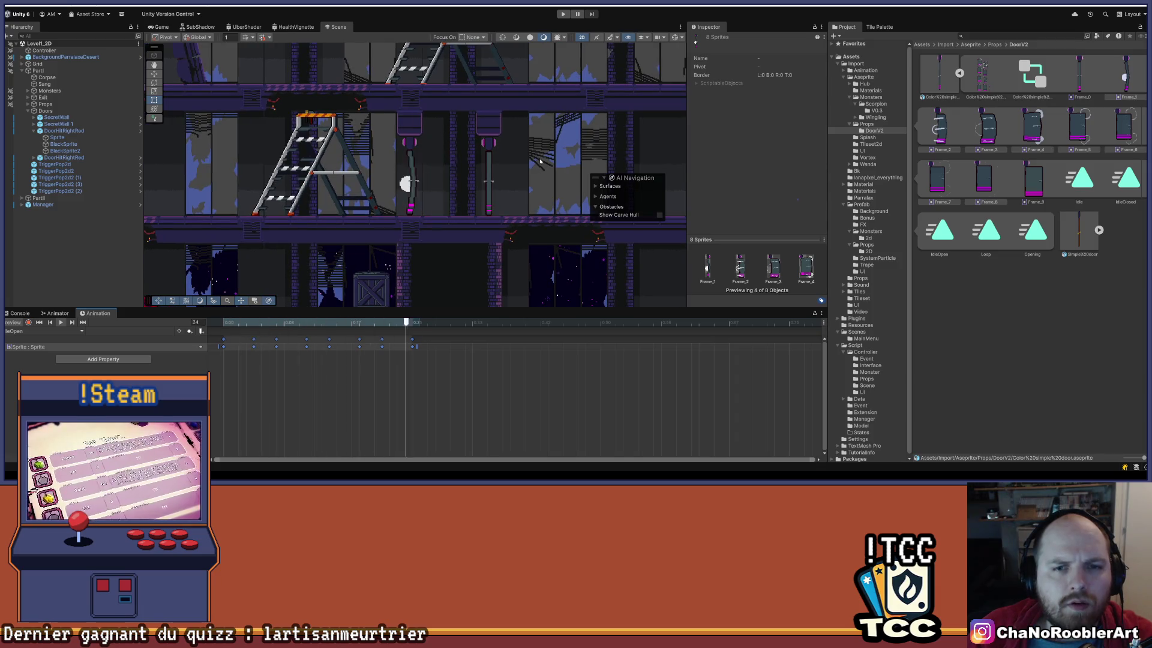
pyautogui.moveTo(416, 347); pyautogui.dragTo(476, 347)
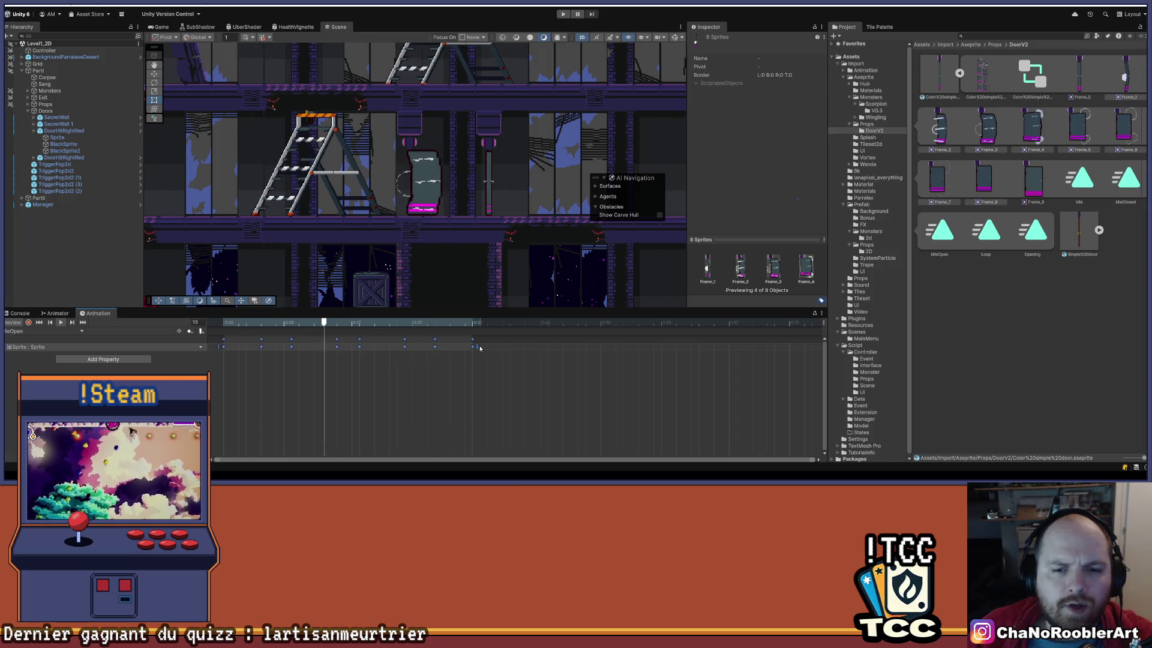
pyautogui.scroll(-2, 445, 359)
pyautogui.moveTo(441, 347); pyautogui.dragTo(559, 349)
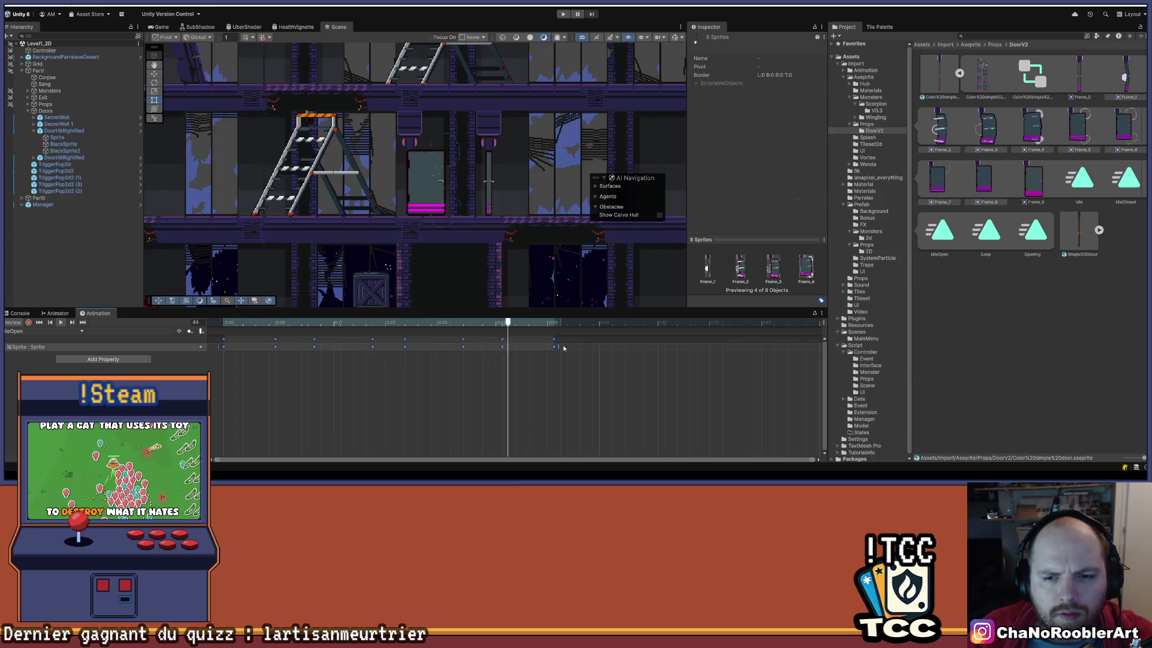
pyautogui.scroll(-5, 430, 392)
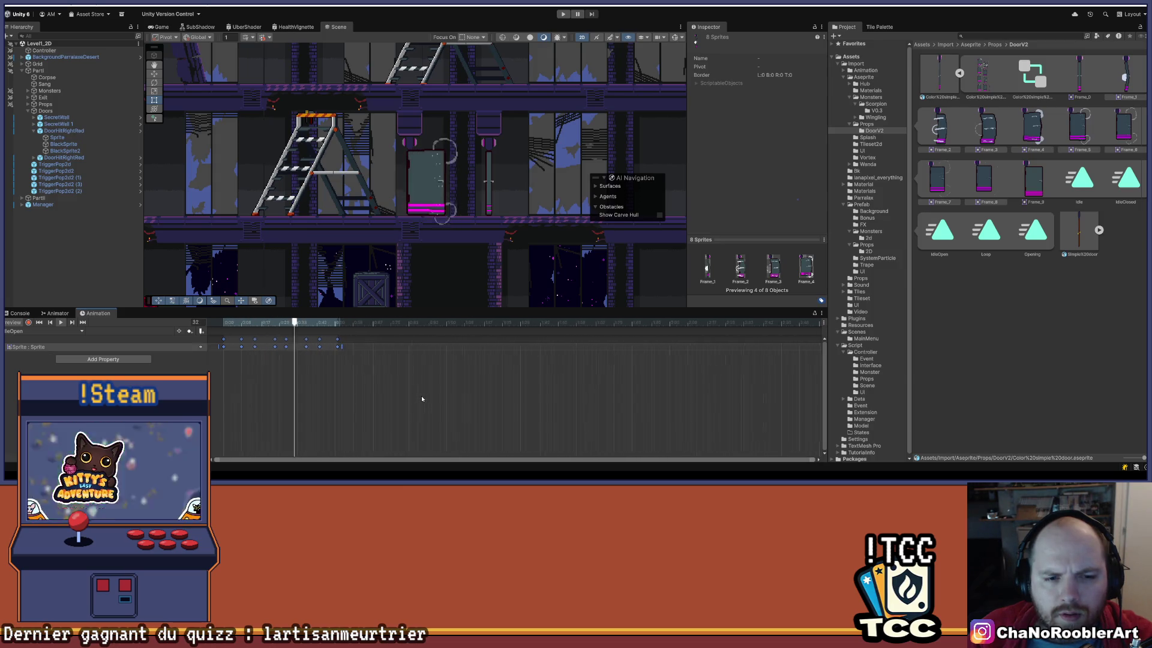
pyautogui.scroll(2, 291, 390)
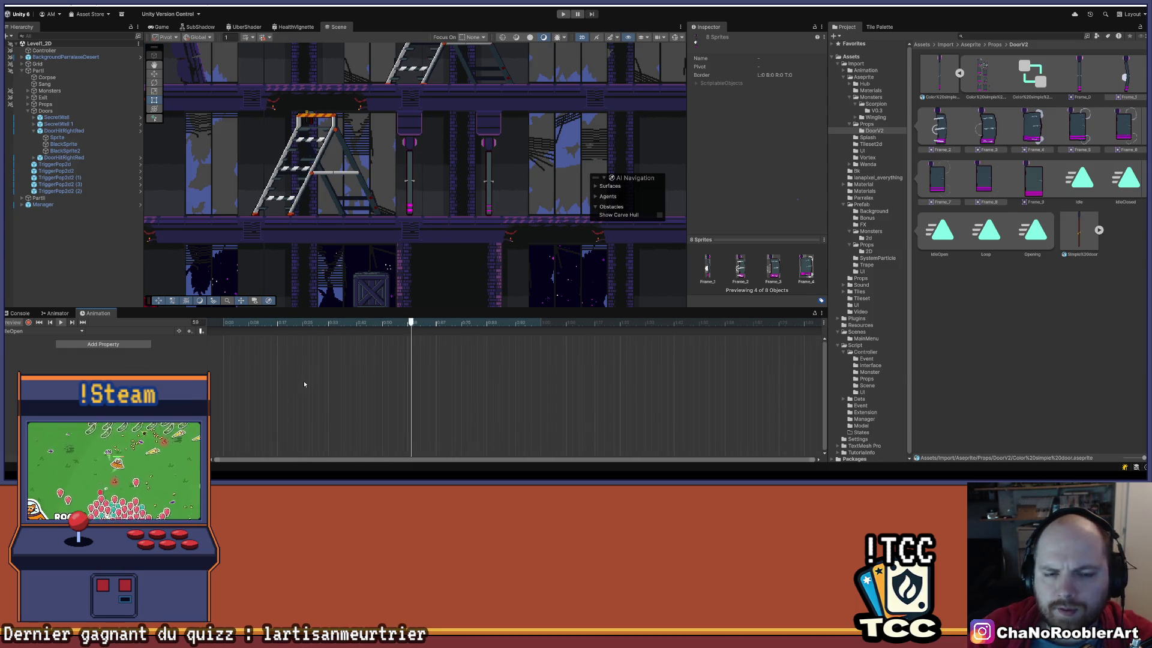
# Add Frame_1–Frame_8 as IdleOpen sprite keys and spread them out to about 0:60.
pyautogui.click(1128, 81)
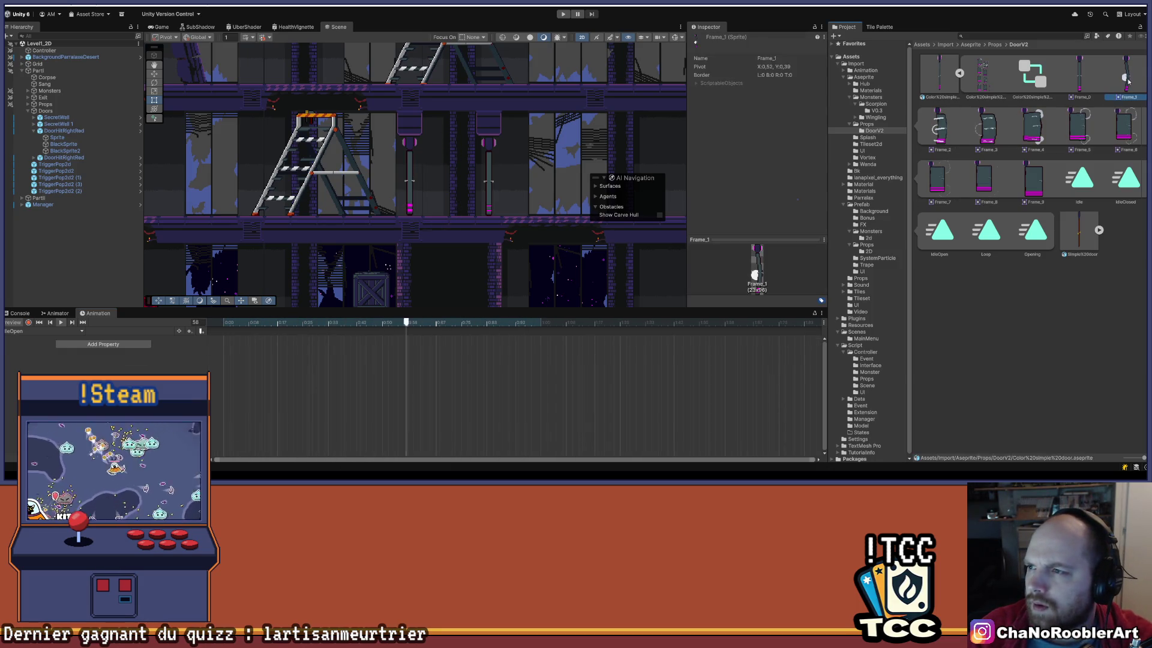
pyautogui.keyDown('shift'); pyautogui.click(984, 180); pyautogui.keyUp('shift')
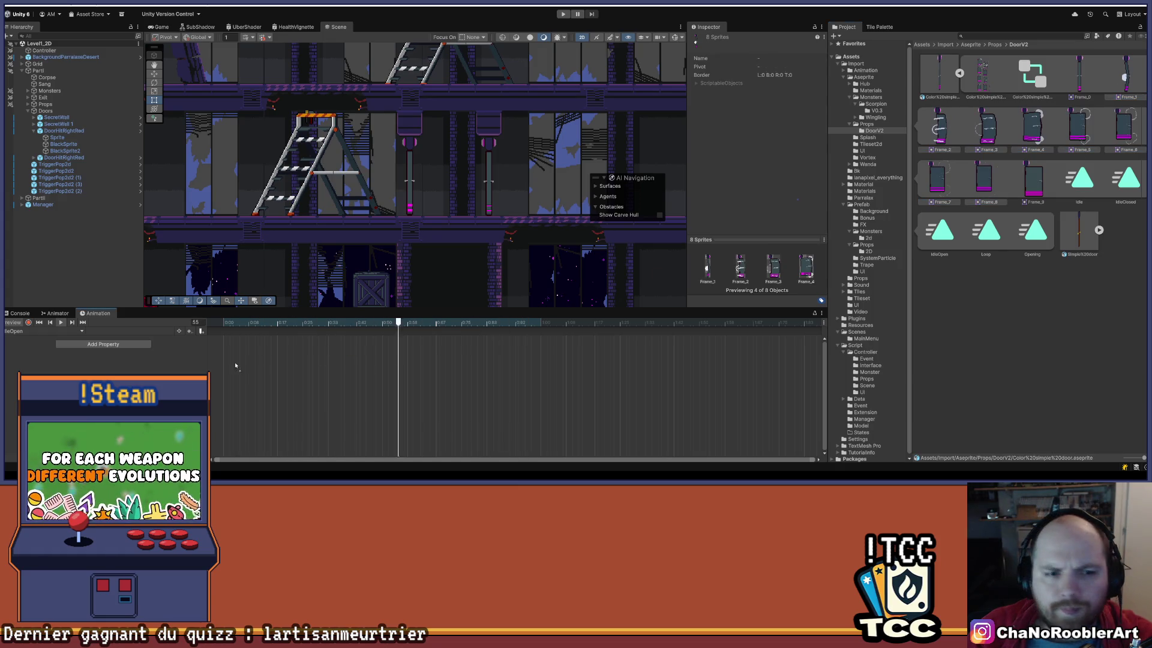
pyautogui.moveTo(984, 180); pyautogui.dragTo(237, 356)
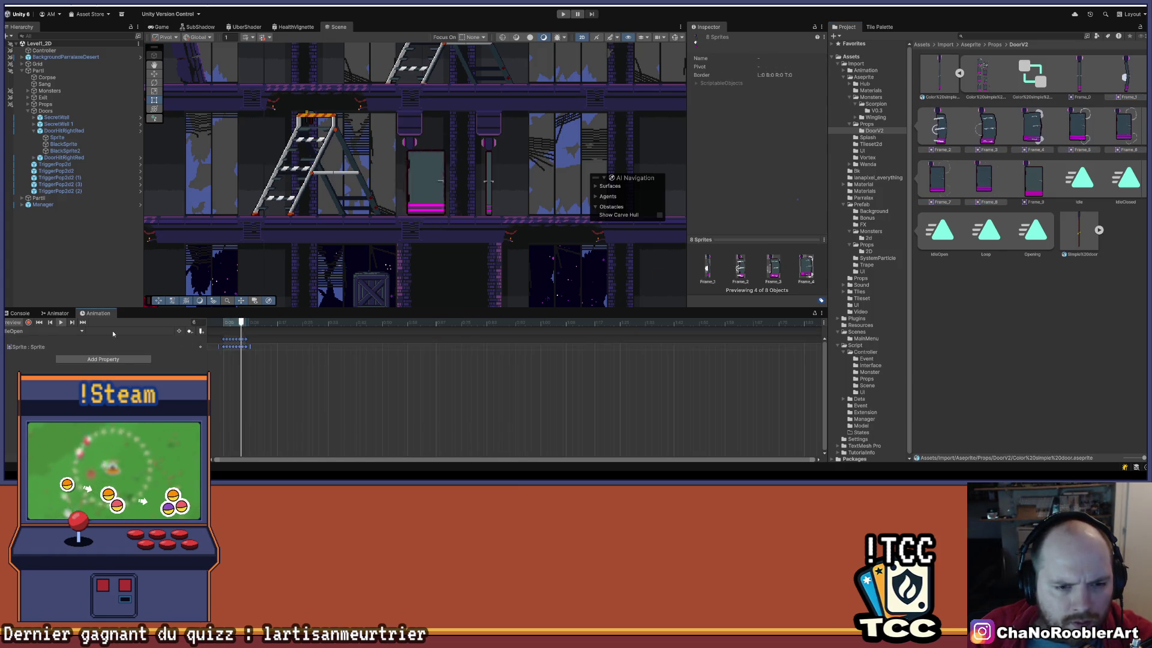
pyautogui.scroll(-1, 251, 347)
pyautogui.moveTo(251, 347)
pyautogui.mouseDown()
pyautogui.moveTo(561, 372)
pyautogui.moveTo(417, 375)
pyautogui.mouseUp()
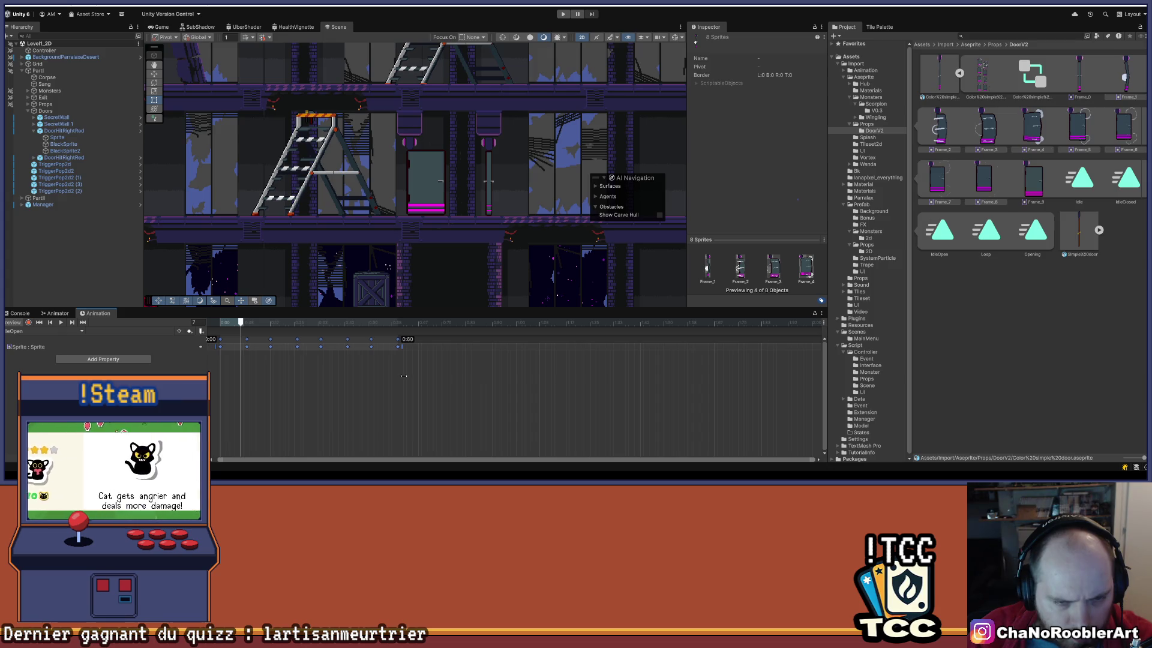
pyautogui.moveTo(404, 377); pyautogui.dragTo(403, 376)
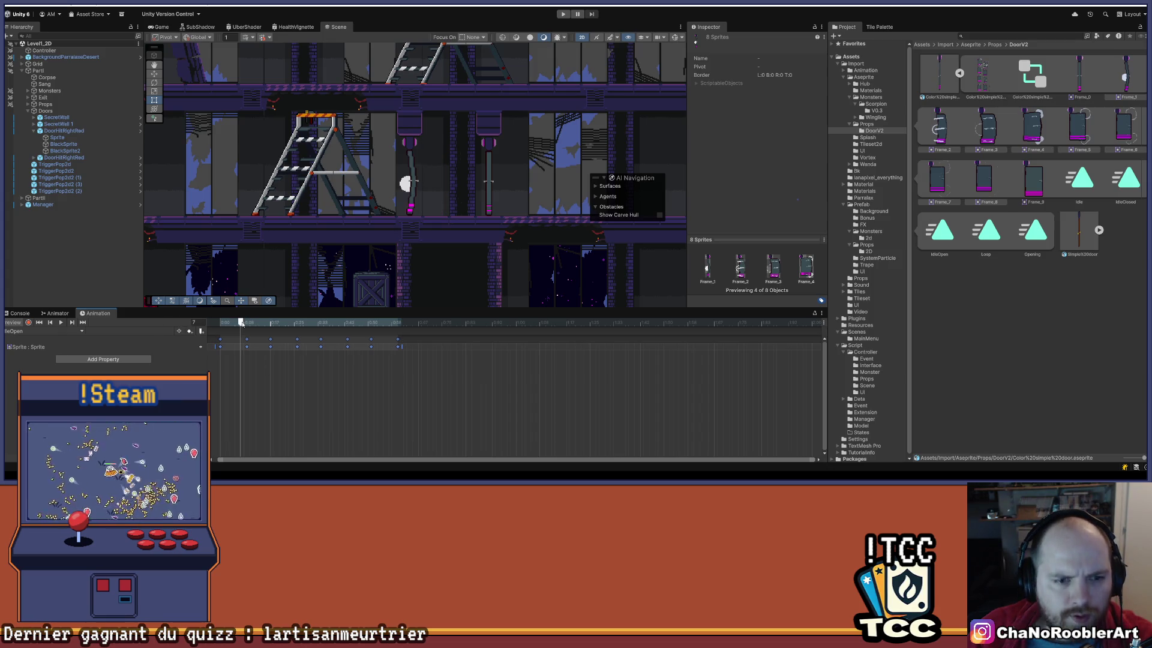
# Play the IdleOpen preview and watch the animated door in the scene.
pyautogui.click(61, 322)
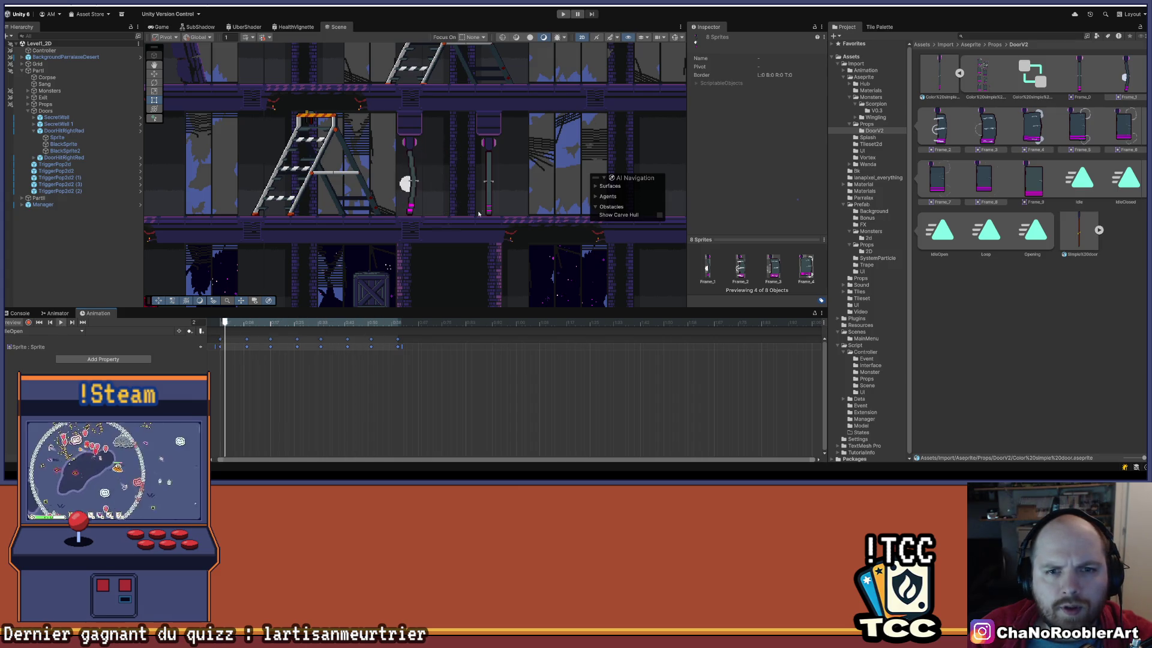
pyautogui.scroll(-2, 572, 210)
pyautogui.scroll(-1, 570, 210)
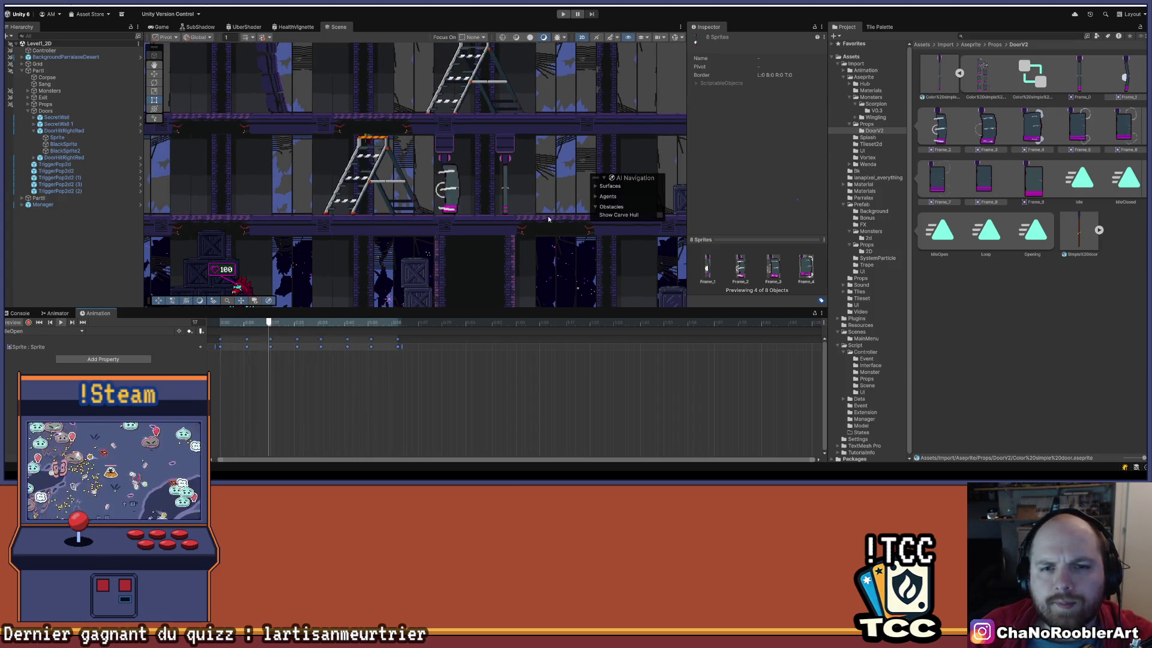
pyautogui.scroll(2, 543, 215)
pyautogui.moveTo(461, 218)
pyautogui.mouseDown()
pyautogui.moveTo(379, 238)
pyautogui.moveTo(386, 250)
pyautogui.mouseUp()
pyautogui.scroll(-1, 386, 250)
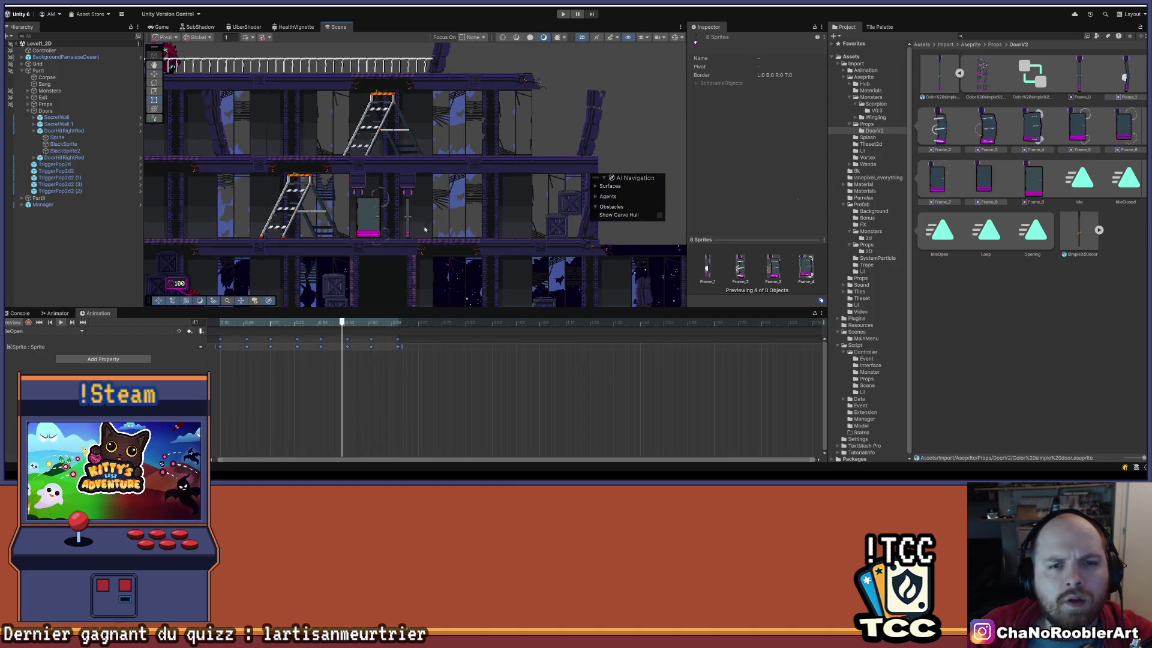
pyautogui.scroll(-1, 450, 232)
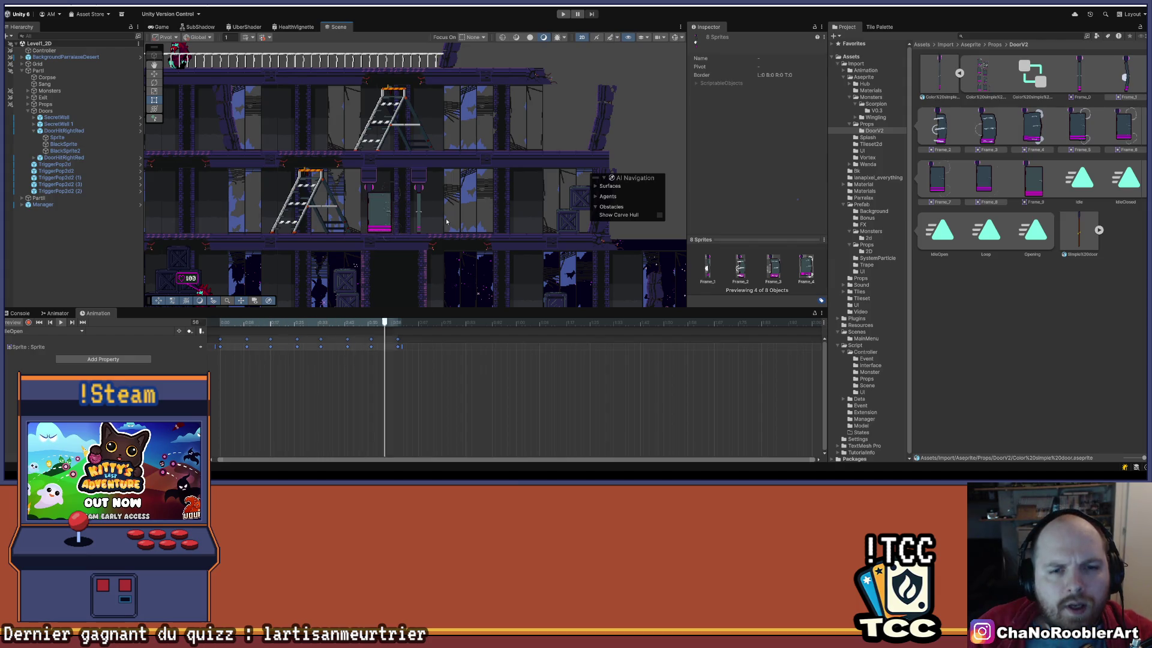
# Compare the IdleOpenLeftColor and IdleOpen previews, then delete IdleOpenLeftColor's Sprite : Sprite keyframe track.
pyautogui.click(69, 333)
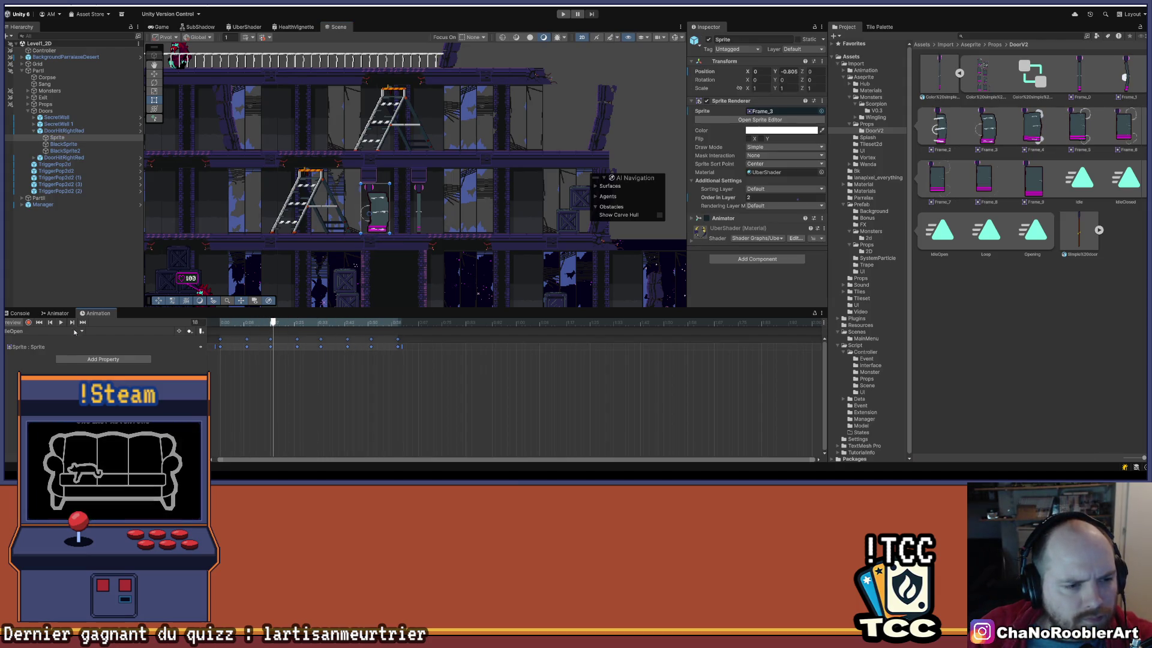
pyautogui.click(81, 332)
pyautogui.click(58, 358)
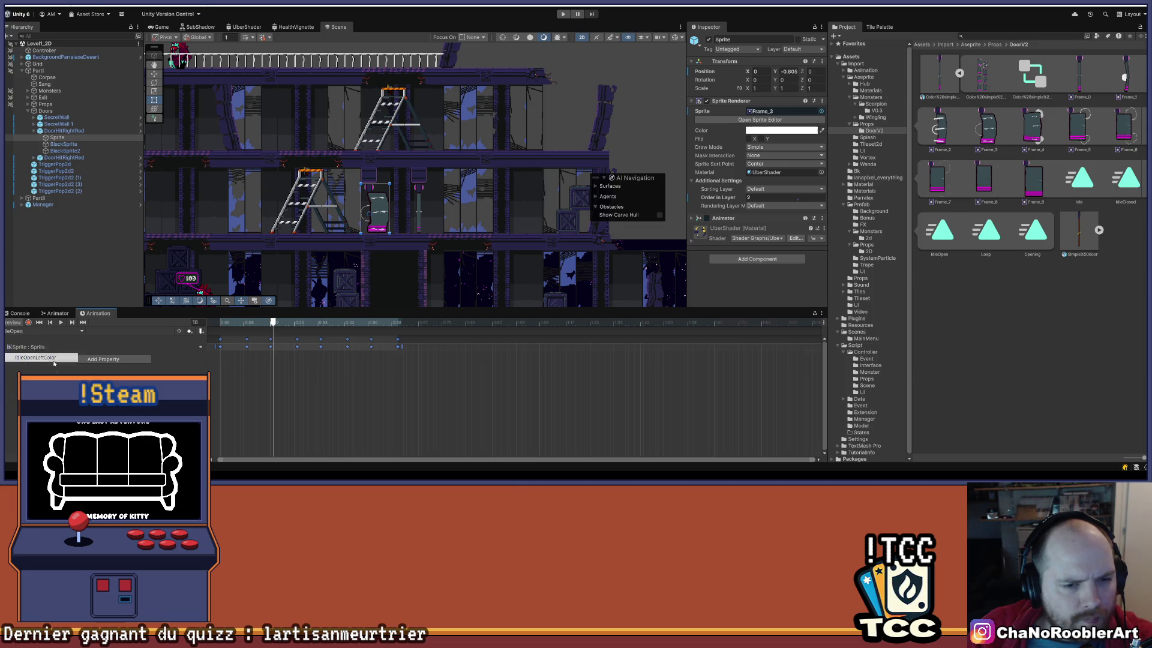
pyautogui.click(61, 323)
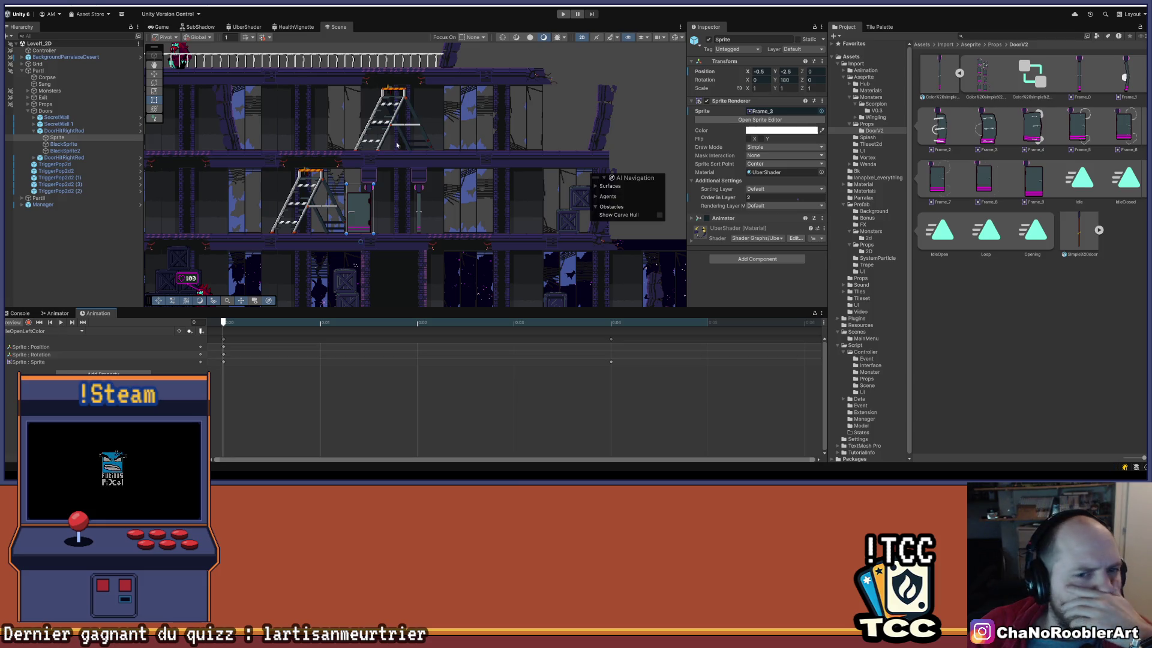
pyautogui.scroll(3, 255, 212)
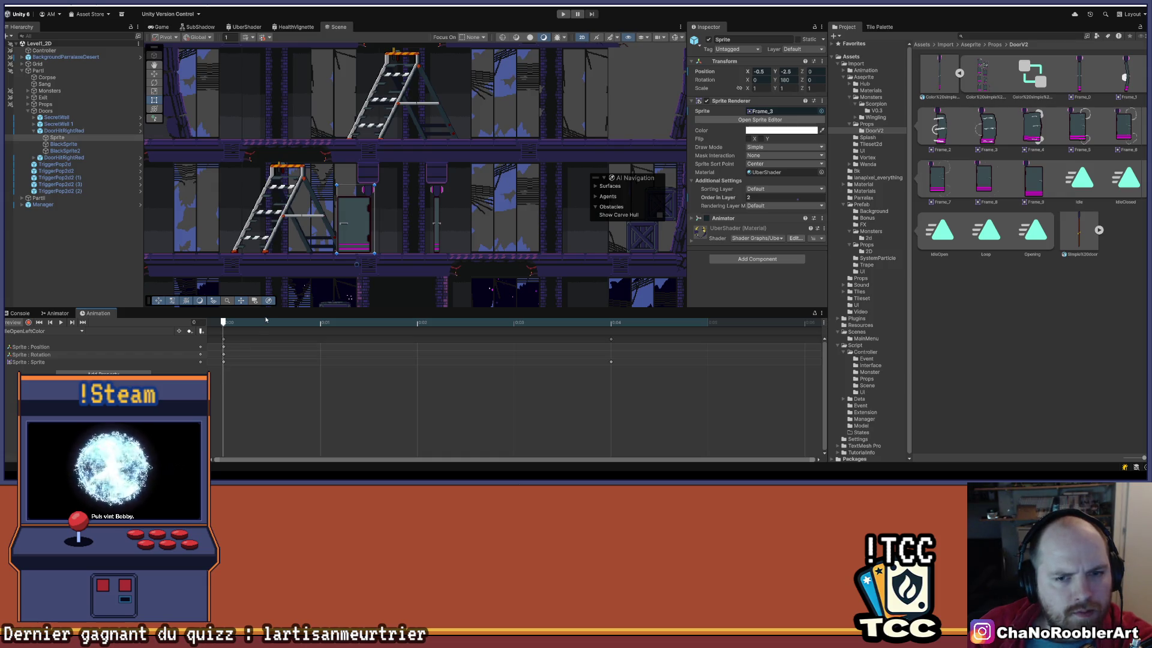
pyautogui.click(42, 331)
pyautogui.click(44, 351)
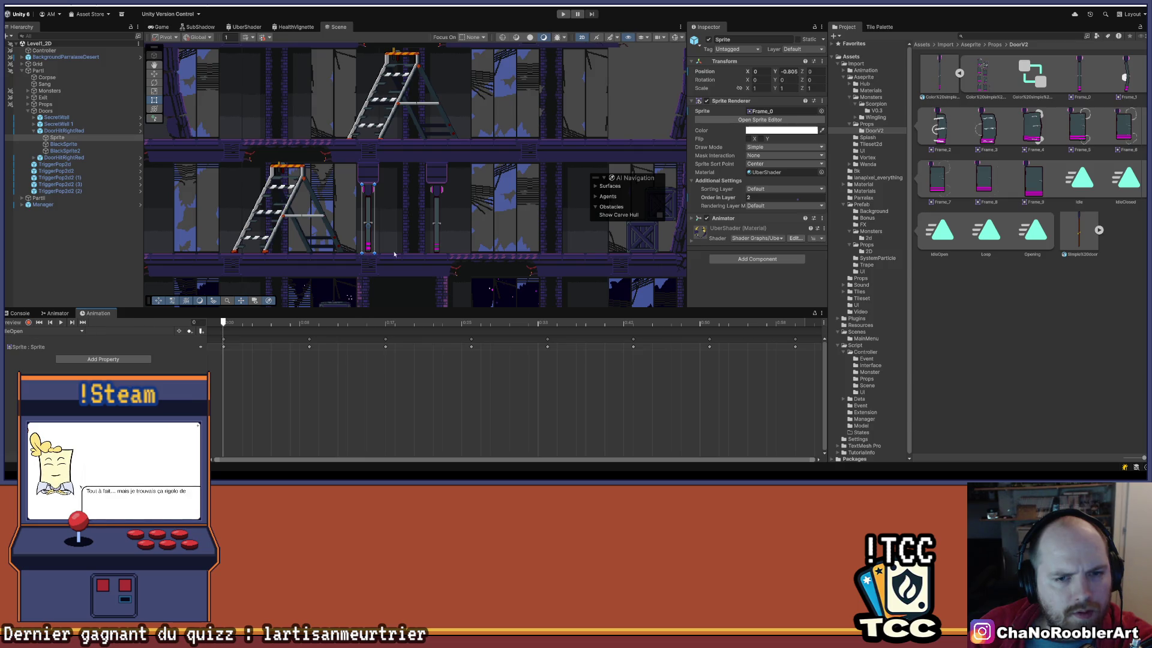
pyautogui.click(83, 332)
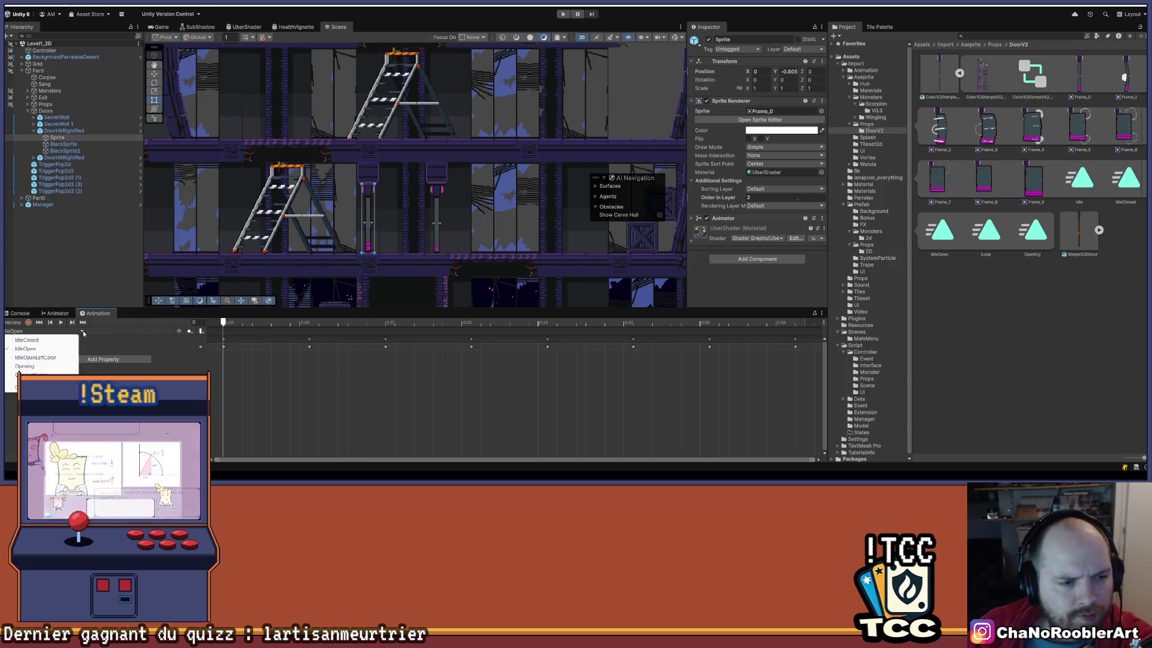
pyautogui.click(36, 357)
pyautogui.click(61, 322)
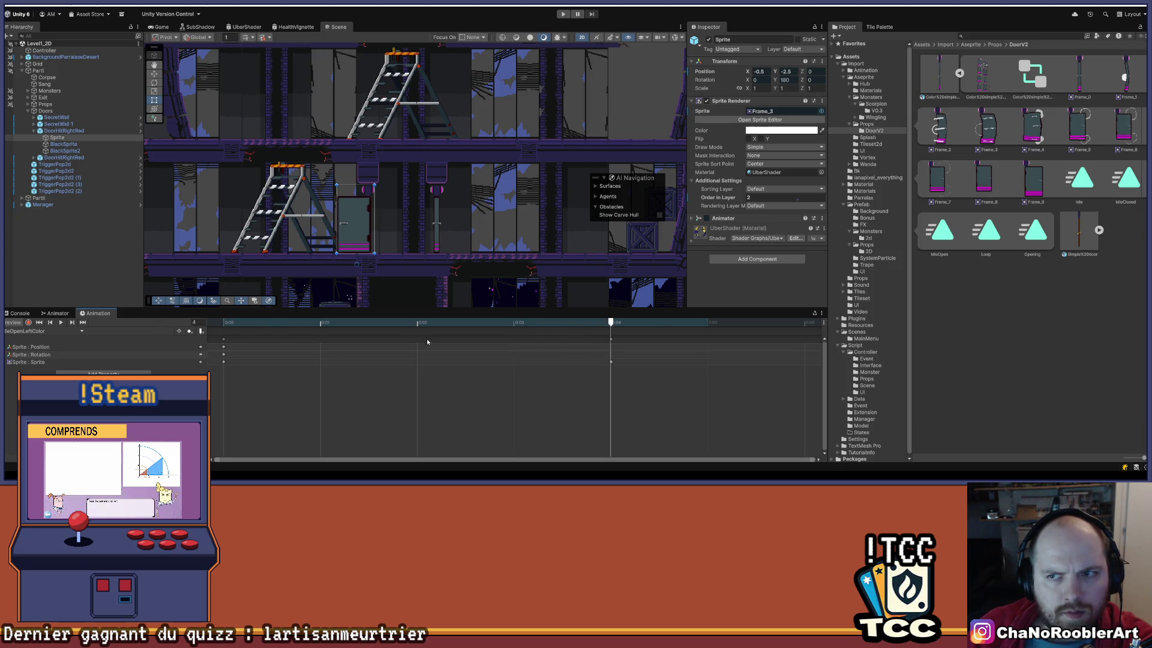
pyautogui.click(224, 362)
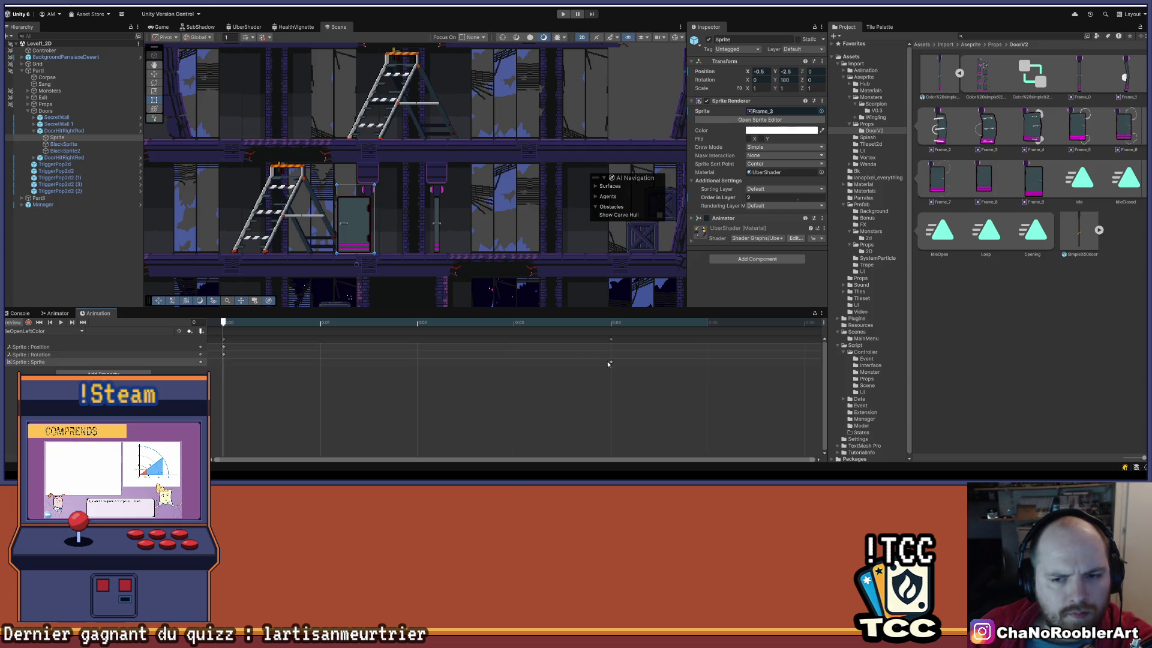
pyautogui.press('Delete')
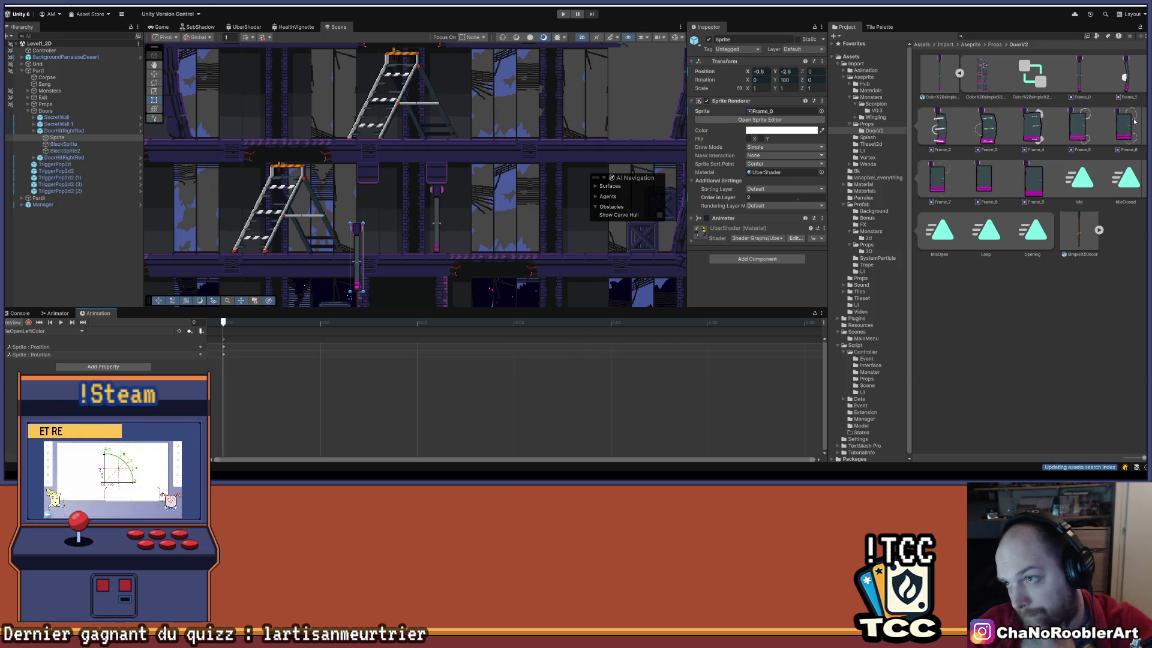
# Add the eight DoorV2 frames as IdleOpenLeftColor sprite keys stretched to about 0:43.
pyautogui.click(1127, 78)
pyautogui.keyDown('shift'); pyautogui.click(984, 178); pyautogui.keyUp('shift')
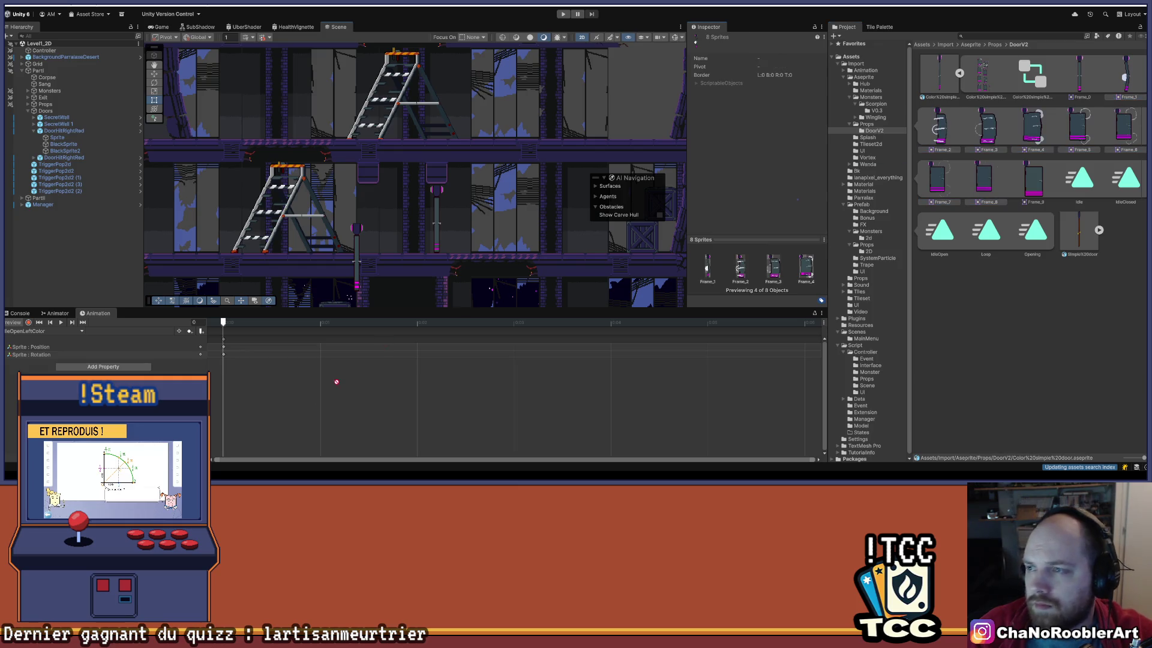
pyautogui.moveTo(237, 386); pyautogui.dragTo(238, 384)
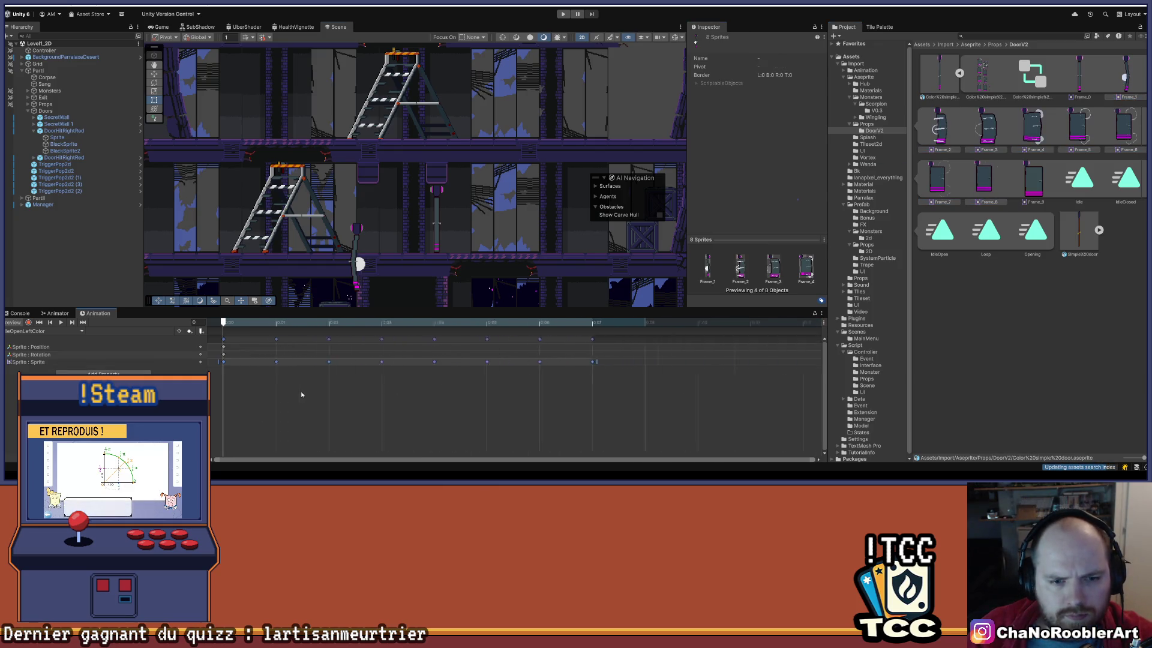
pyautogui.scroll(-10, 297, 390)
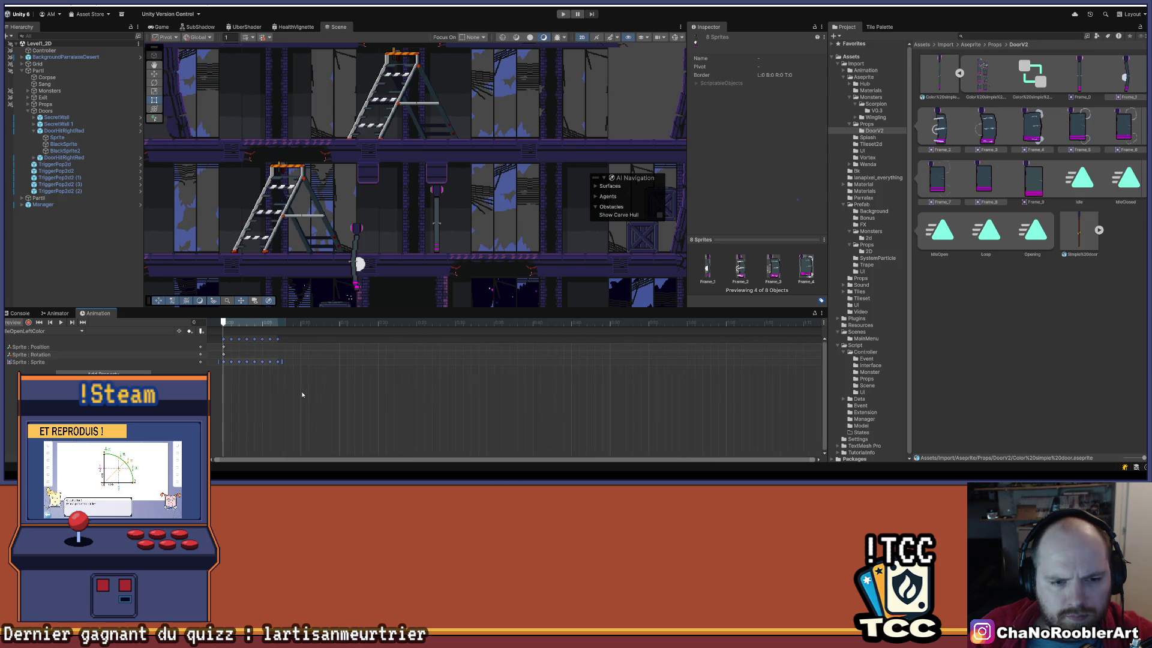
pyautogui.scroll(2, 436, 379)
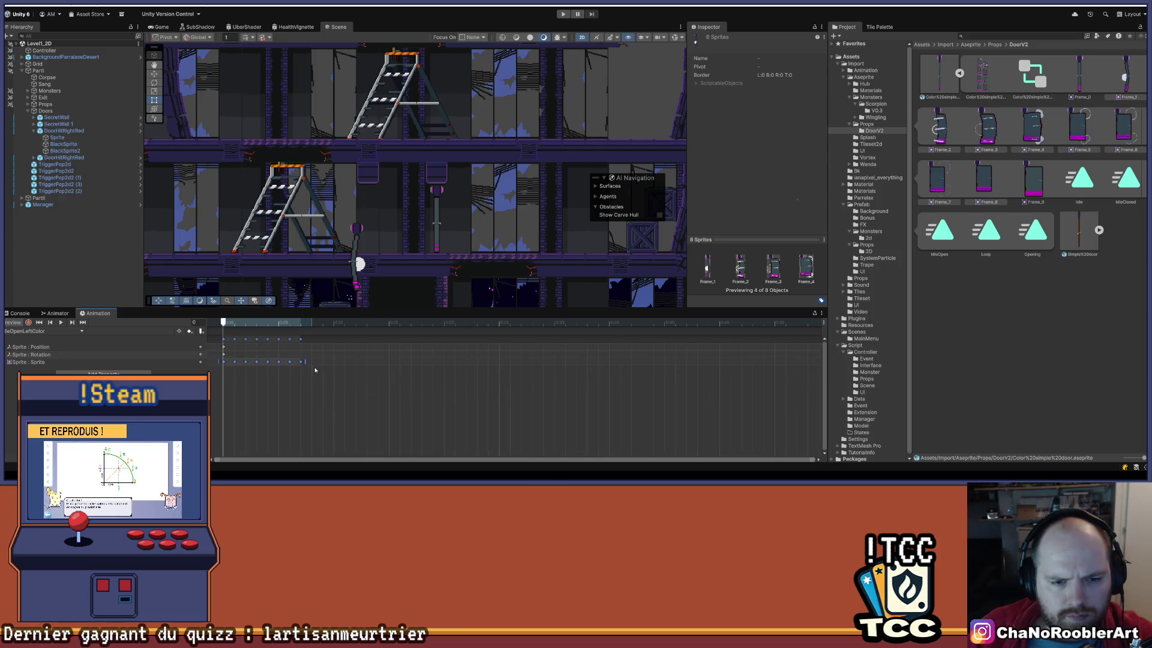
pyautogui.moveTo(305, 362)
pyautogui.mouseDown()
pyautogui.moveTo(705, 379)
pyautogui.moveTo(773, 368)
pyautogui.mouseUp()
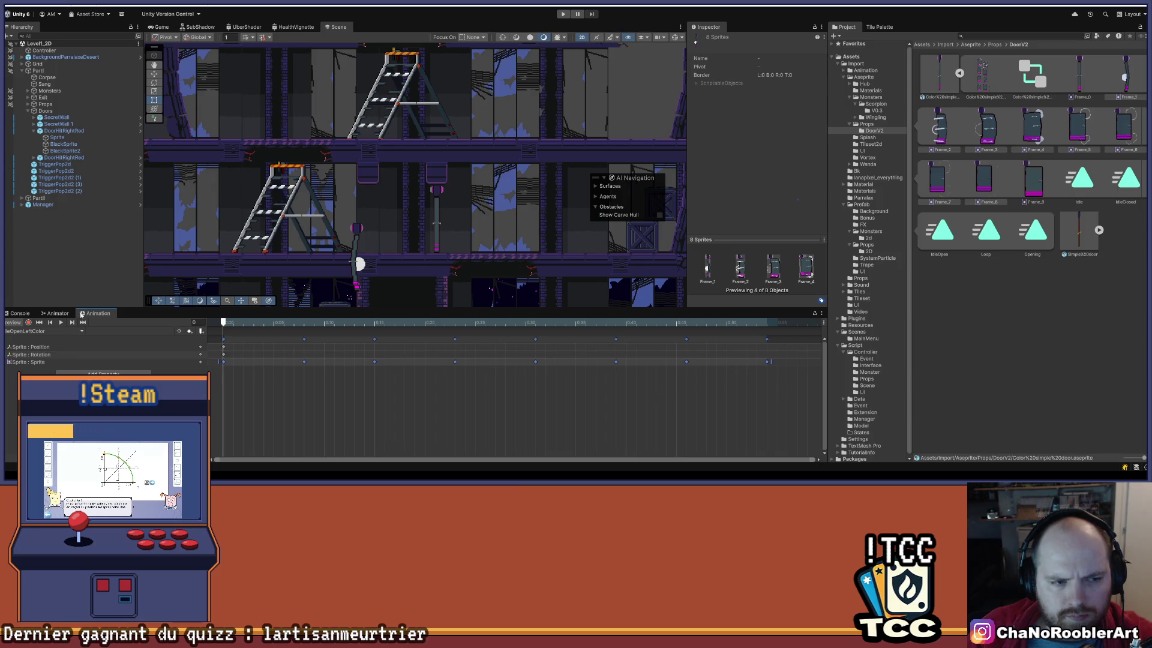
pyautogui.click(62, 323)
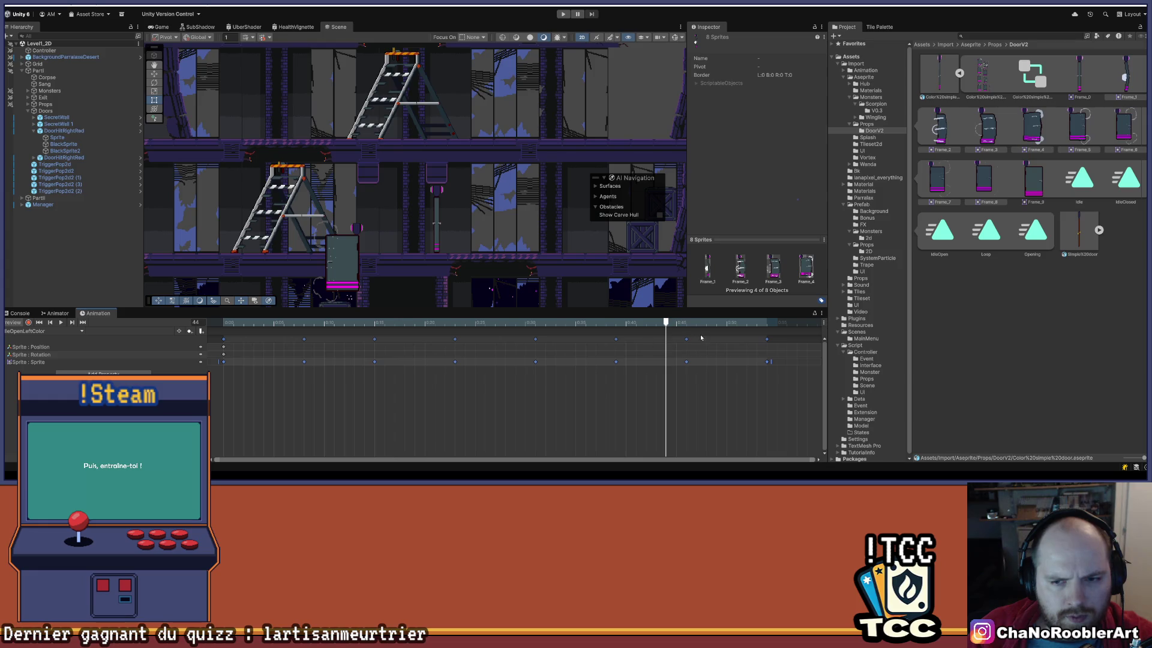
pyautogui.click(39, 323)
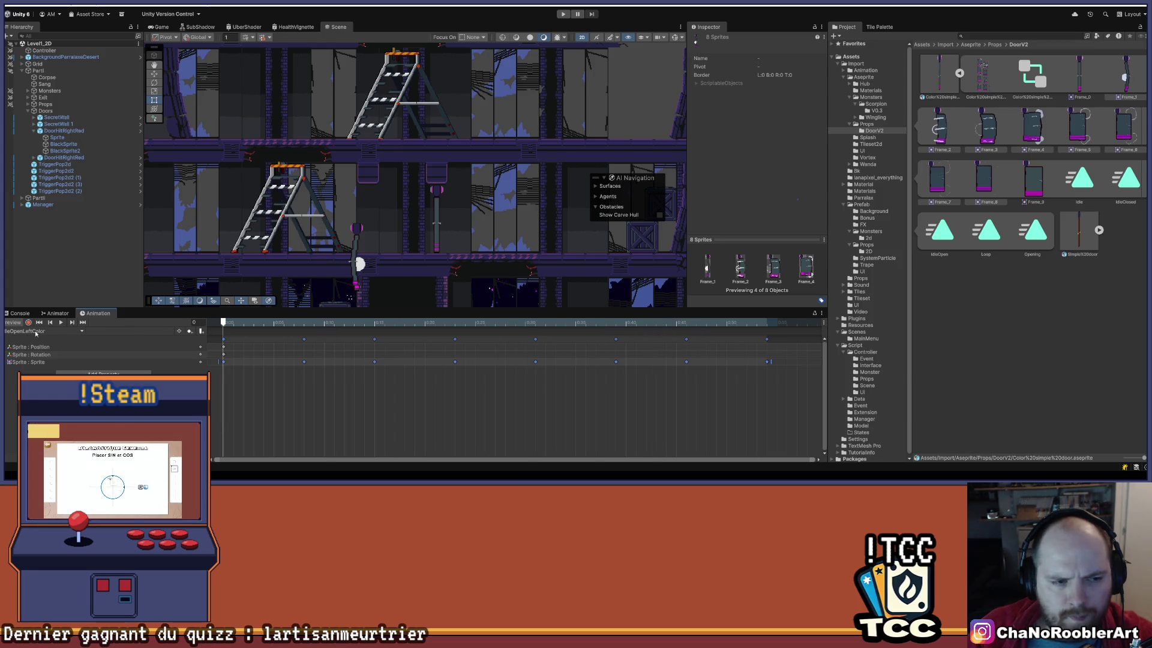
# In Record mode, key the door Sprite's position at X 0, Y -0.805 and preview.
pyautogui.click(29, 322)
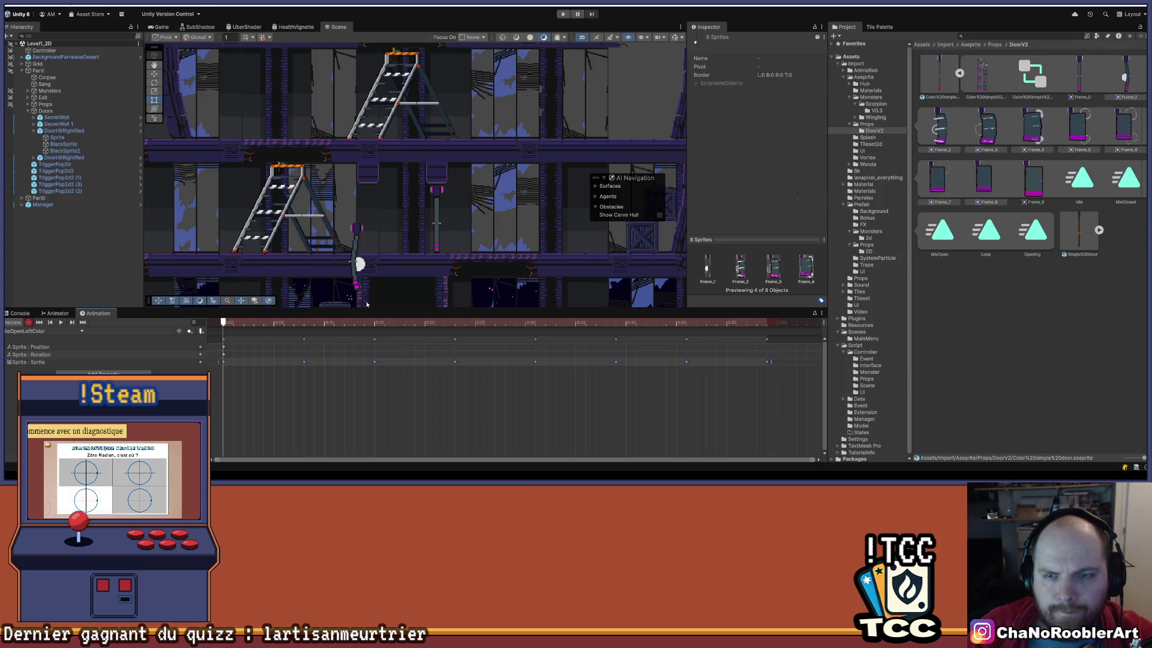
pyautogui.click(57, 138)
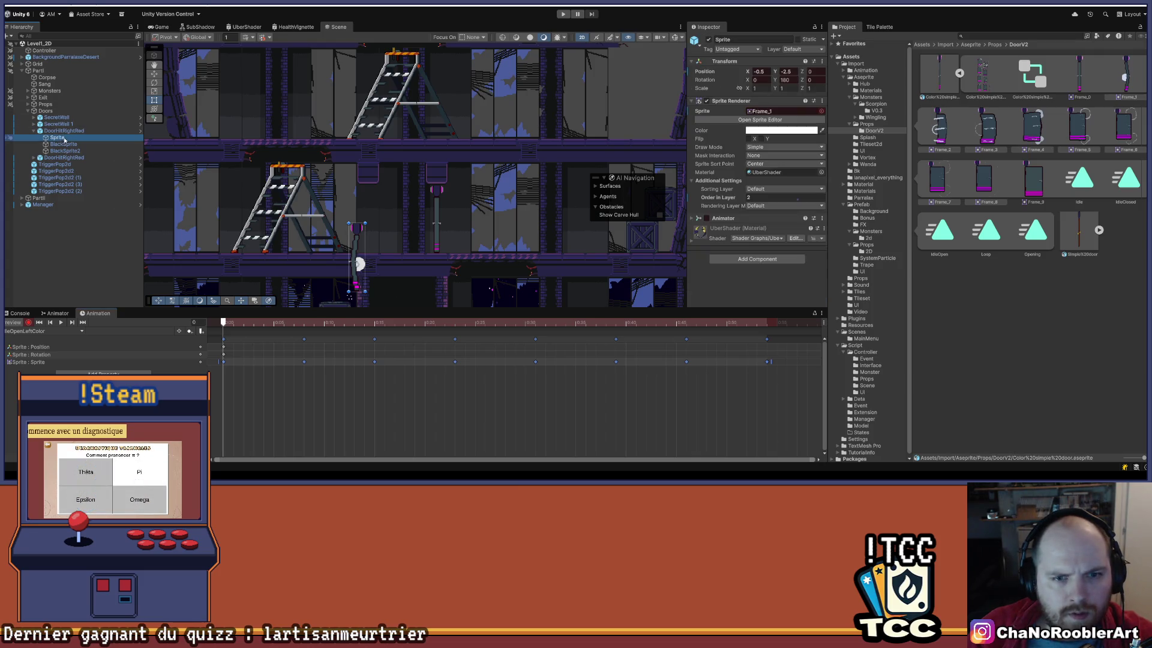
pyautogui.click(785, 72)
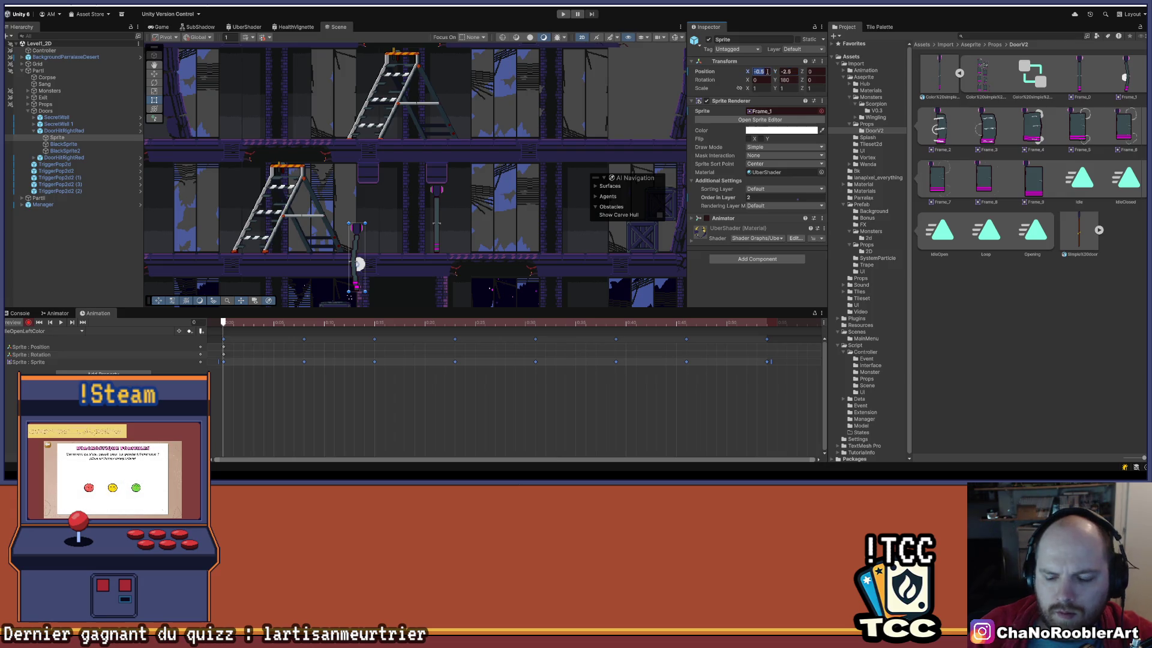
pyautogui.click(767, 71)
pyautogui.write('0')
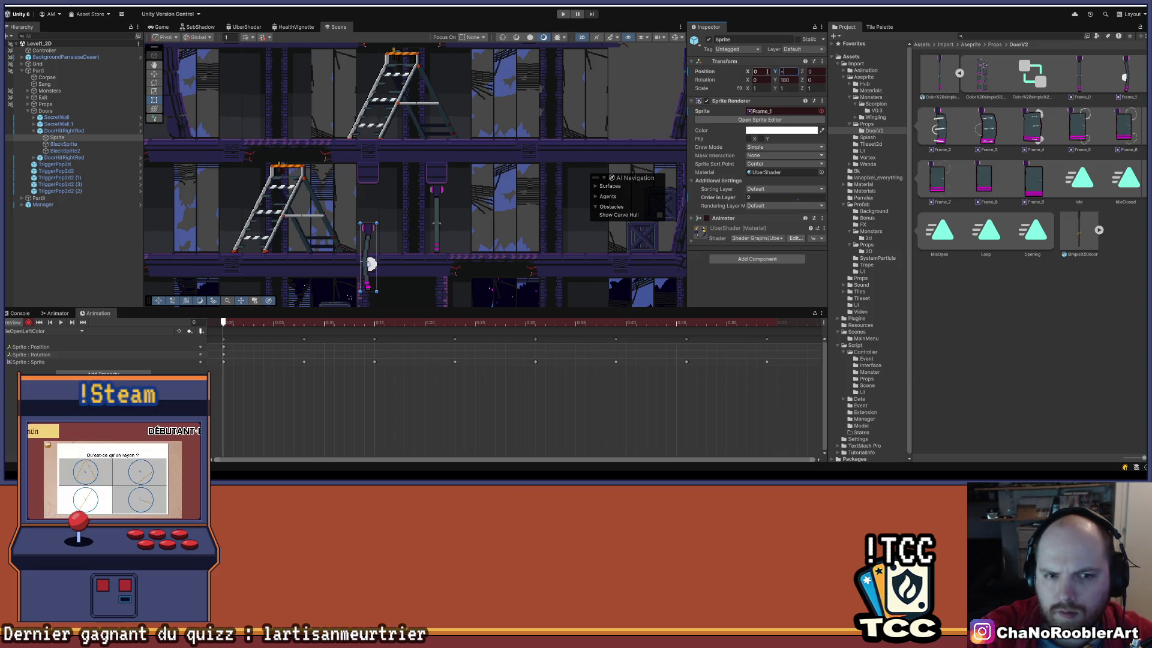
pyautogui.write('-0.')
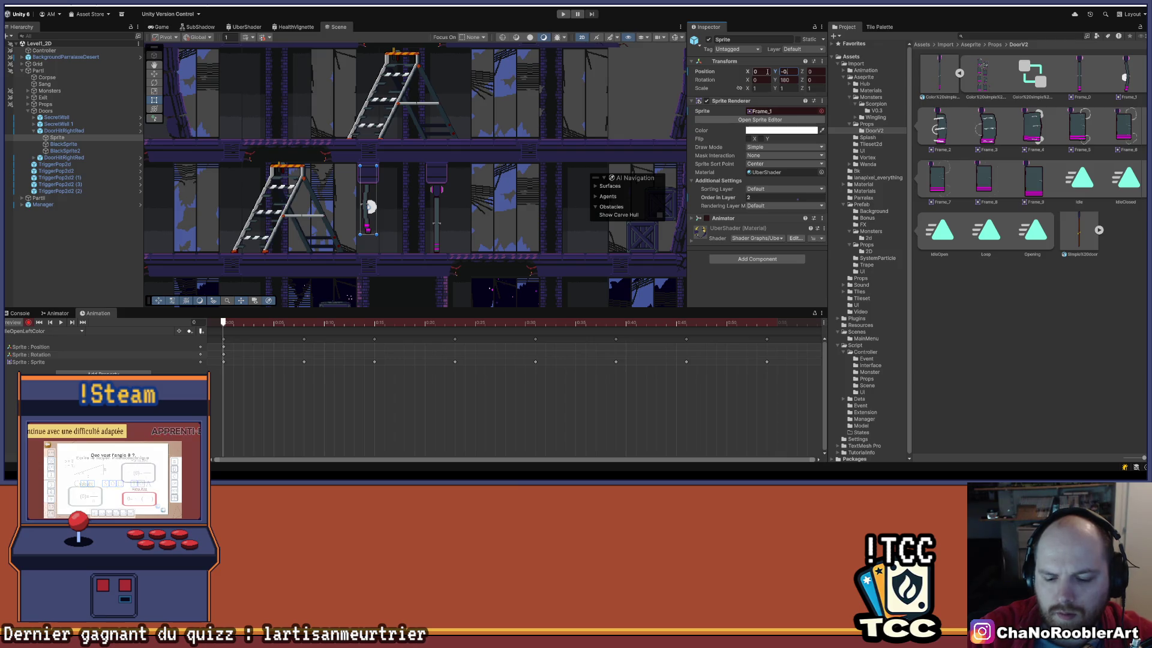
pyautogui.write('805')
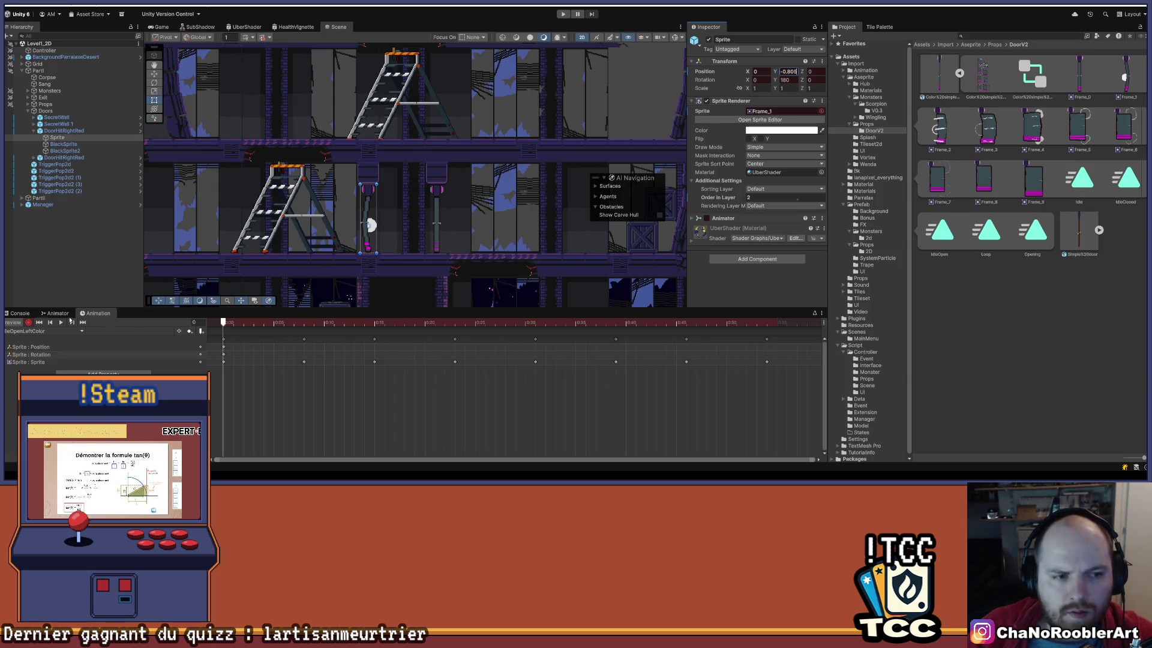
pyautogui.click(50, 326)
pyautogui.click(62, 325)
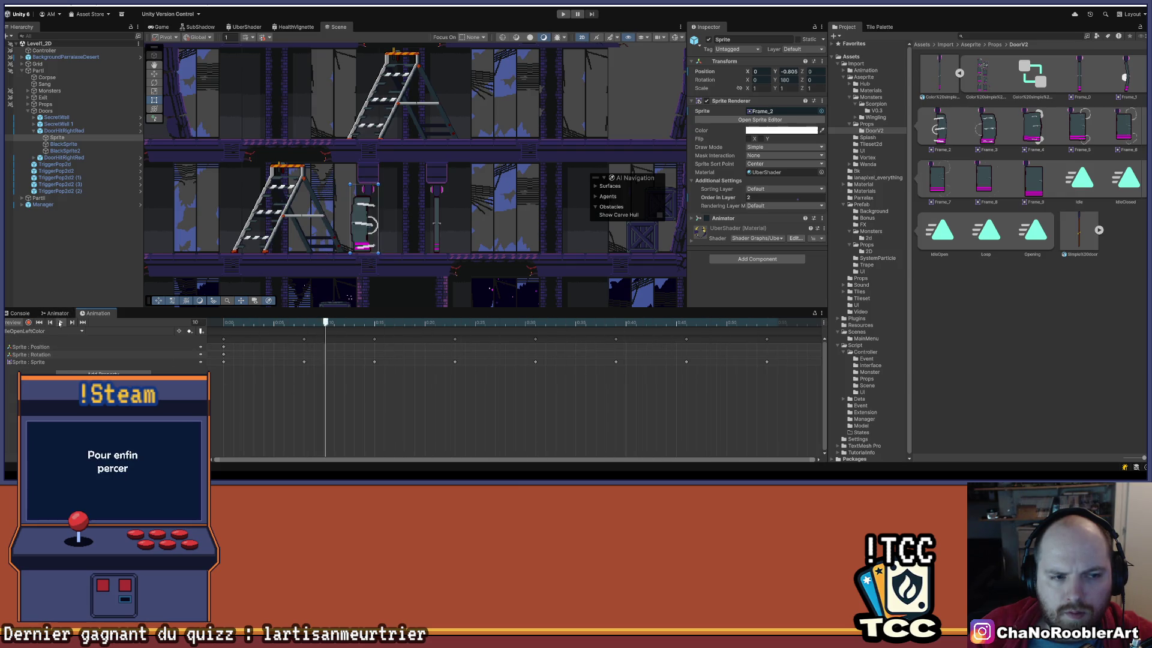
# Shift IdleOpen's last four keyframes slightly earlier and replay the clip.
pyautogui.press('space')
pyautogui.scroll(-2, 421, 386)
pyautogui.click(42, 330)
pyautogui.click(36, 351)
pyautogui.click(61, 322)
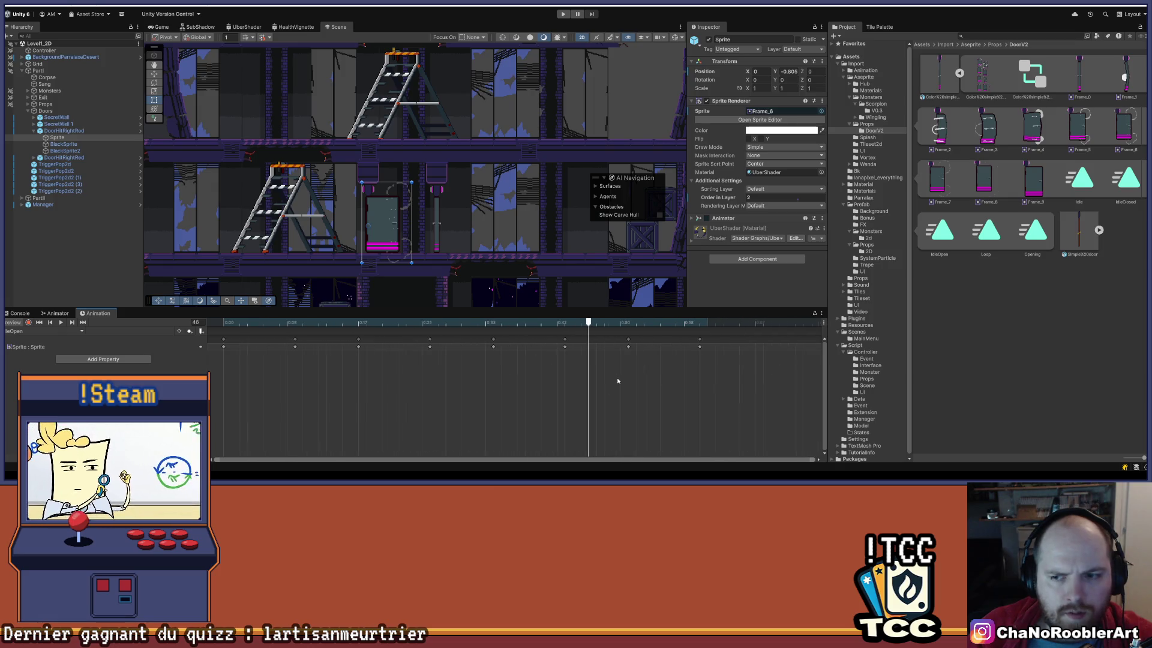
pyautogui.scroll(-1, 553, 376)
pyautogui.moveTo(706, 347); pyautogui.dragTo(673, 358)
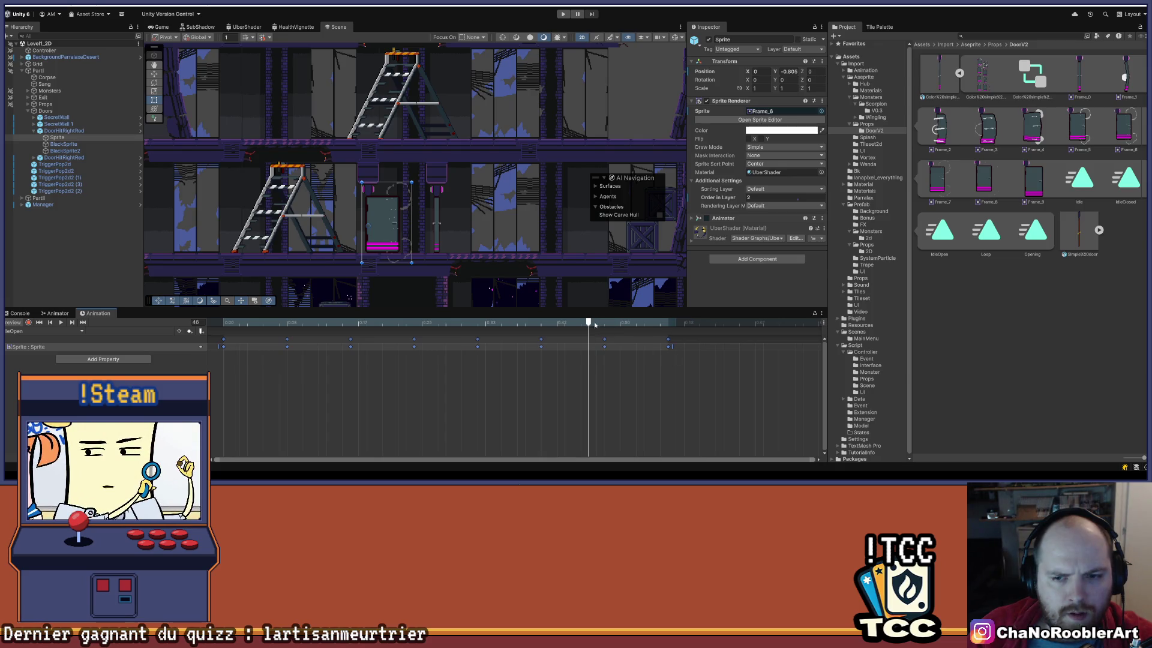
pyautogui.click(60, 322)
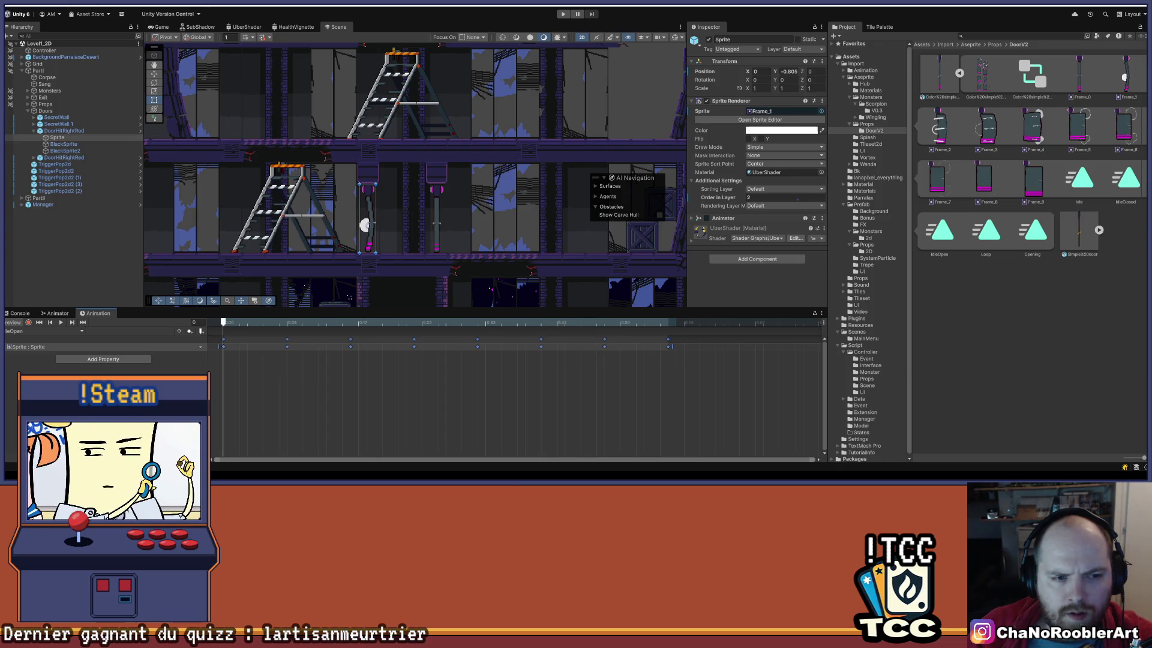
pyautogui.click(60, 322)
# Preview IdleOpenLeftColor with all its keyframes framed in the timeline.
pyautogui.click(60, 331)
pyautogui.click(54, 354)
pyautogui.click(63, 324)
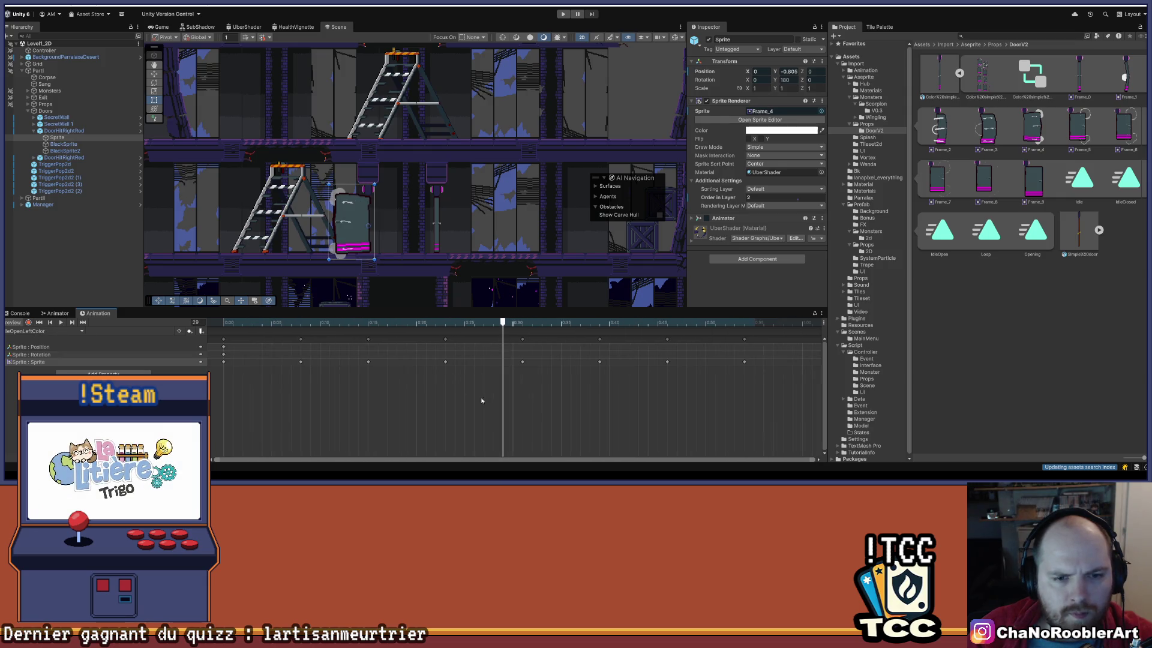
pyautogui.hotkey('ctrl', 'a')
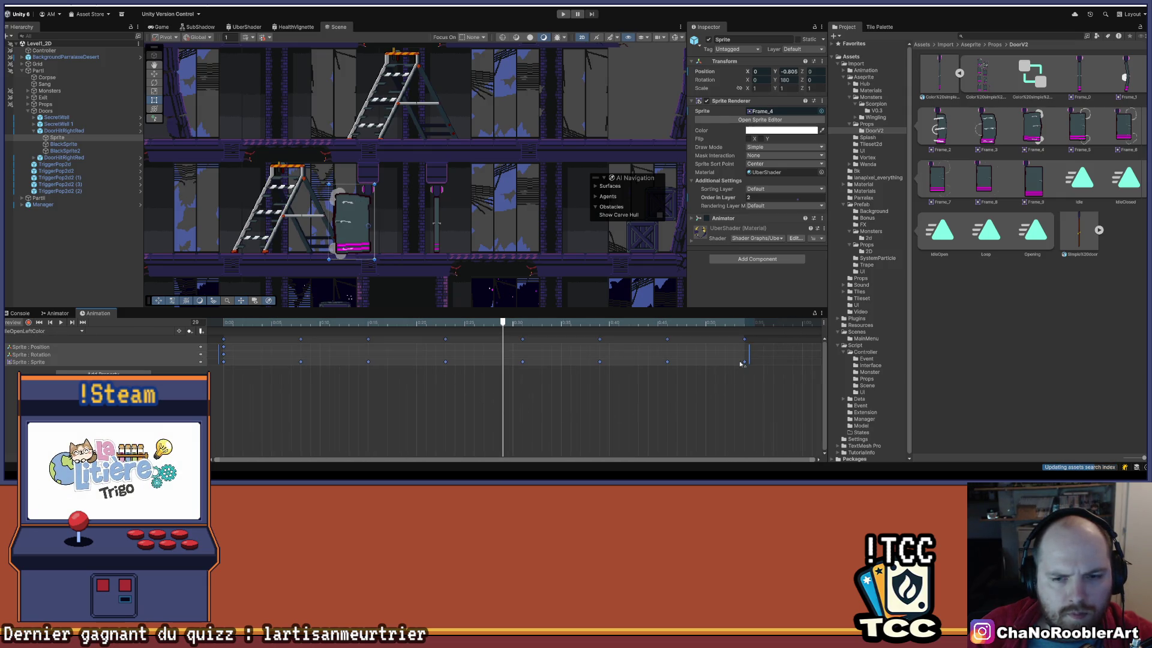
pyautogui.hscroll(10, 599, 411)
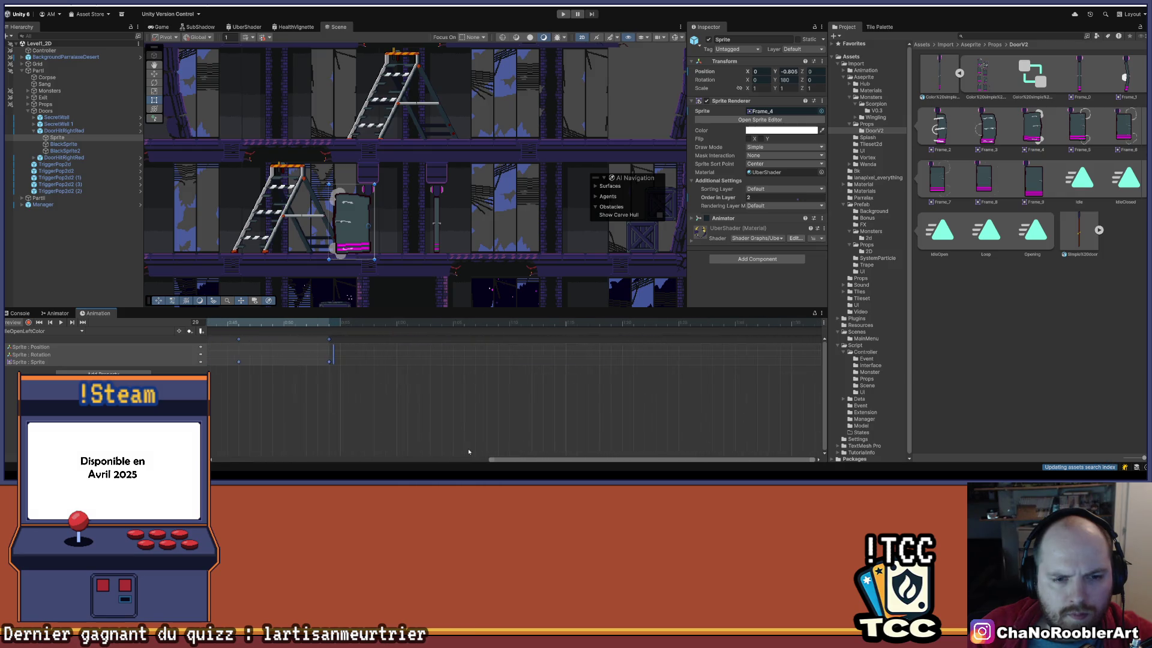
pyautogui.press('f')
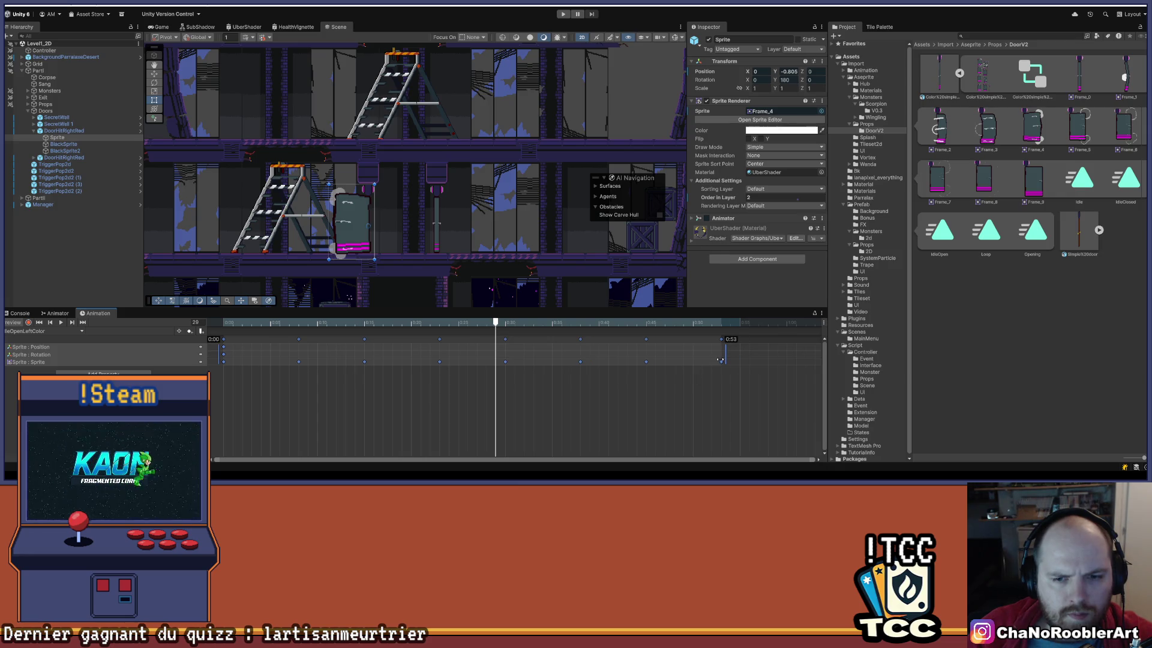
pyautogui.click(59, 323)
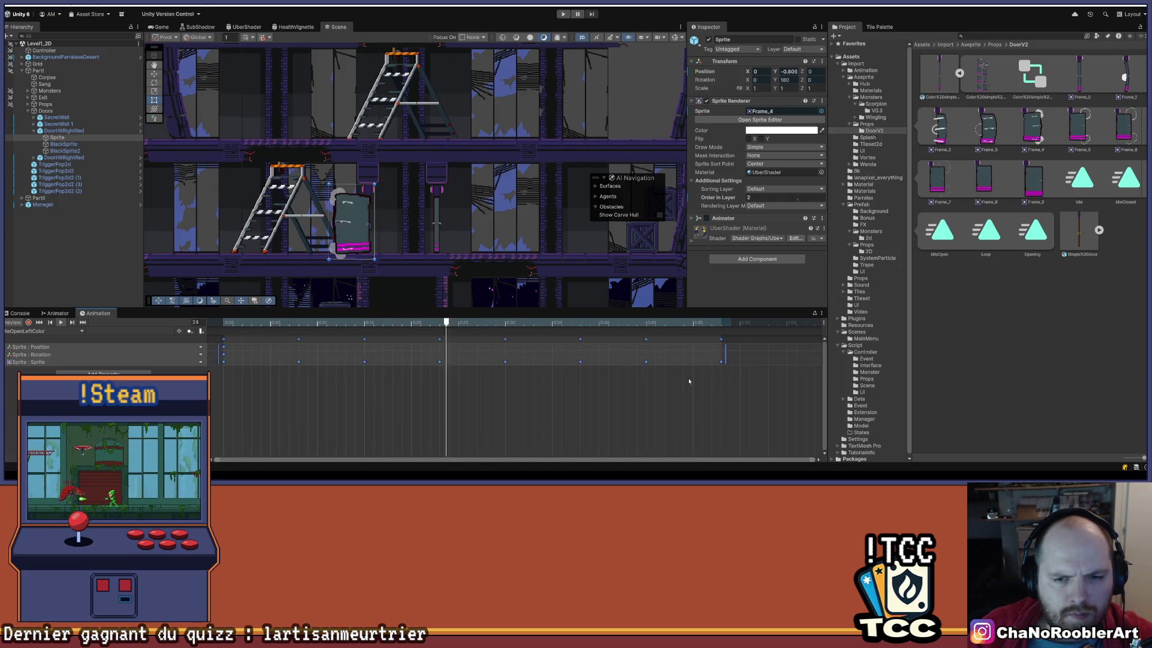
pyautogui.click(490, 408)
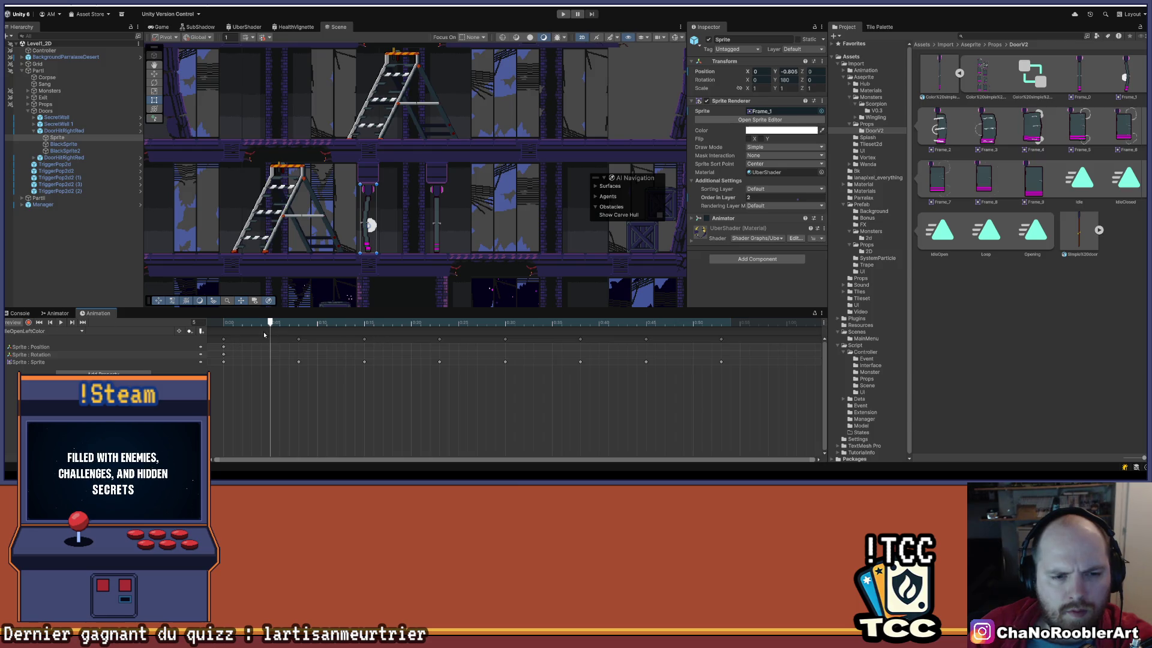
# Delete all the old sprite keyframes and the Sprite track from IdleOpenLeftColor.
pyautogui.click(232, 323)
pyautogui.click(223, 362)
pyautogui.press('Delete')
pyautogui.click(299, 362)
pyautogui.press('Delete')
pyautogui.click(364, 361)
pyautogui.press('Delete')
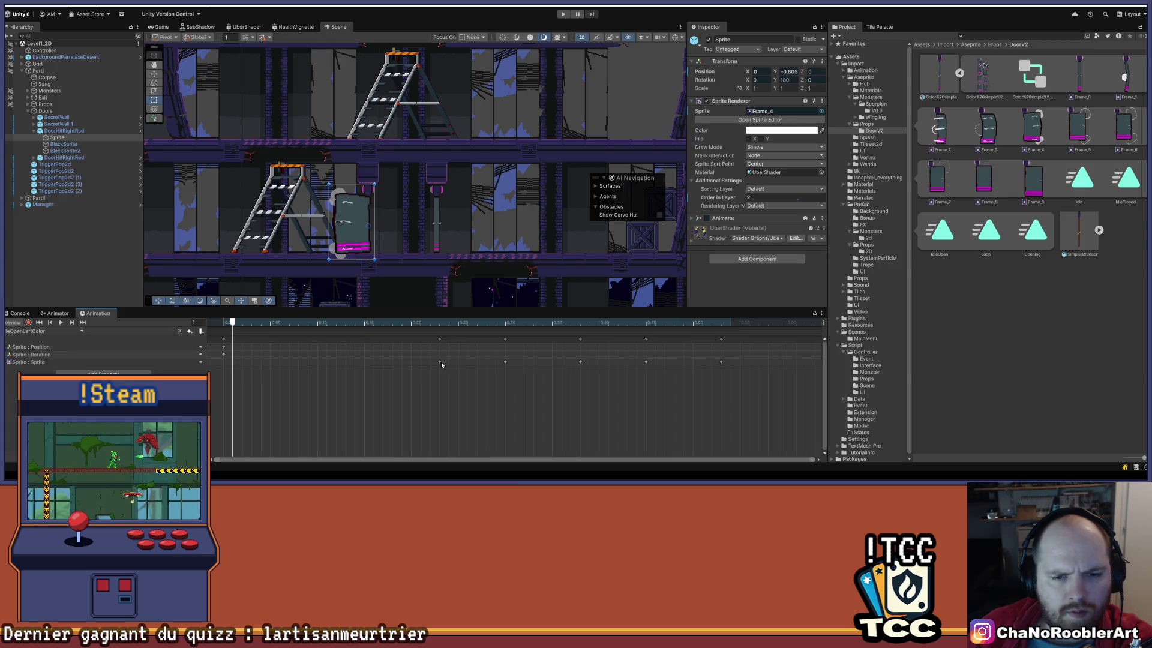
pyautogui.click(440, 362)
pyautogui.press('Delete')
pyautogui.press('Delete')
pyautogui.click(580, 362)
pyautogui.press('Delete')
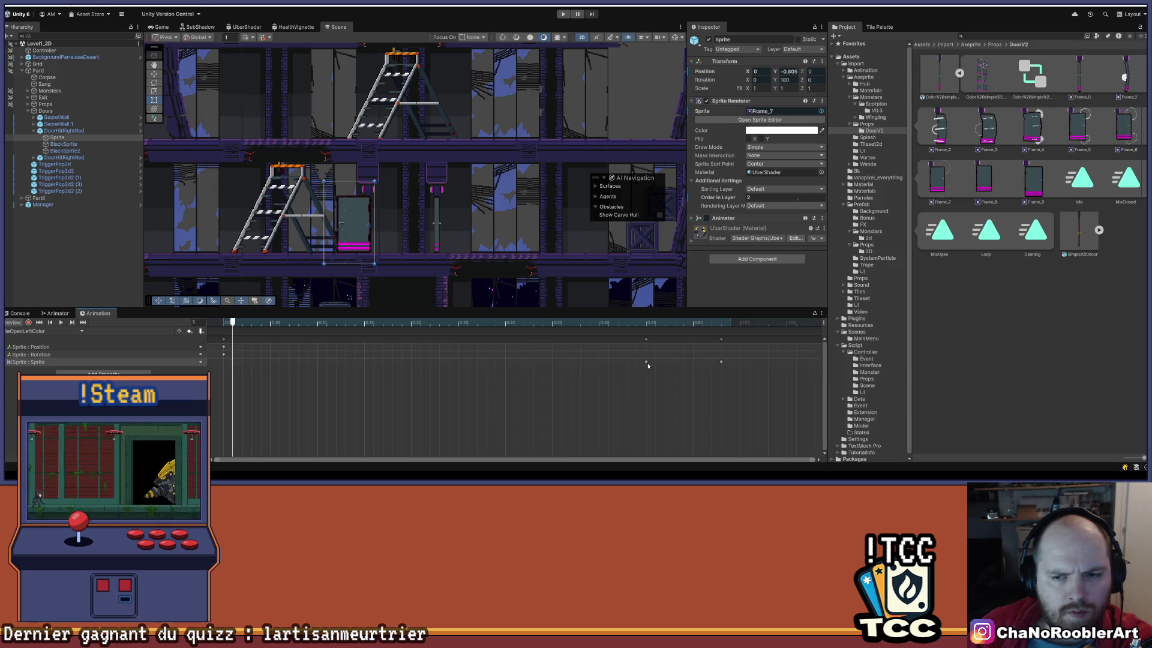
pyautogui.press('Delete')
pyautogui.click(721, 362)
pyautogui.press('Delete')
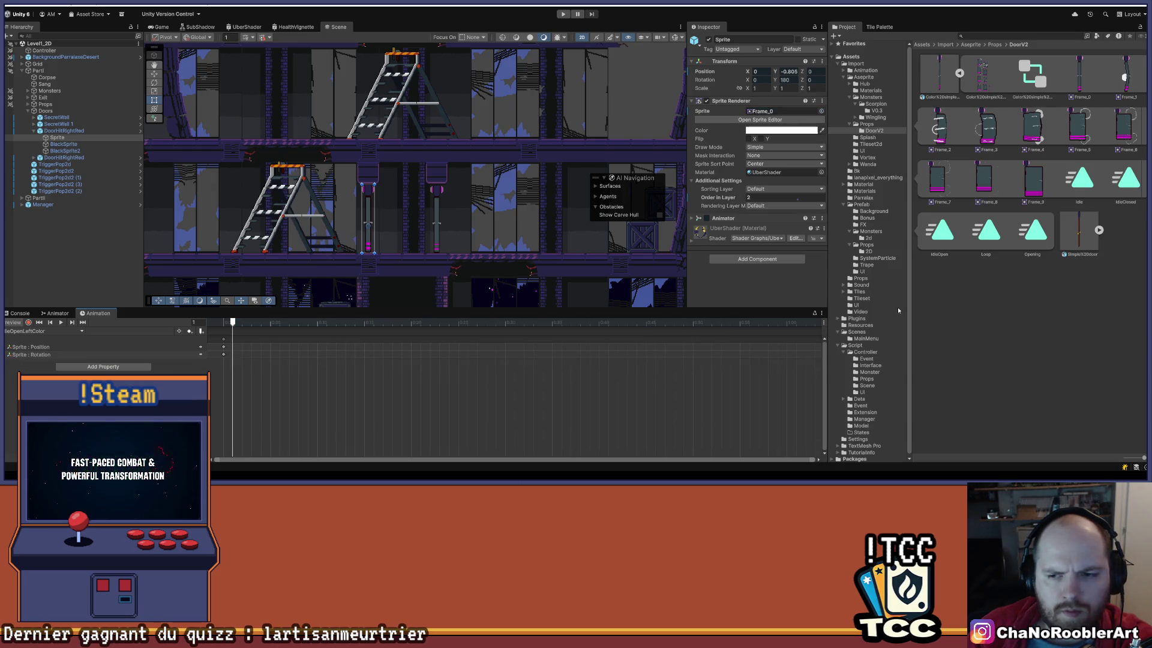
# Key DoorV2 Frame_1–Frame_8 into the clip, spread them out, then tighten the spacing slightly.
pyautogui.click(1125, 75)
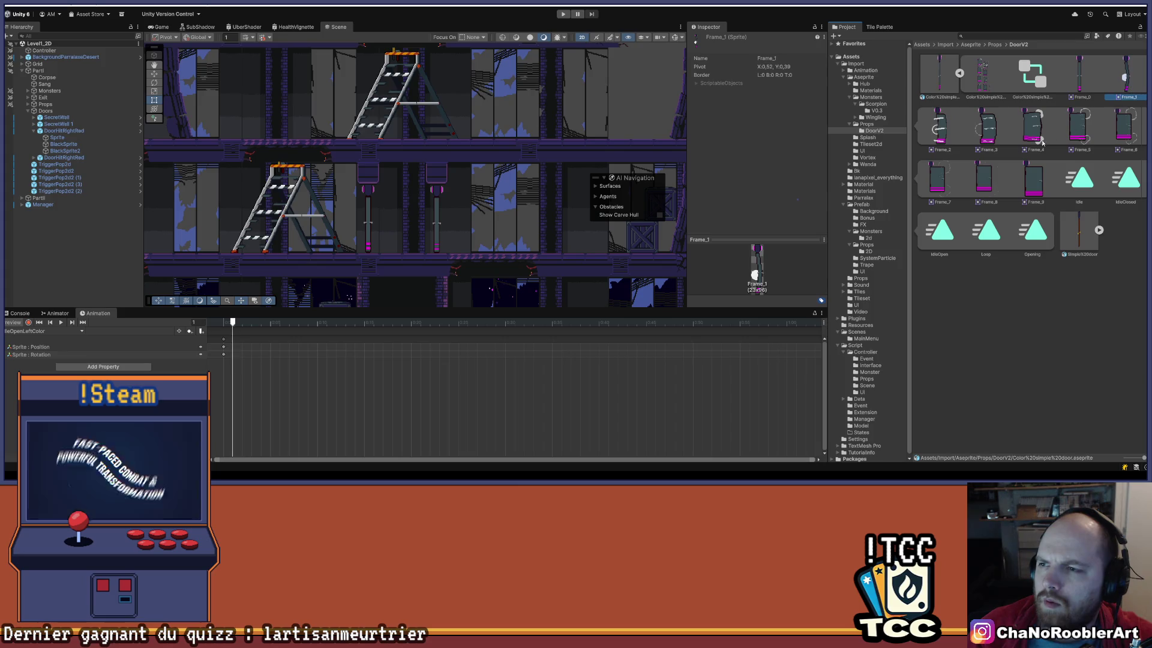
pyautogui.keyDown('shift'); pyautogui.click(987, 182); pyautogui.keyUp('shift')
pyautogui.moveTo(1125, 80)
pyautogui.mouseDown()
pyautogui.moveTo(780, 240)
pyautogui.moveTo(420, 354)
pyautogui.moveTo(294, 363)
pyautogui.mouseUp()
pyautogui.scroll(-4, 276, 369)
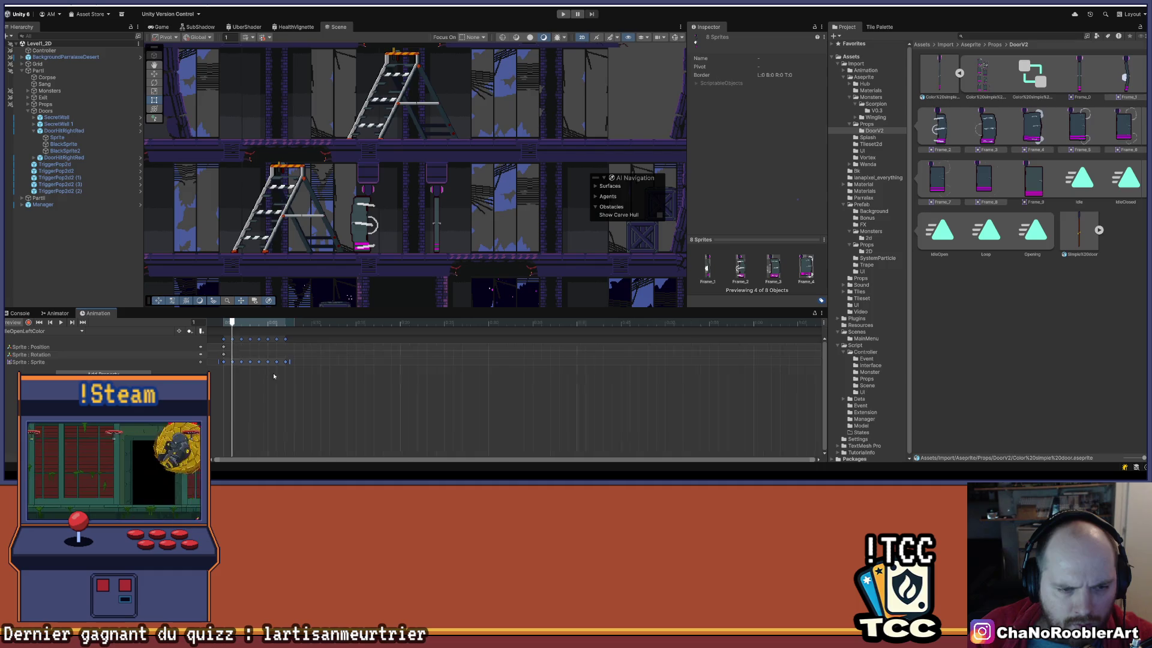
pyautogui.scroll(2, 261, 373)
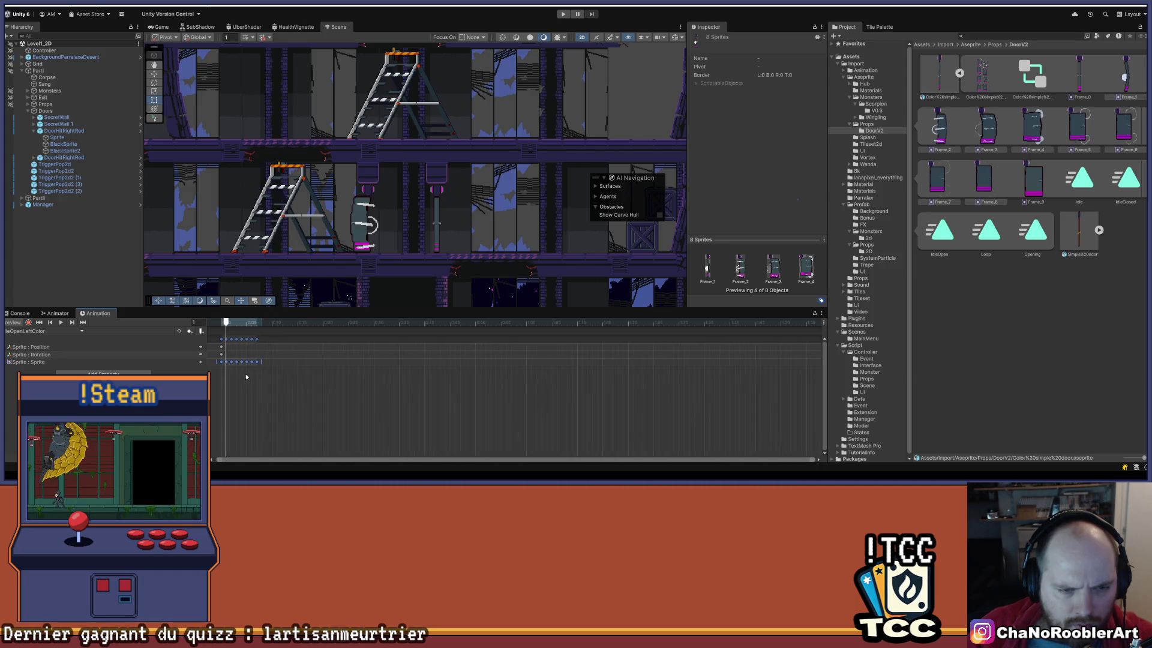
pyautogui.moveTo(263, 362); pyautogui.dragTo(499, 374)
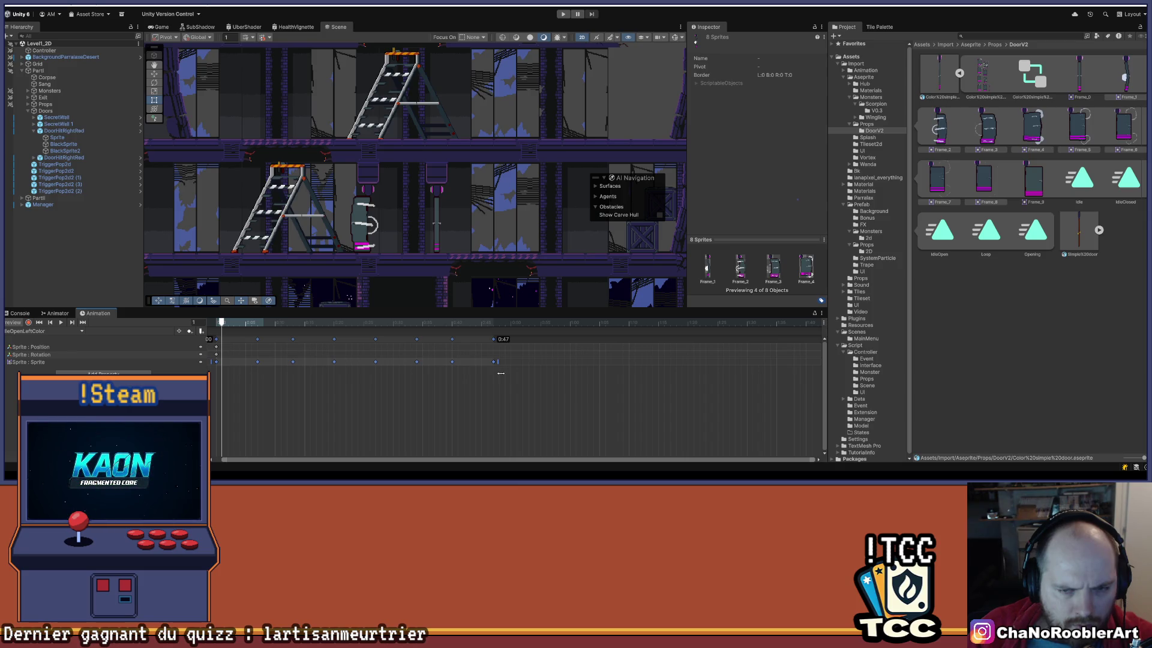
pyautogui.click(60, 322)
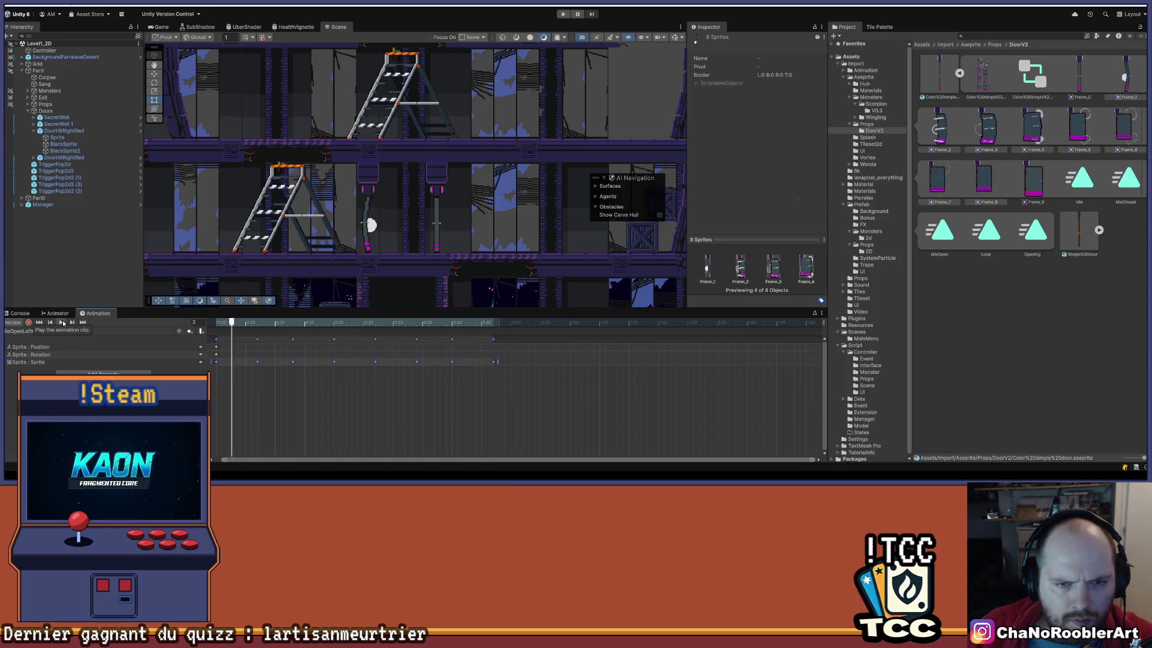
pyautogui.moveTo(498, 361); pyautogui.dragTo(468, 362)
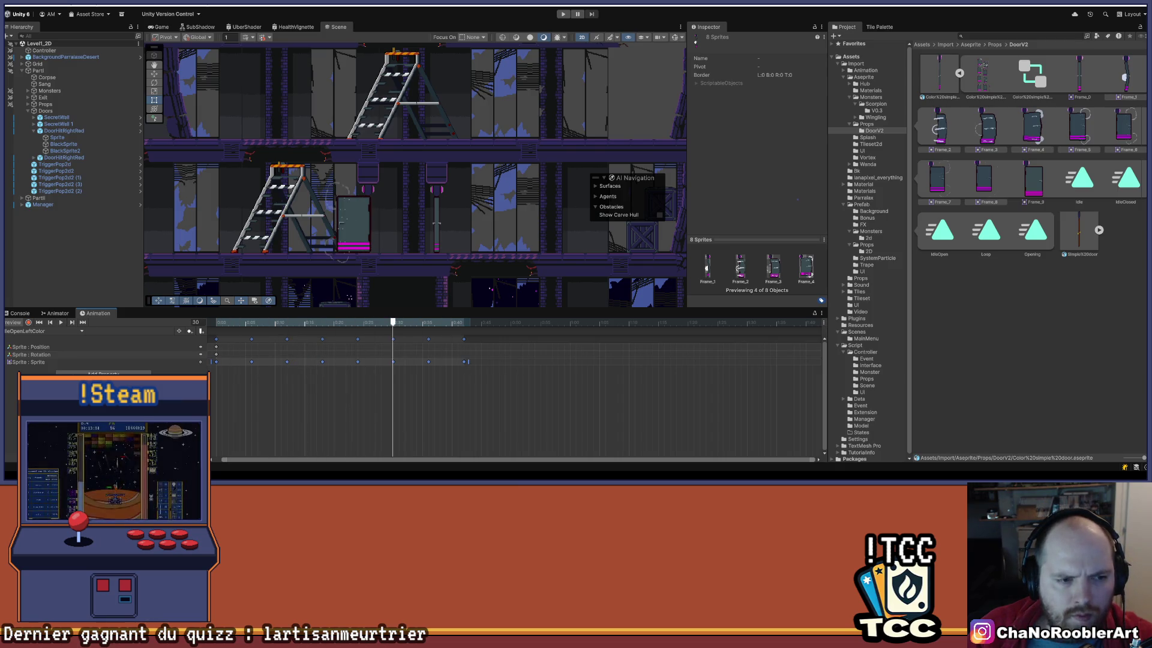
# Switch to the Opening clip, scrub its keyframes, and preview it from the start.
pyautogui.click(42, 331)
pyautogui.click(46, 363)
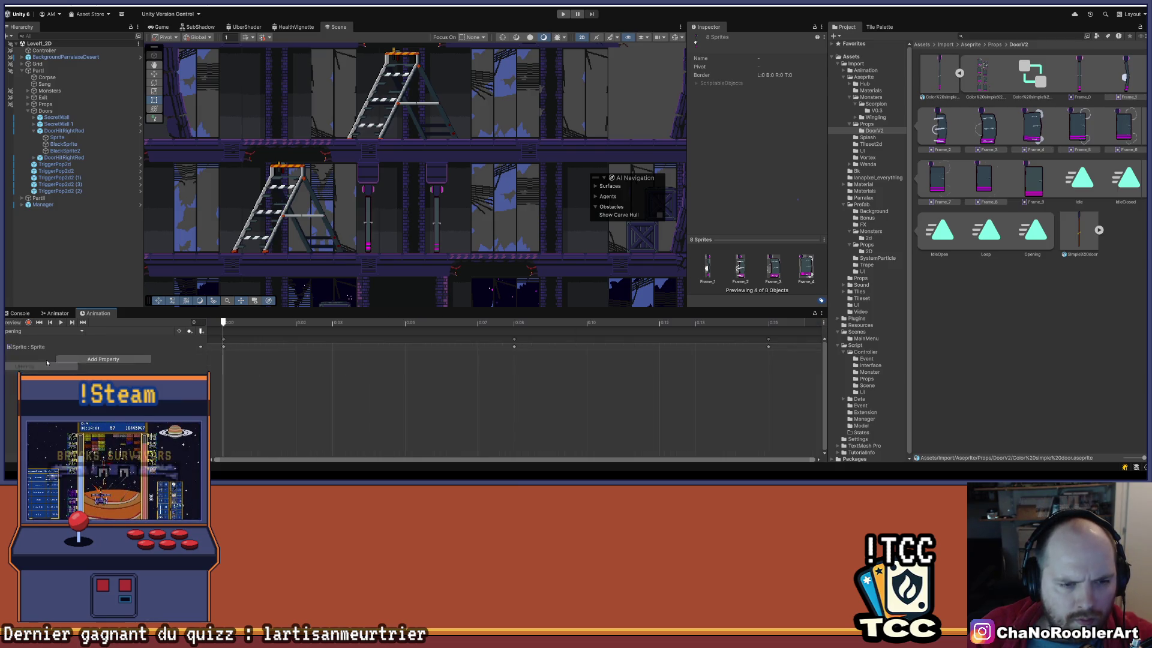
pyautogui.moveTo(627, 322); pyautogui.dragTo(731, 321)
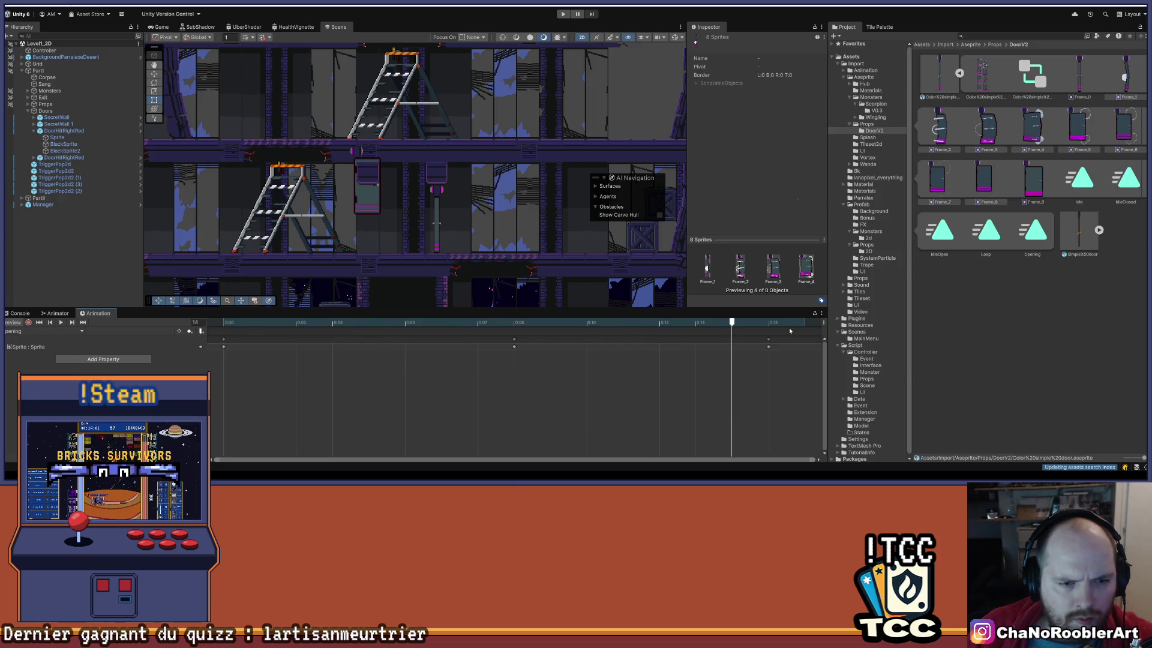
pyautogui.scroll(-3, 493, 382)
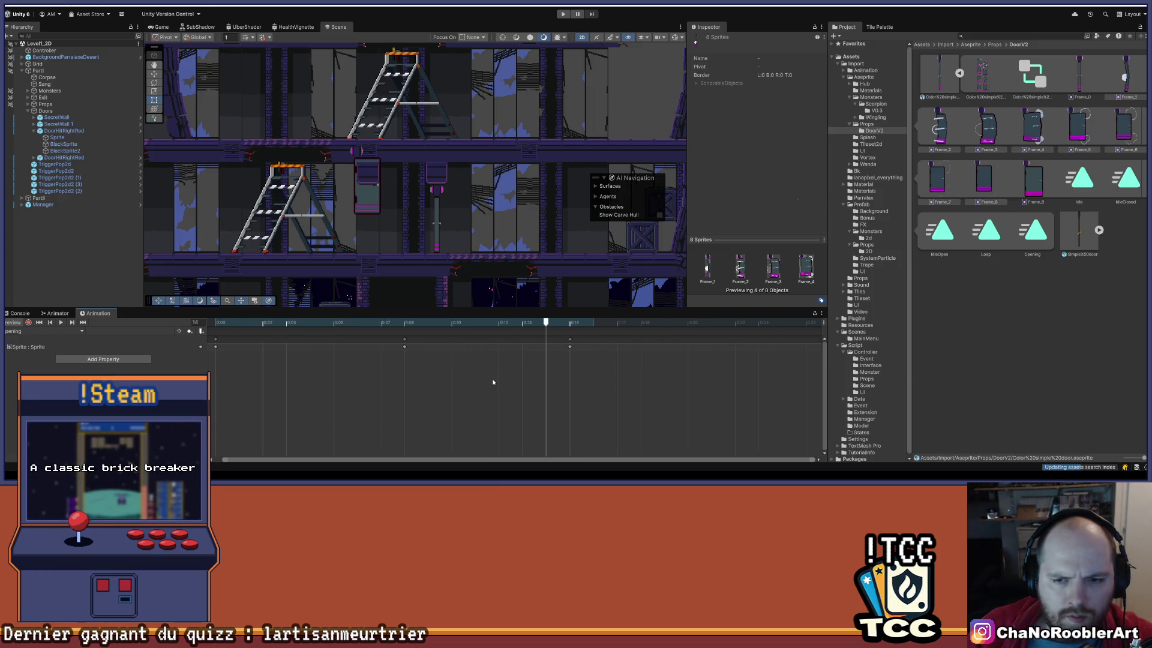
pyautogui.scroll(1, 323, 378)
pyautogui.click(411, 347)
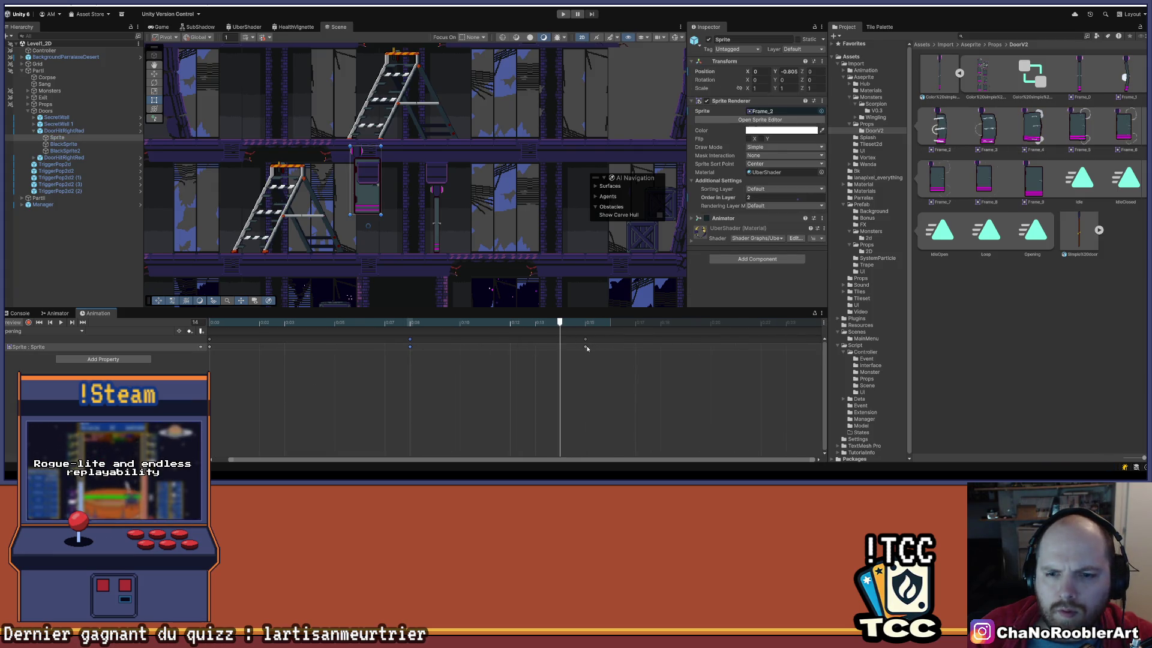
pyautogui.moveTo(558, 324); pyautogui.dragTo(210, 324)
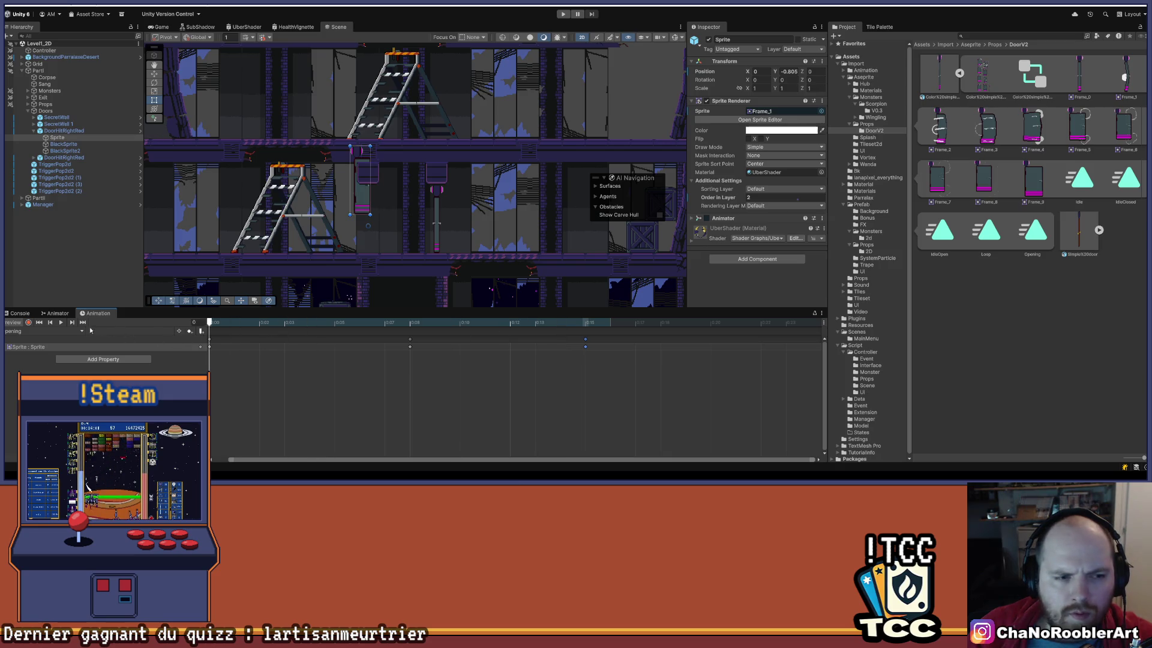
pyautogui.click(61, 323)
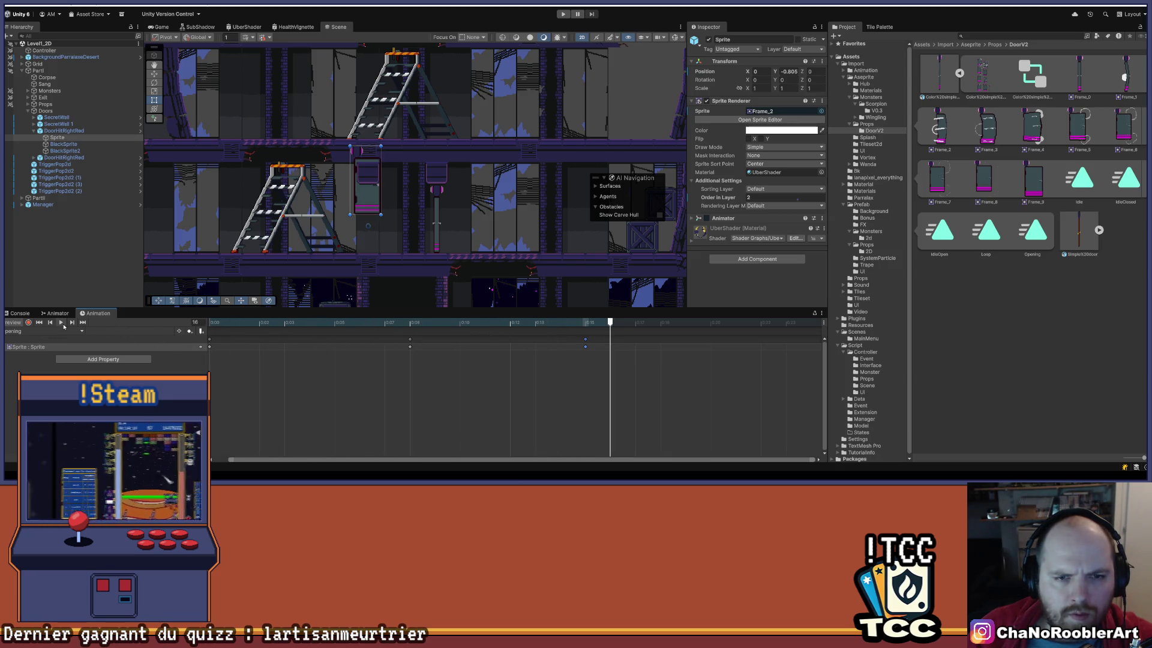
# Switch through IdleOpenLeftColor to the IdleOpen clip and briefly preview it.
pyautogui.click(80, 332)
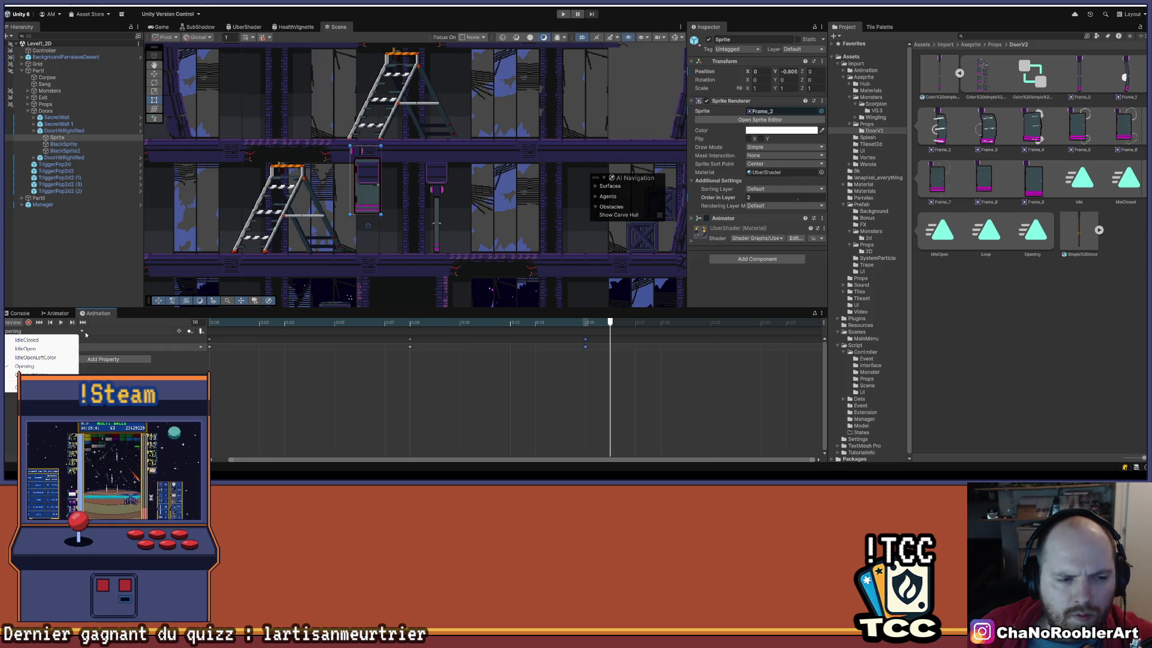
pyautogui.click(60, 357)
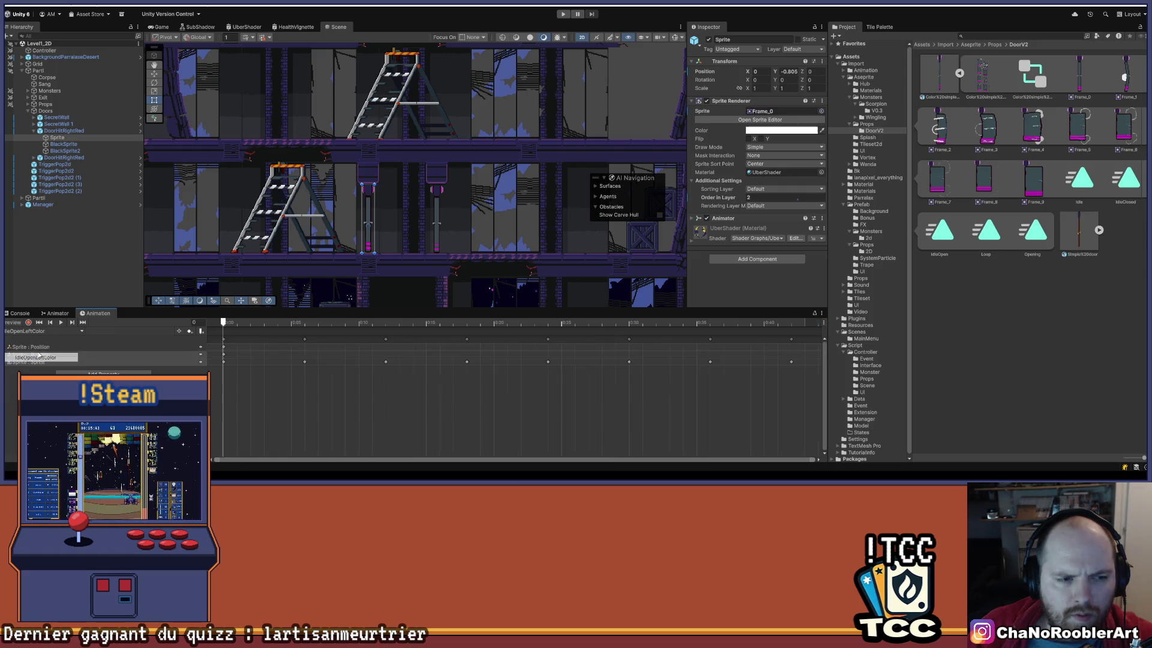
pyautogui.click(80, 331)
pyautogui.click(57, 349)
pyautogui.click(61, 323)
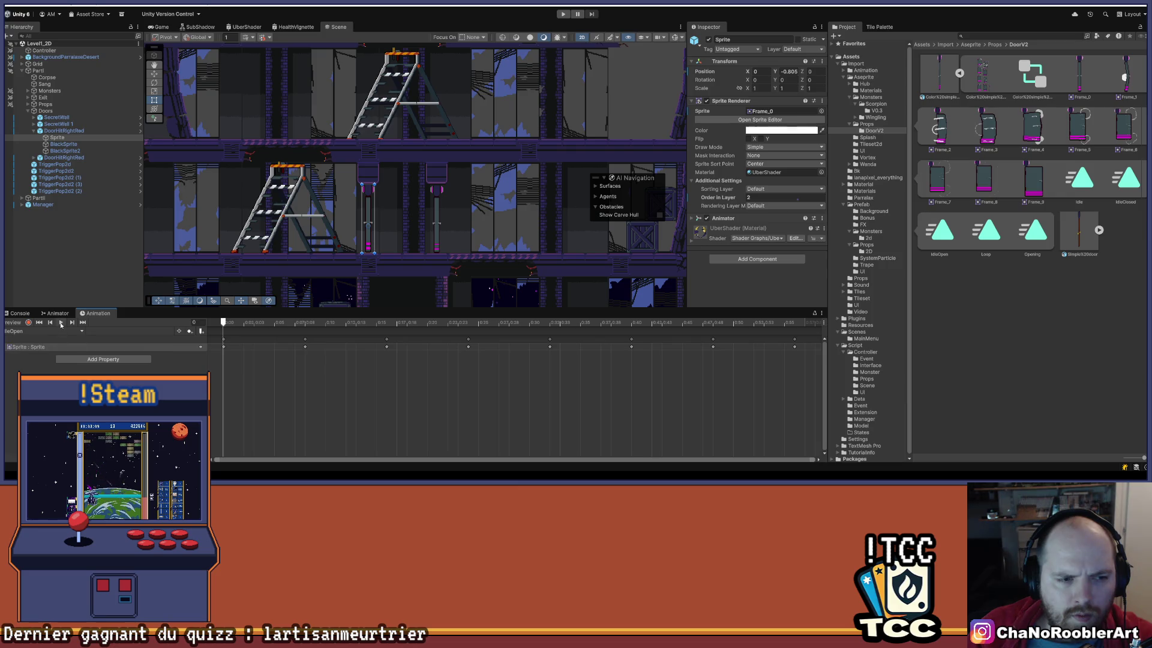
pyautogui.click(62, 323)
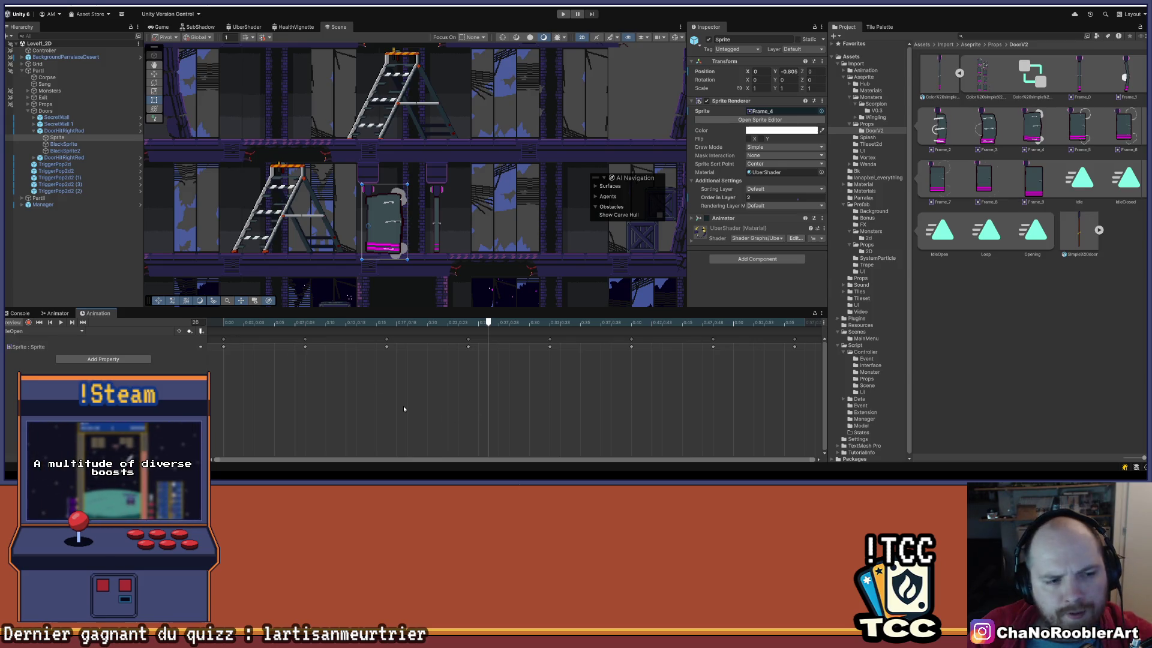
# Undo back to restore DoorOpen, leaving only its two BlackSprite children.
pyautogui.hotkey('ctrl', 'z')
pyautogui.hotkey('ctrl', 'z')
pyautogui.hotkey('ctrl', 'z')
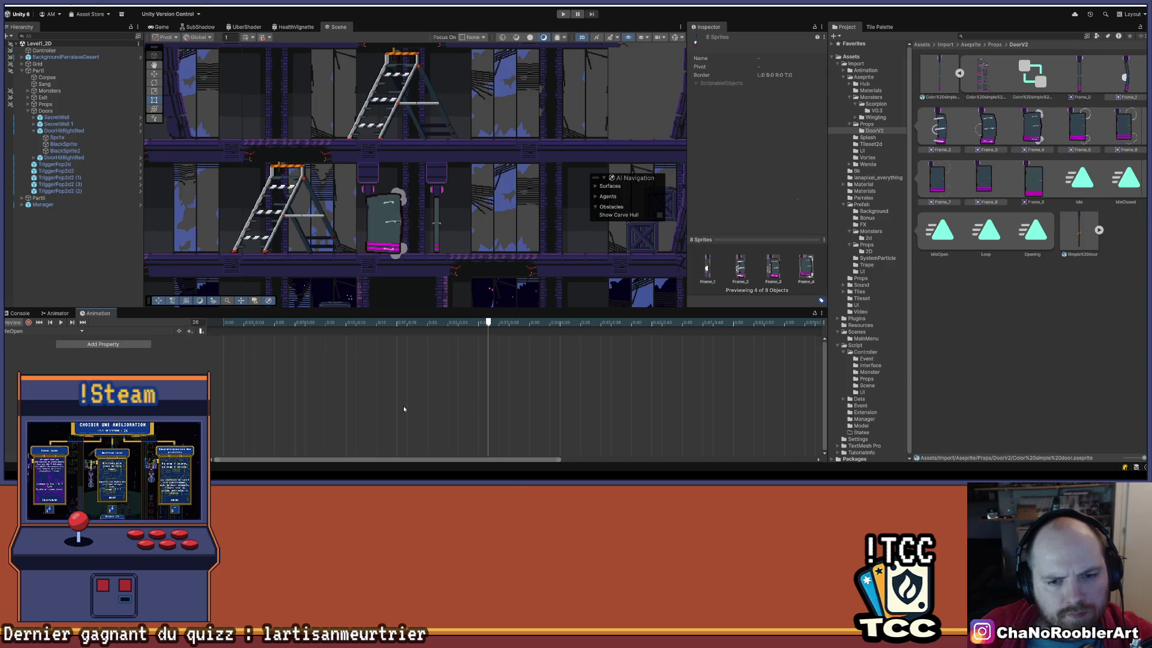
pyautogui.hotkey('ctrl', 'z')
pyautogui.hotkey('ctrl', 'z')
pyautogui.hotkey('ctrl', 'z')
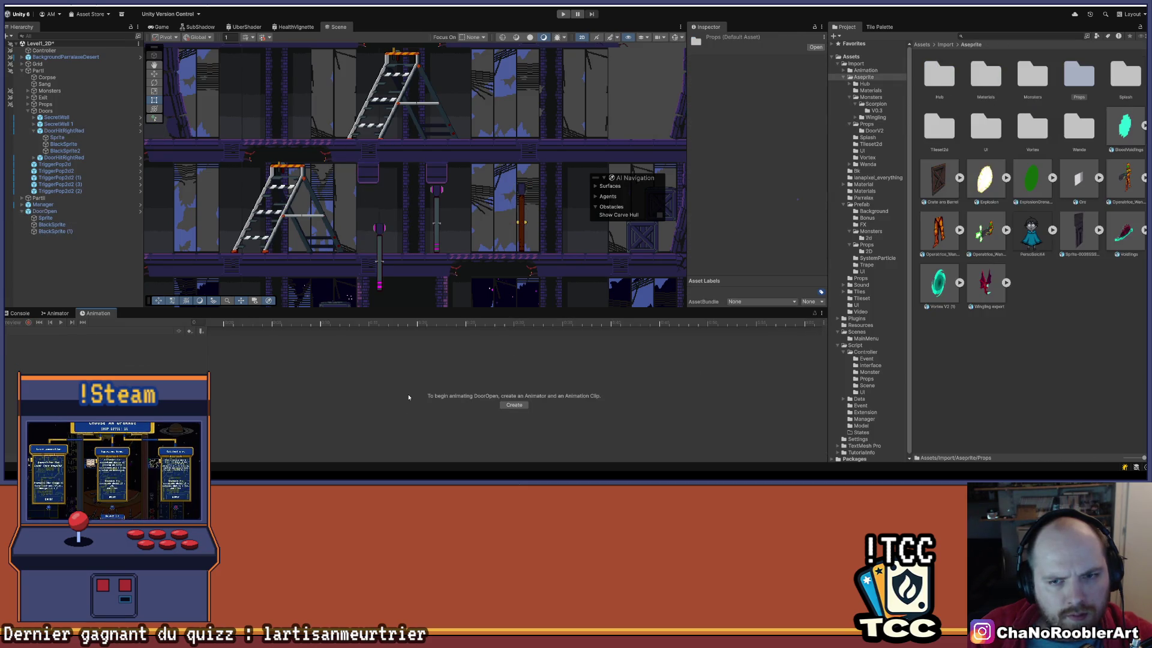
pyautogui.click(524, 217)
pyautogui.hotkey('ctrl', 'z')
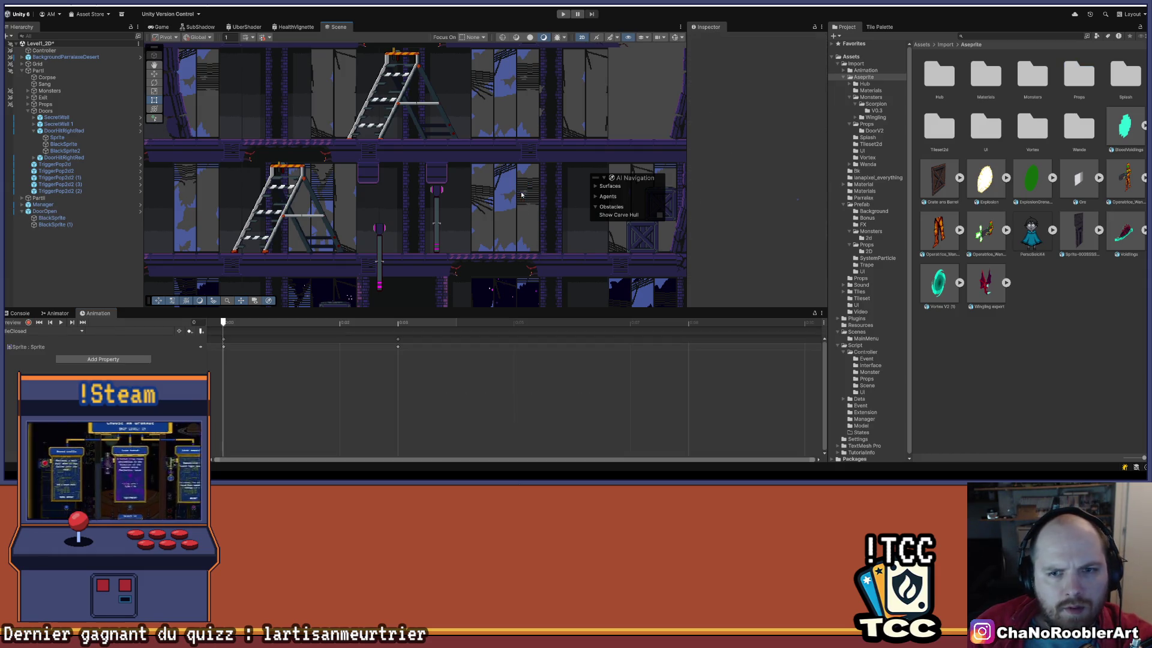
# Set DoorHitRightRed's Sprite child position to X 0, Y -0.805.
pyautogui.click(118, 130)
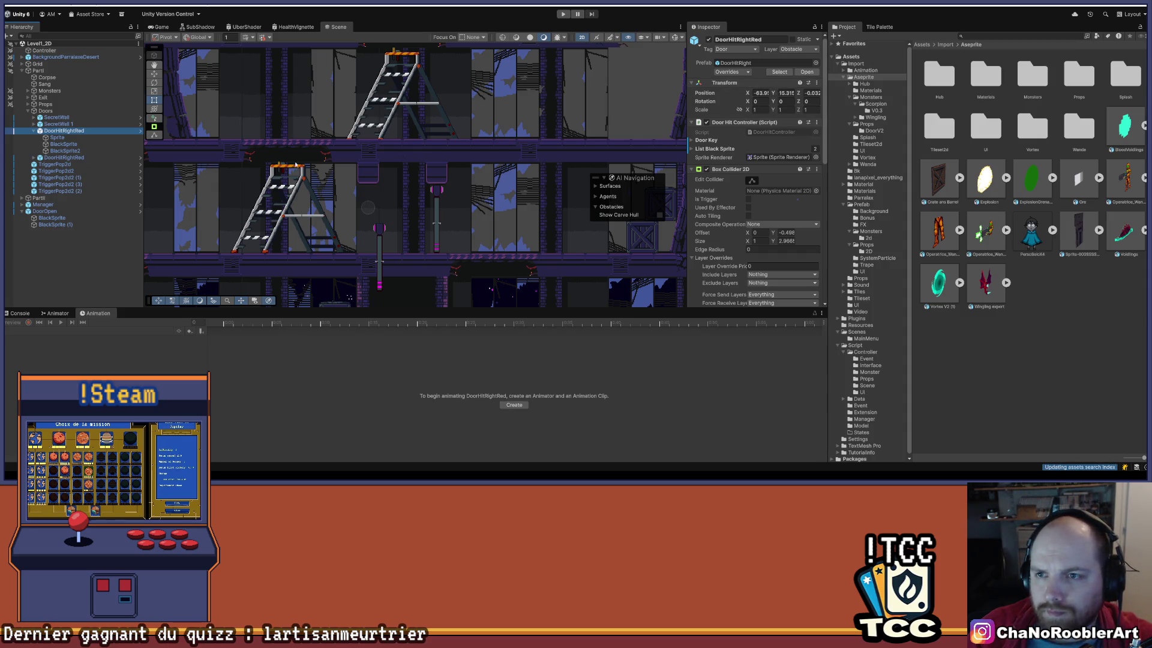
pyautogui.click(57, 137)
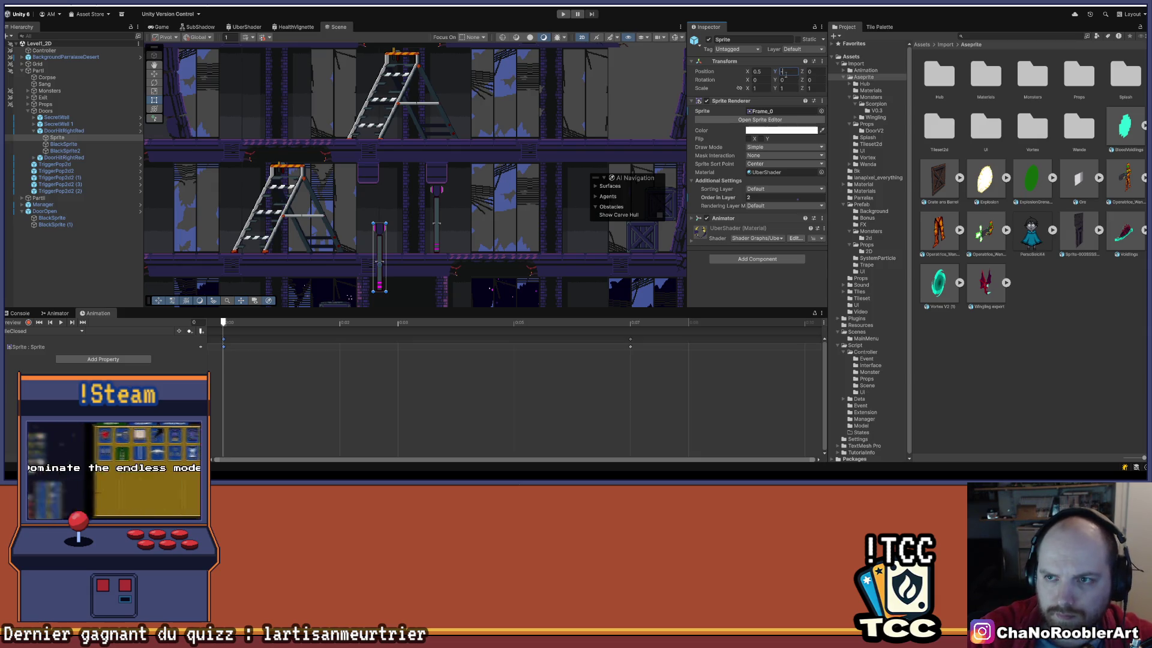
pyautogui.write('-0.805')
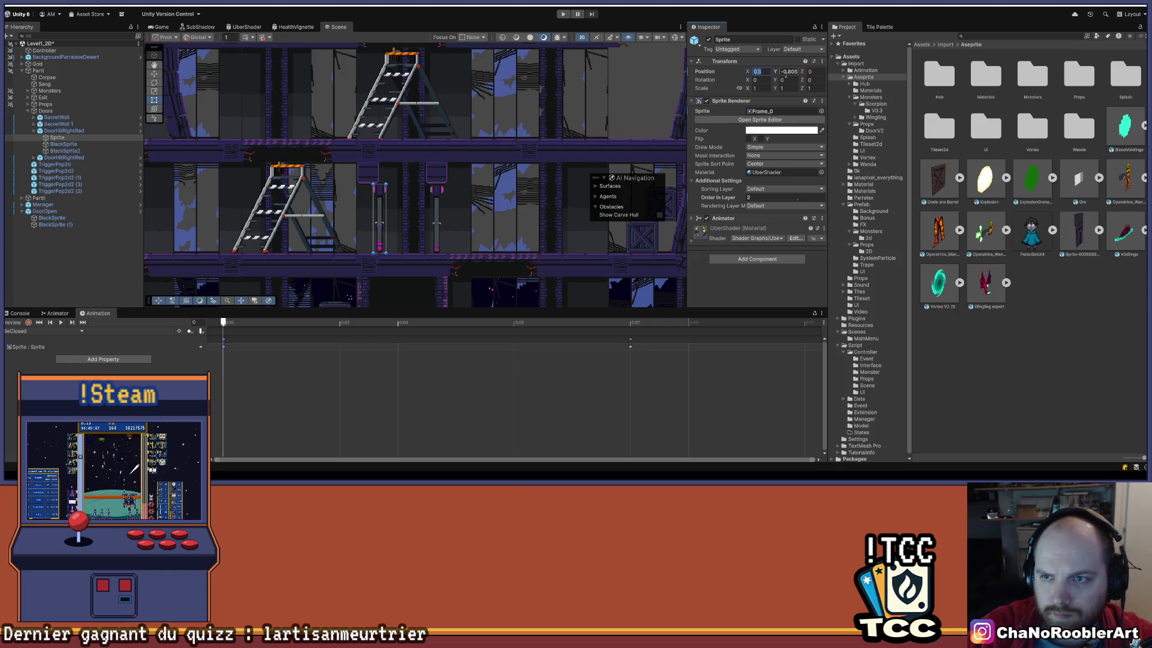
pyautogui.write('0')
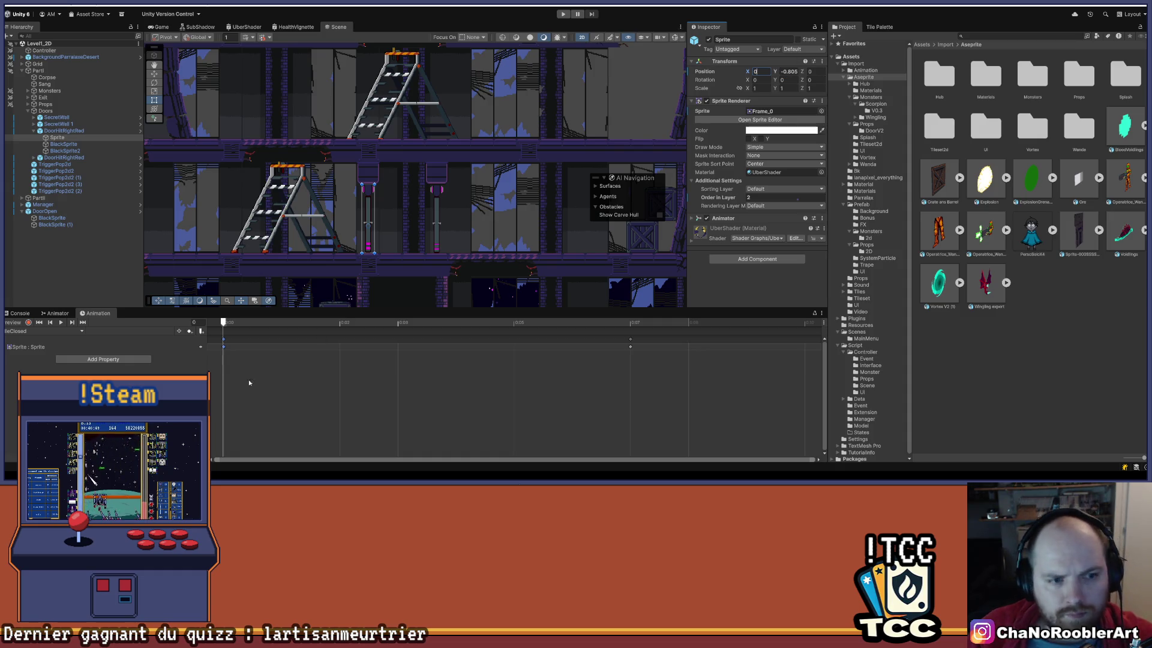
# Switch to the IdleClosed clip and preview it.
pyautogui.click(82, 332)
pyautogui.click(50, 340)
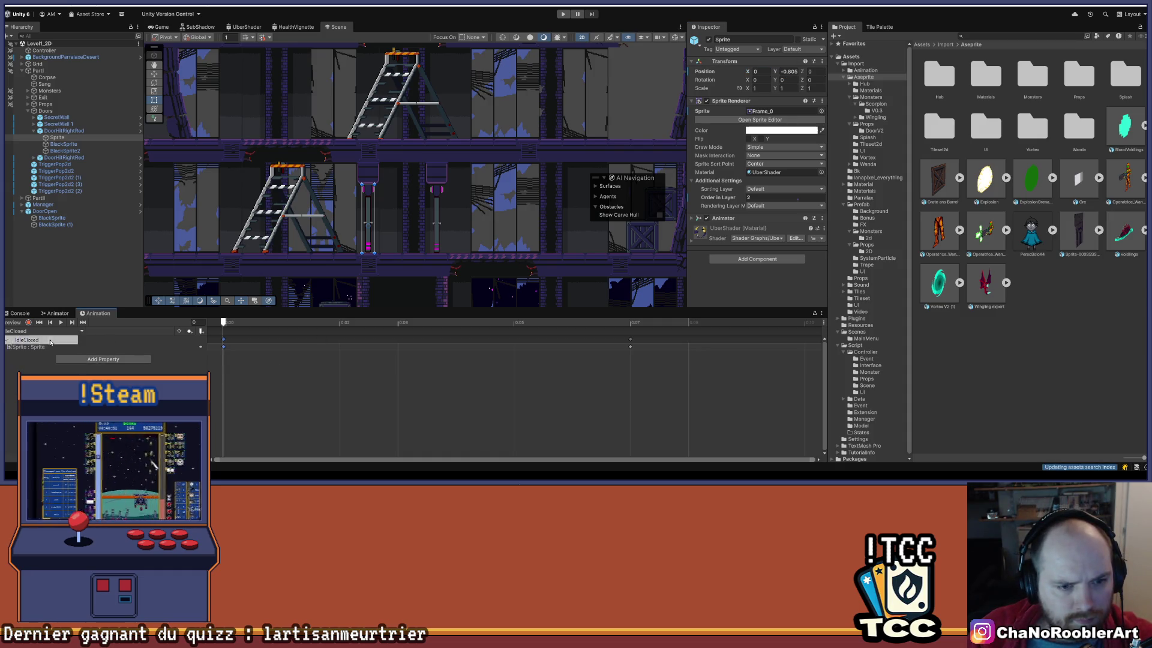
pyautogui.click(65, 323)
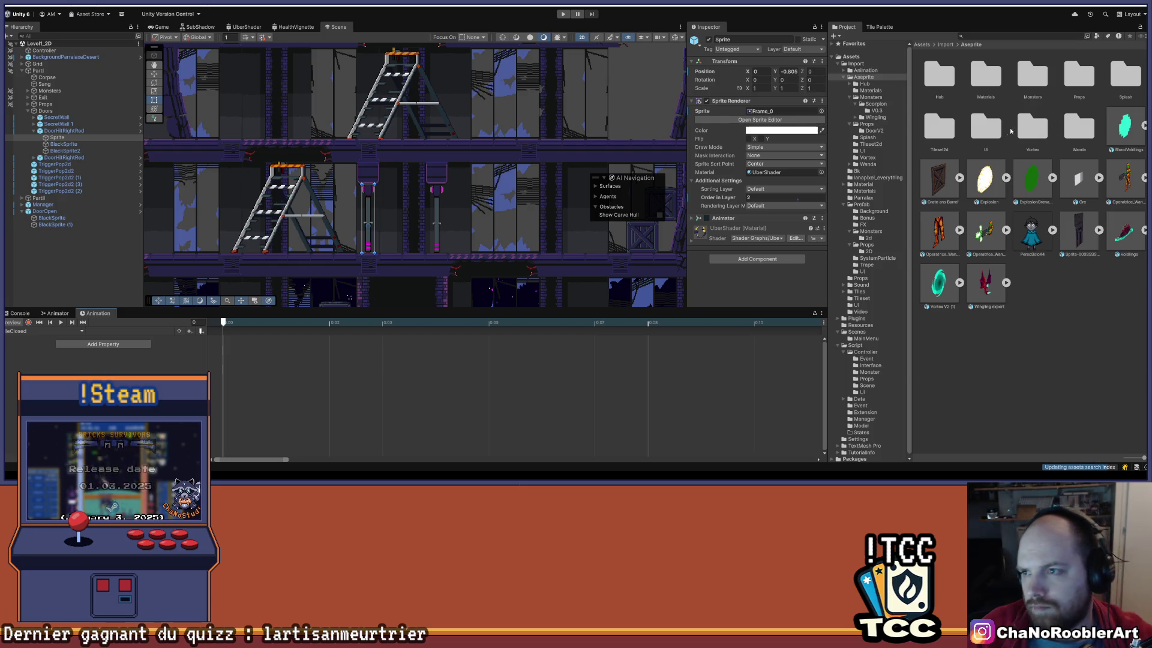
pyautogui.click(1075, 76)
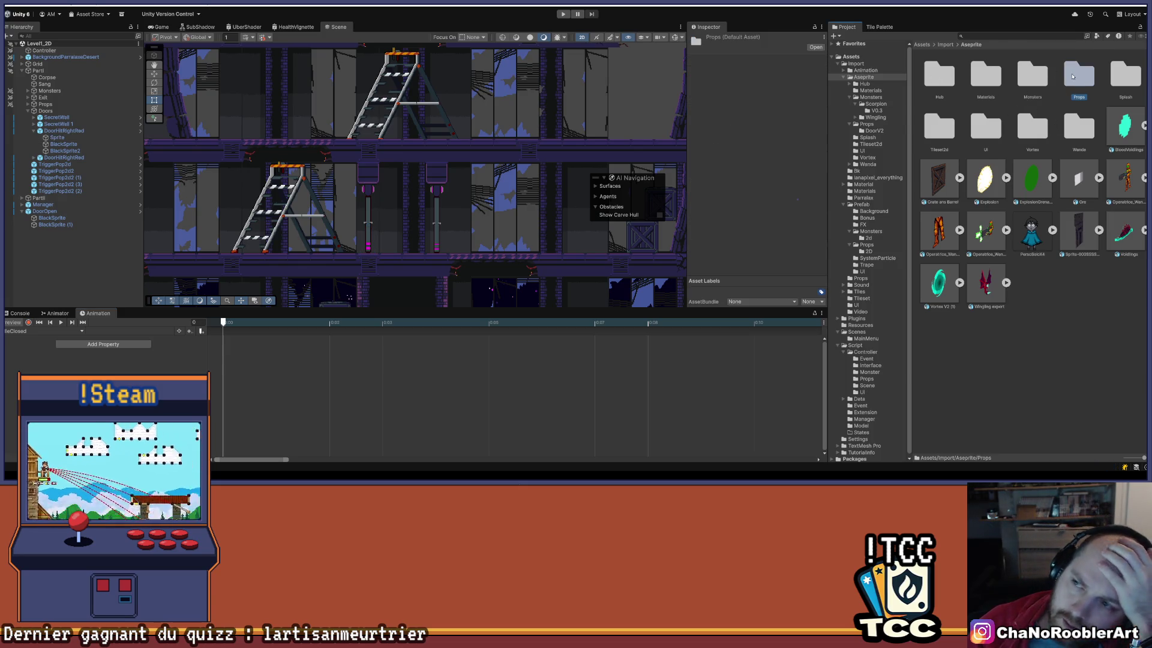
# Key the closed-door Frame_0 sprite into the IdleClosed clip from the DoorV2 folder.
pyautogui.doubleClick(1073, 76)
pyautogui.doubleClick(939, 76)
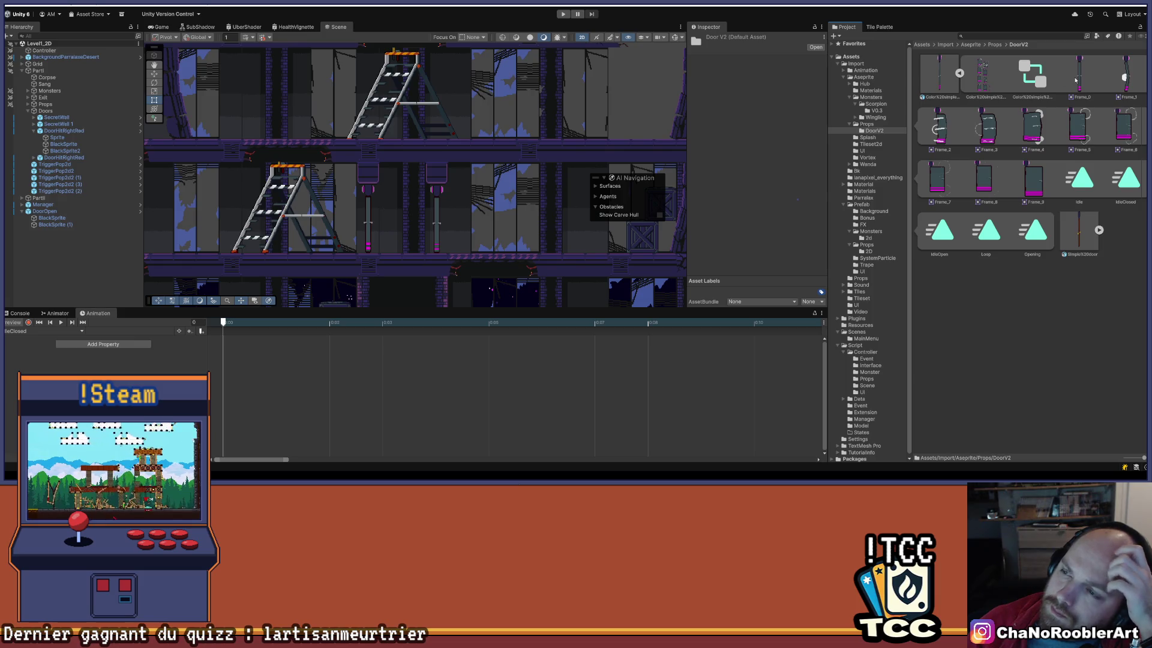
pyautogui.click(56, 139)
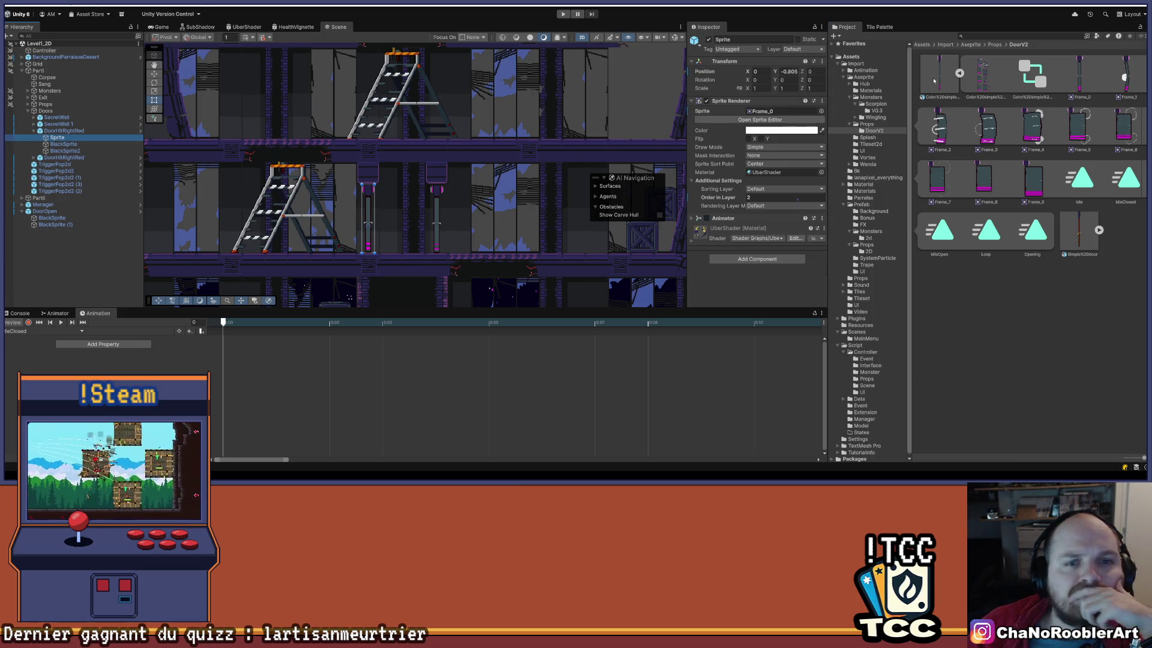
pyautogui.click(783, 111)
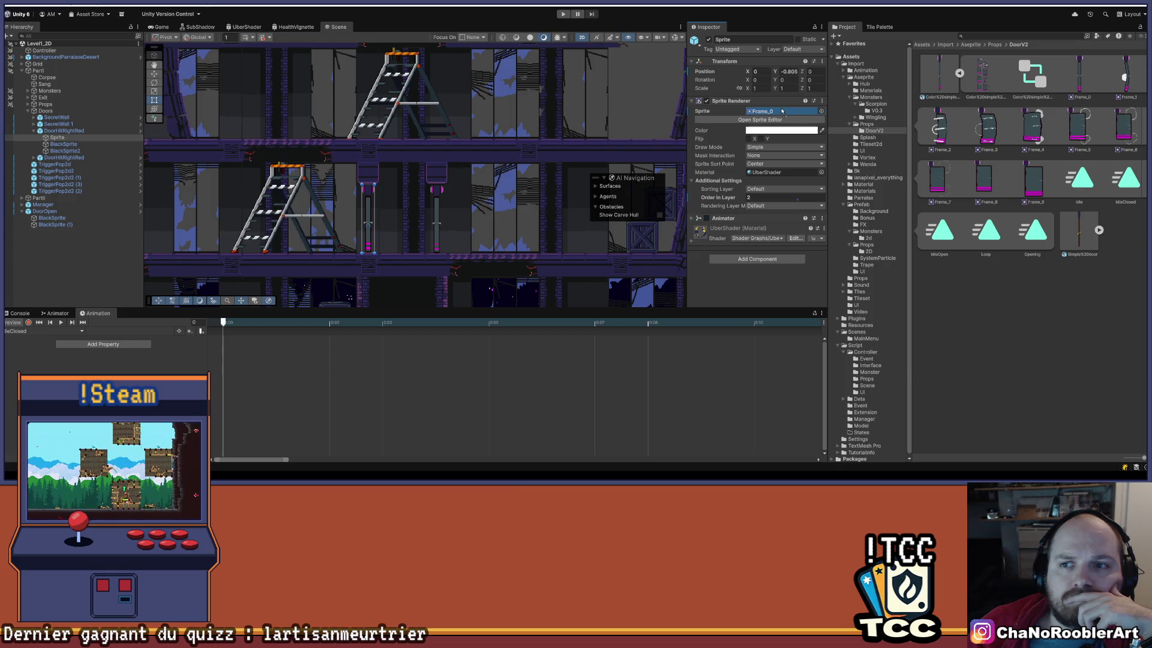
pyautogui.moveTo(322, 170); pyautogui.dragTo(300, 397)
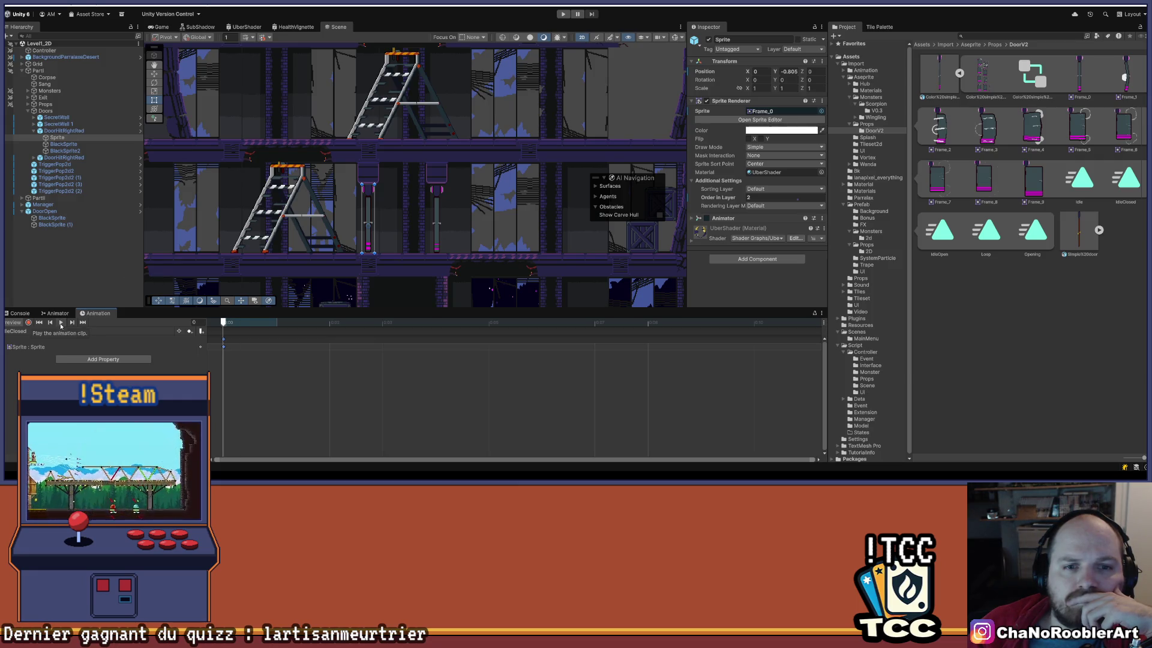
# Switch to IdleOpen and add a sprite key at its start.
pyautogui.click(78, 333)
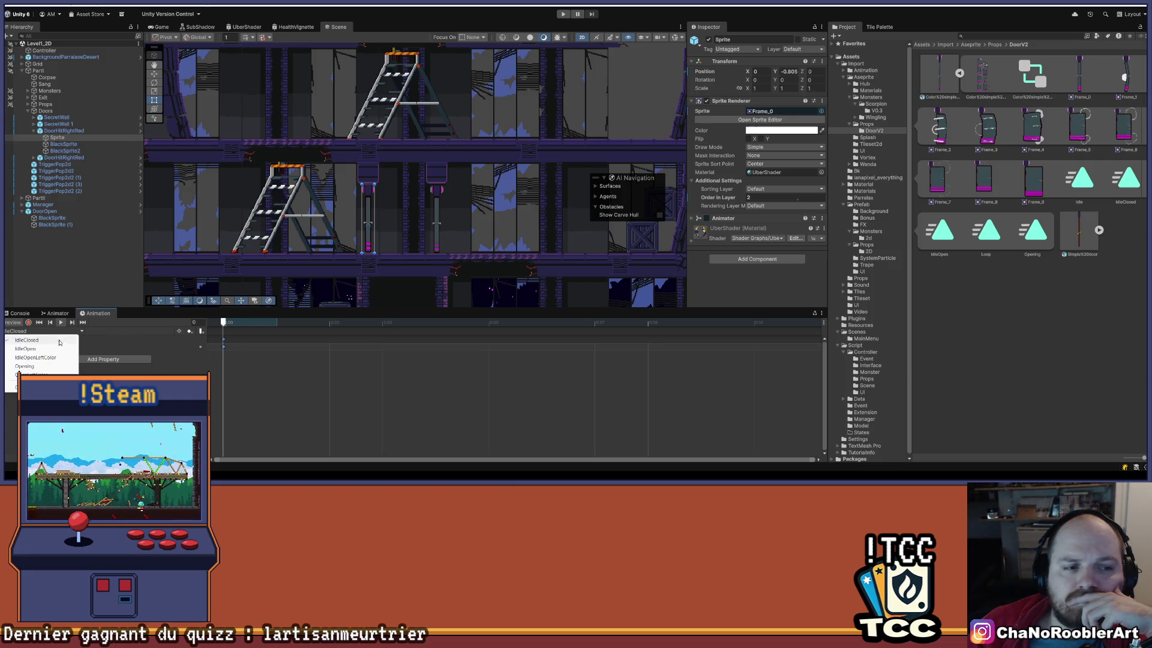
pyautogui.click(34, 351)
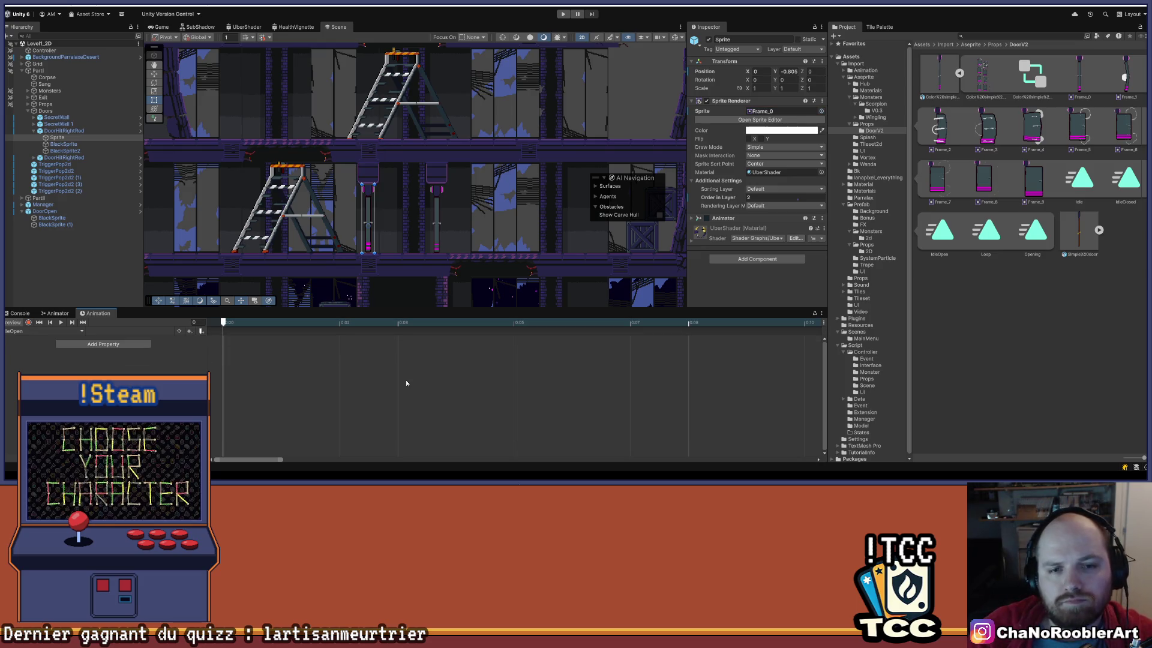
pyautogui.moveTo(1033, 180); pyautogui.dragTo(380, 404)
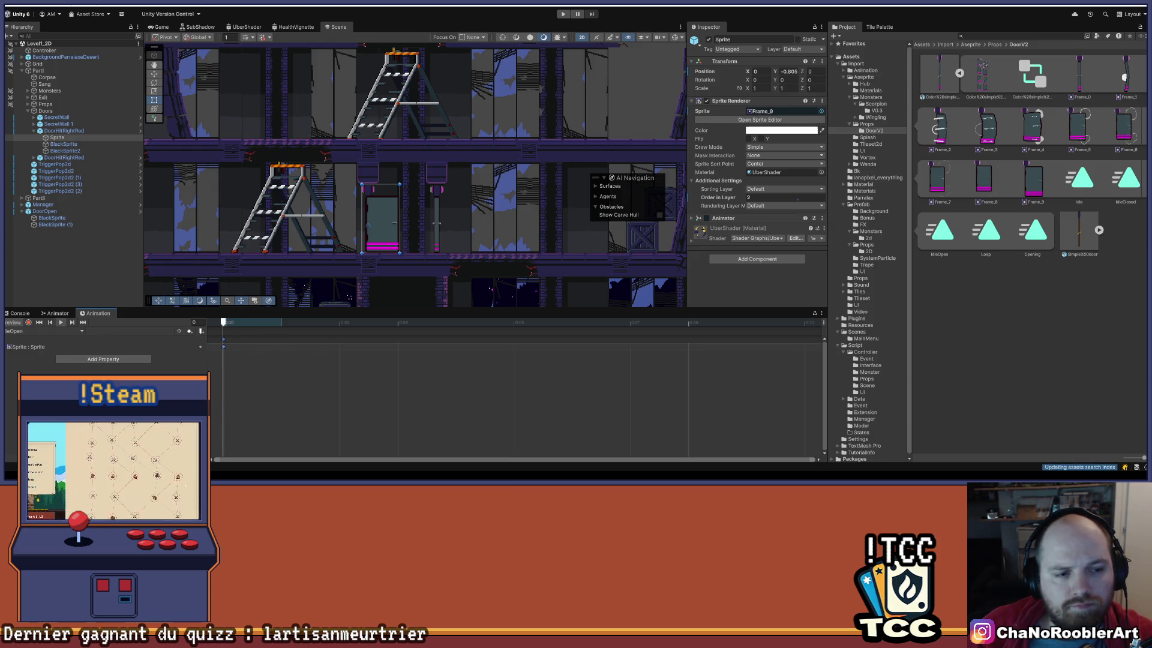
# In IdleOpenLeftColor, set the door sprite's position to X 0, Y -0.805.
pyautogui.click(81, 332)
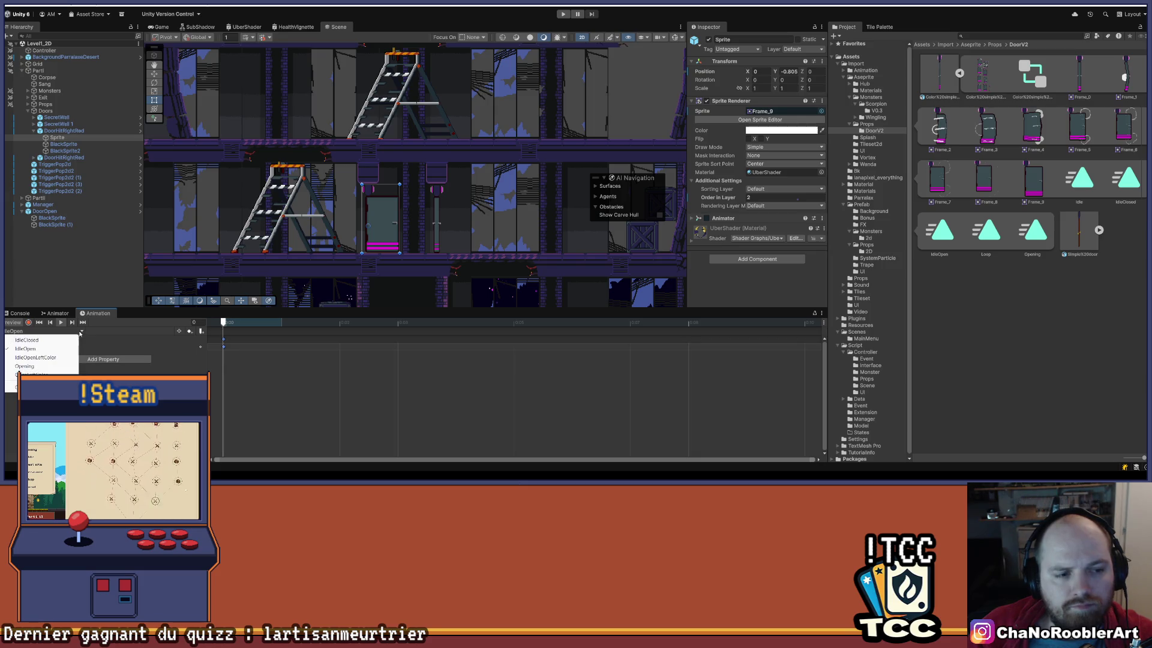
pyautogui.click(39, 358)
pyautogui.click(61, 323)
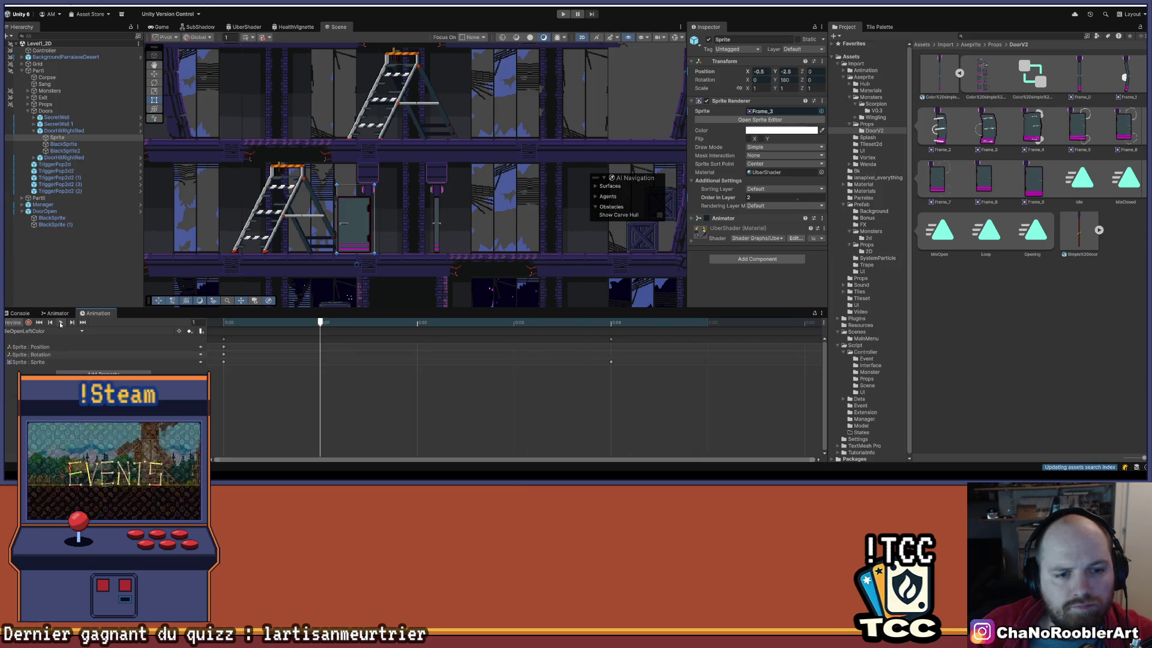
pyautogui.click(224, 362)
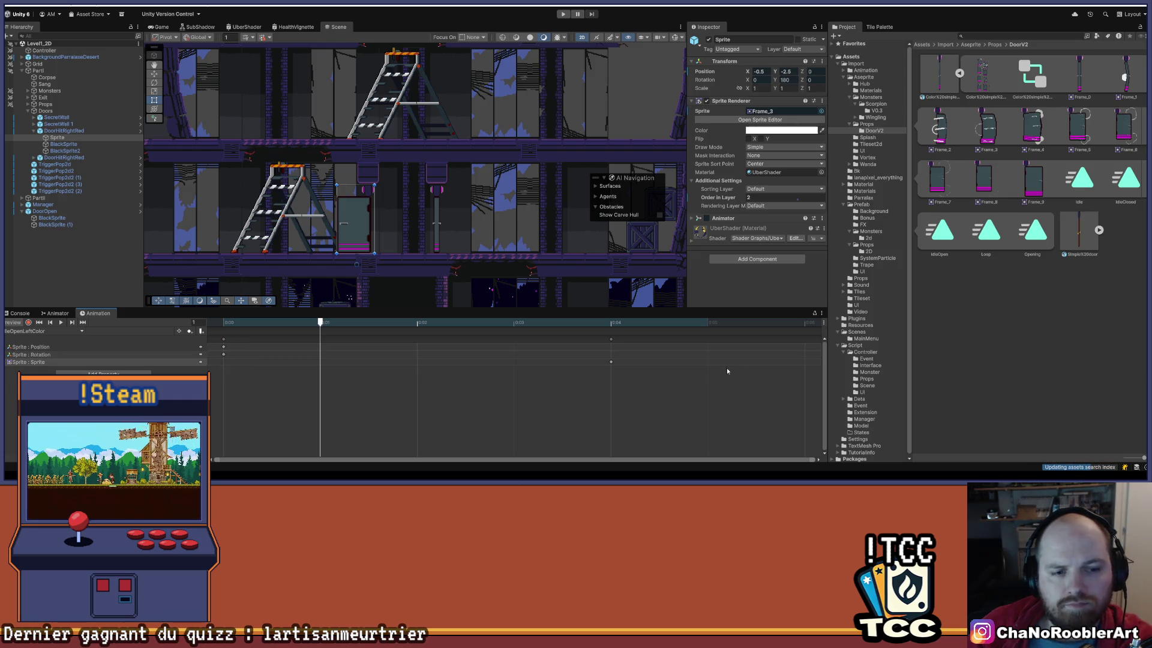
pyautogui.press('Delete')
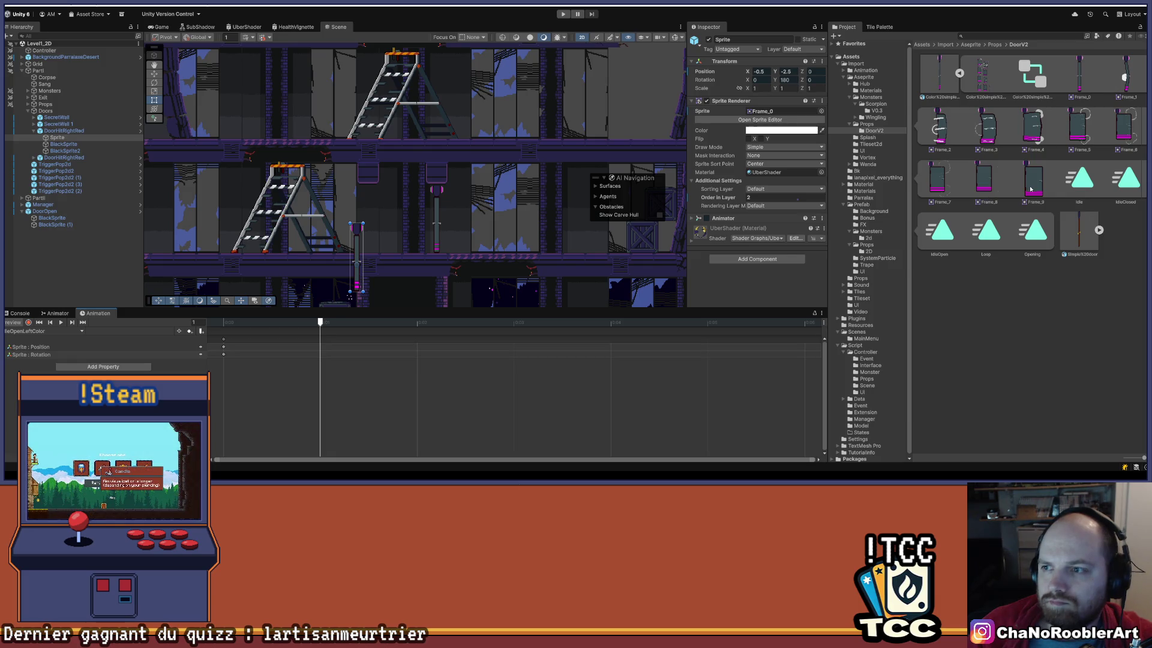
pyautogui.hotkey('ctrl', 'z')
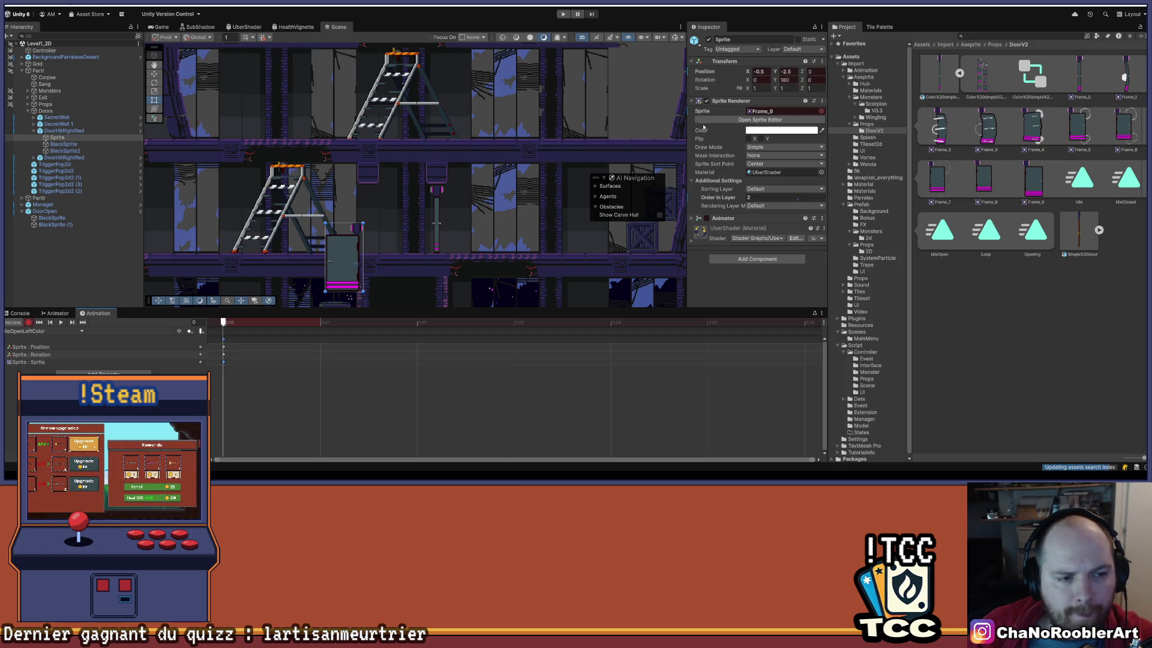
pyautogui.click(762, 71)
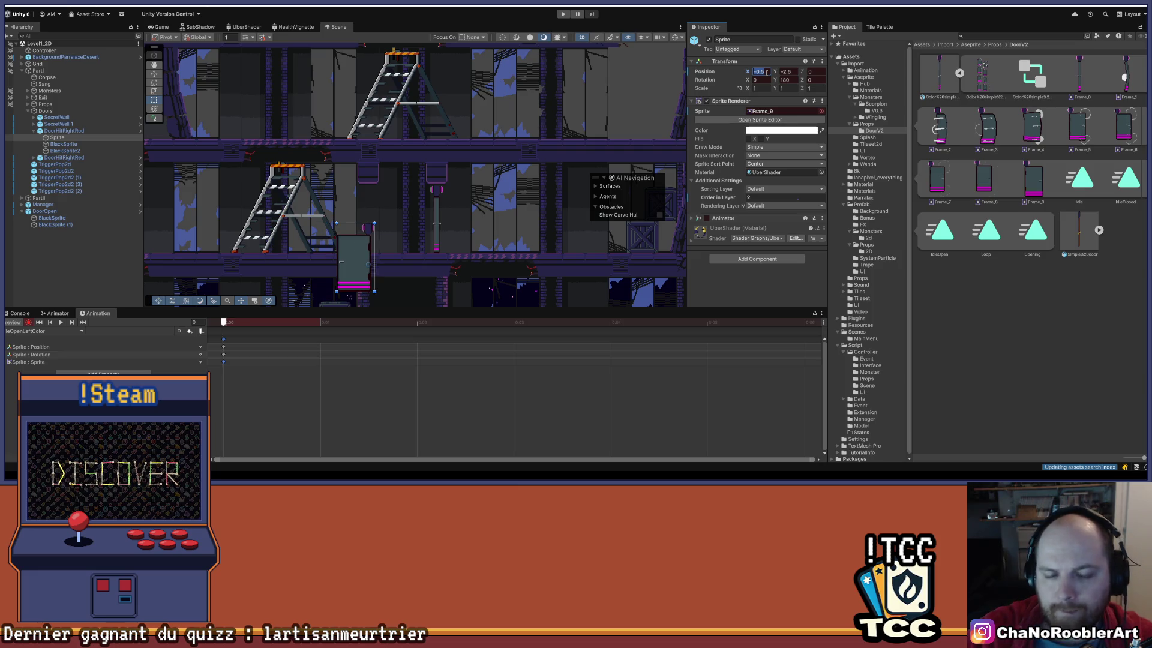
pyautogui.write('0')
pyautogui.press('Tab')
pyautogui.write('-')
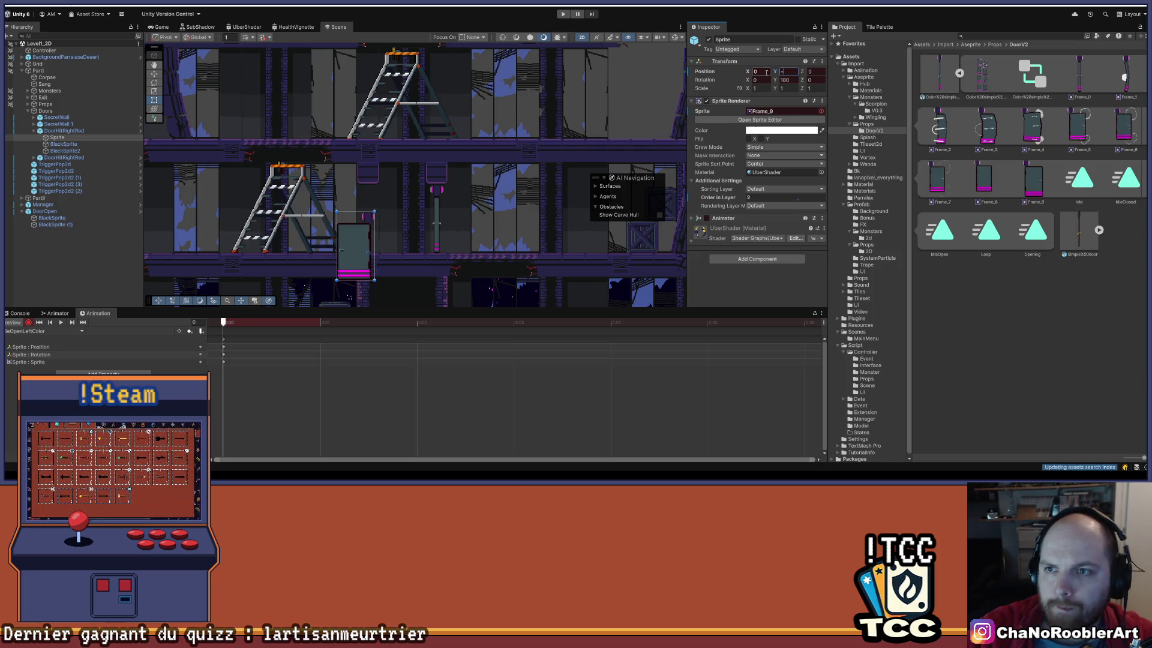
pyautogui.write('0.')
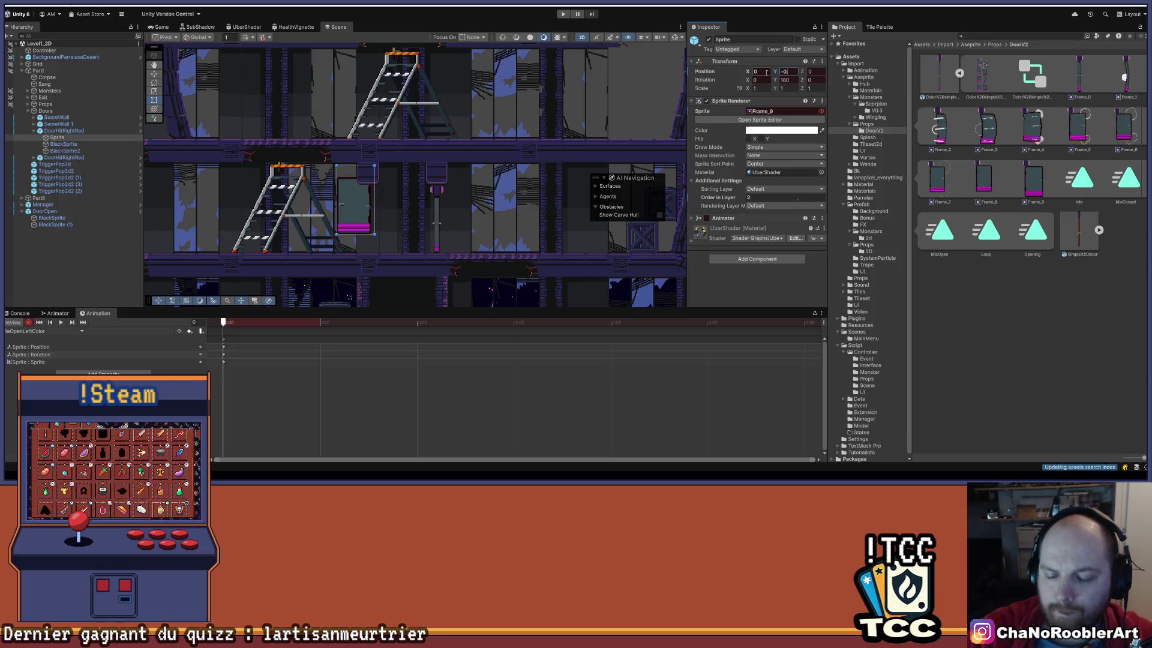
pyautogui.write('805')
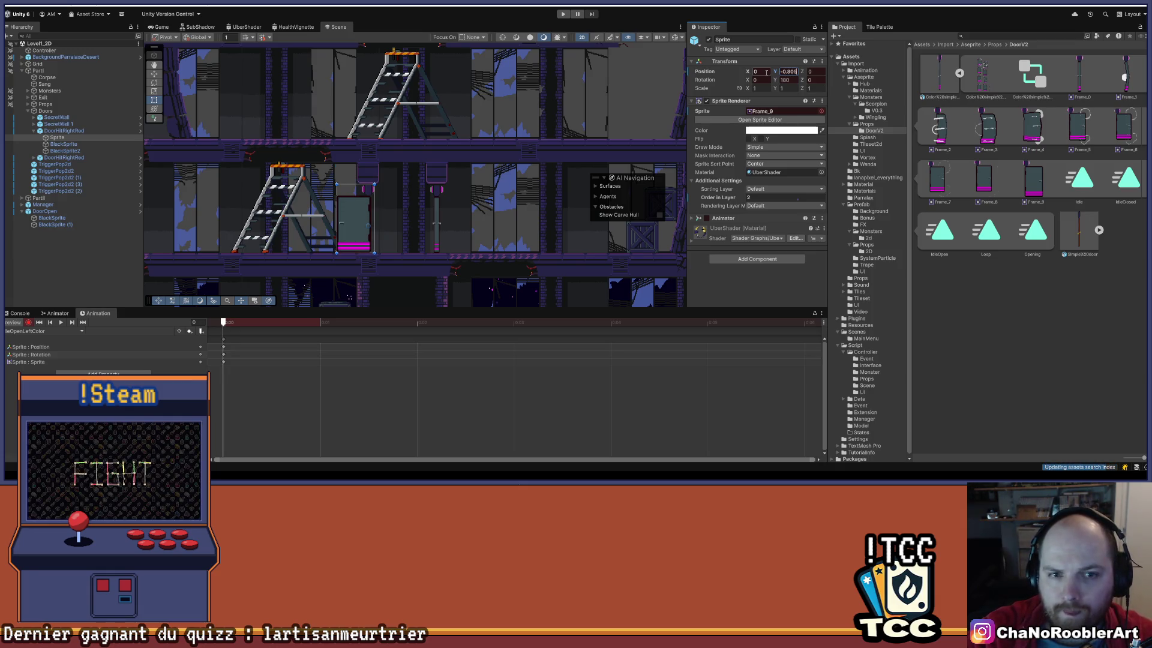
pyautogui.press('Return')
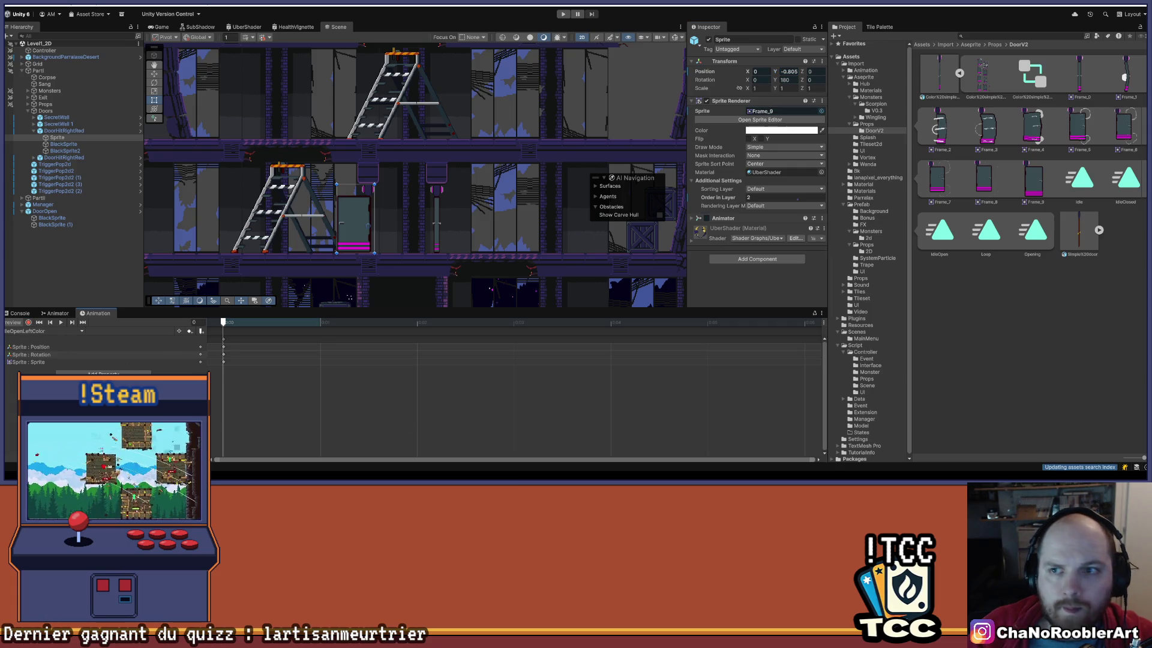
# Preview the Opening clip and clear its old sprite keys.
pyautogui.click(72, 331)
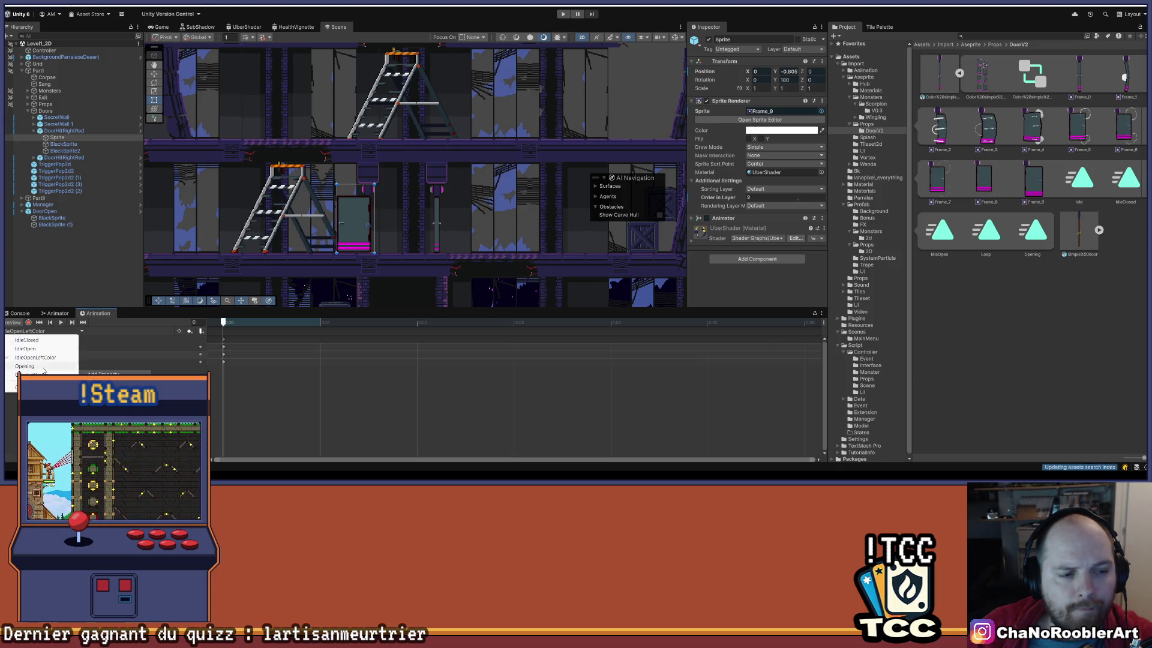
pyautogui.click(55, 366)
pyautogui.click(61, 323)
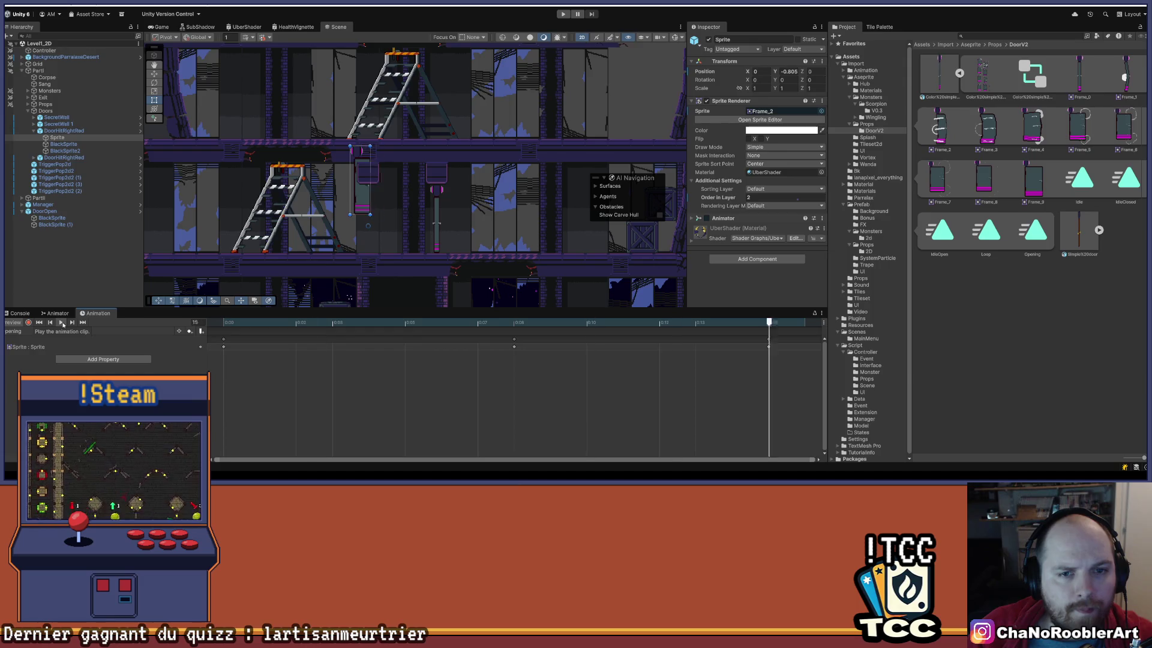
pyautogui.click(62, 324)
pyautogui.scroll(-5, 288, 354)
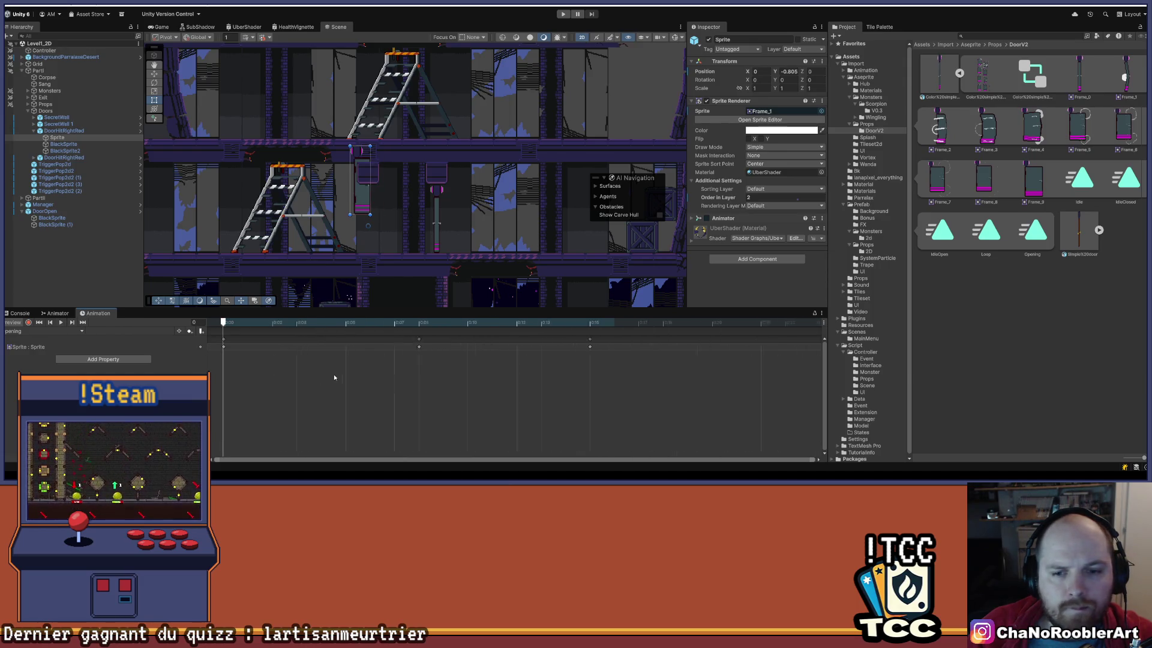
pyautogui.hotkey('ctrl', 'z')
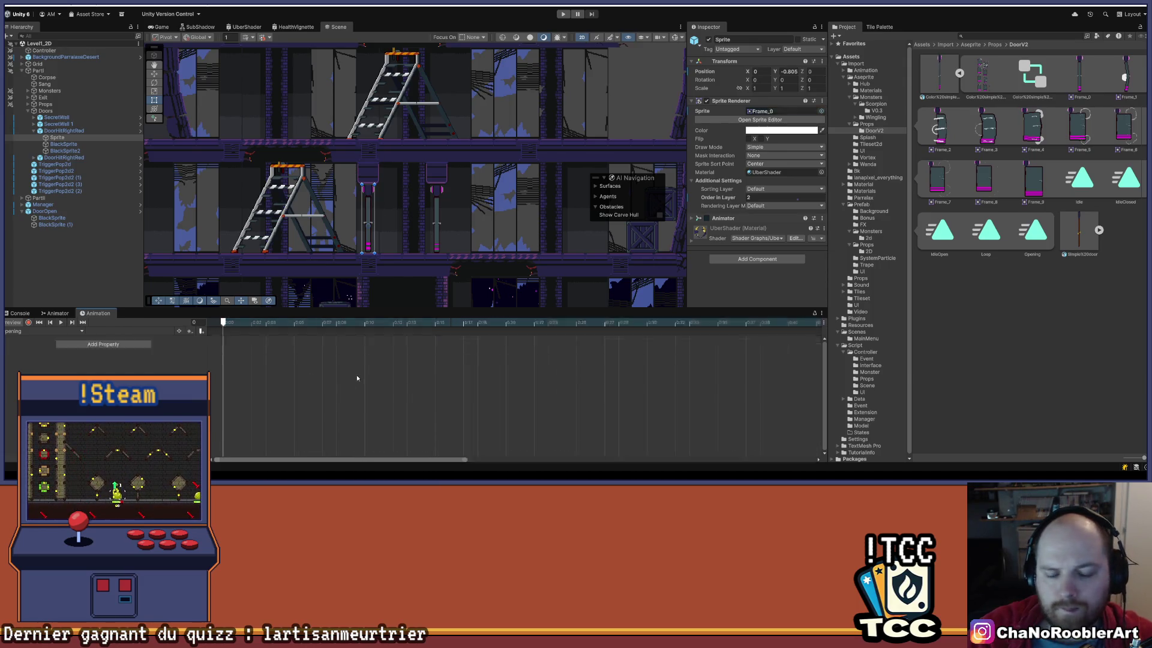
# Key Frame_1–Frame_8 across the Opening clip's timeline and preview it.
pyautogui.click(1125, 75)
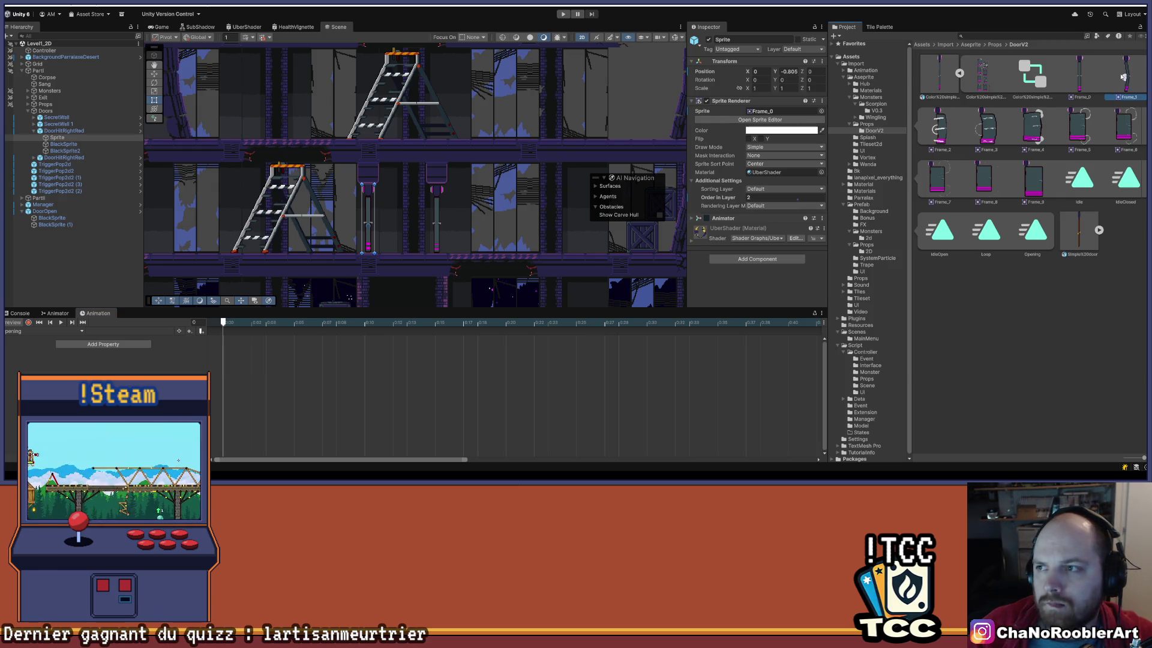
pyautogui.keyDown('shift'); pyautogui.click(985, 178); pyautogui.keyUp('shift')
pyautogui.moveTo(1118, 71)
pyautogui.mouseDown()
pyautogui.moveTo(228, 378)
pyautogui.moveTo(309, 355)
pyautogui.moveTo(790, 347)
pyautogui.mouseUp()
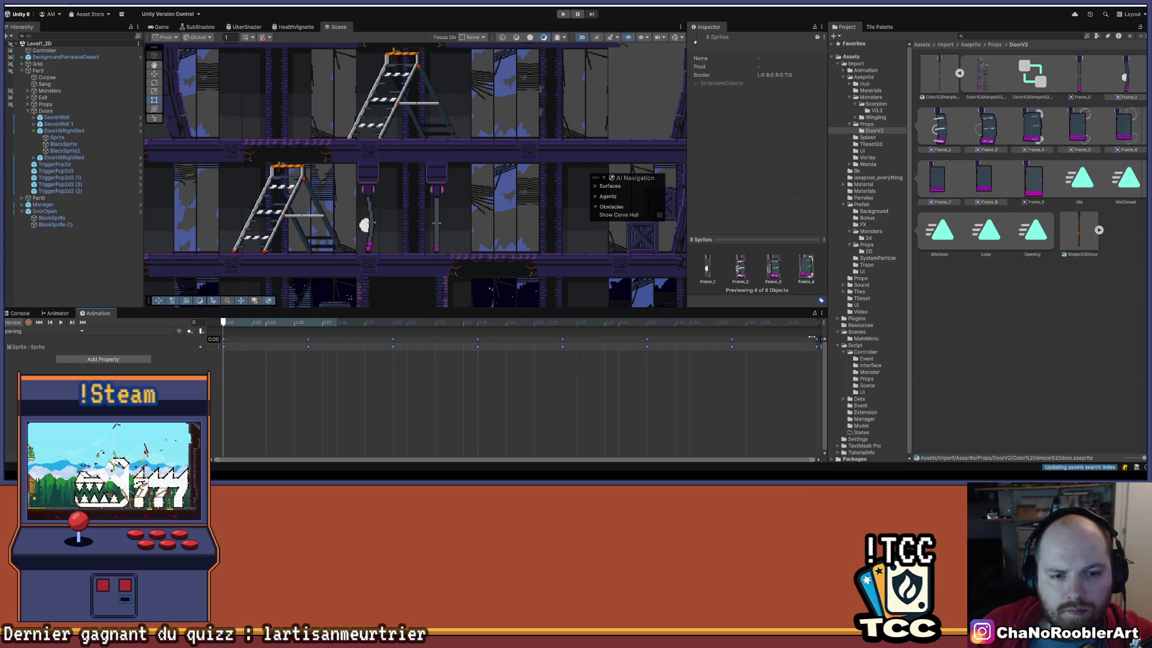
pyautogui.moveTo(813, 338); pyautogui.dragTo(816, 339)
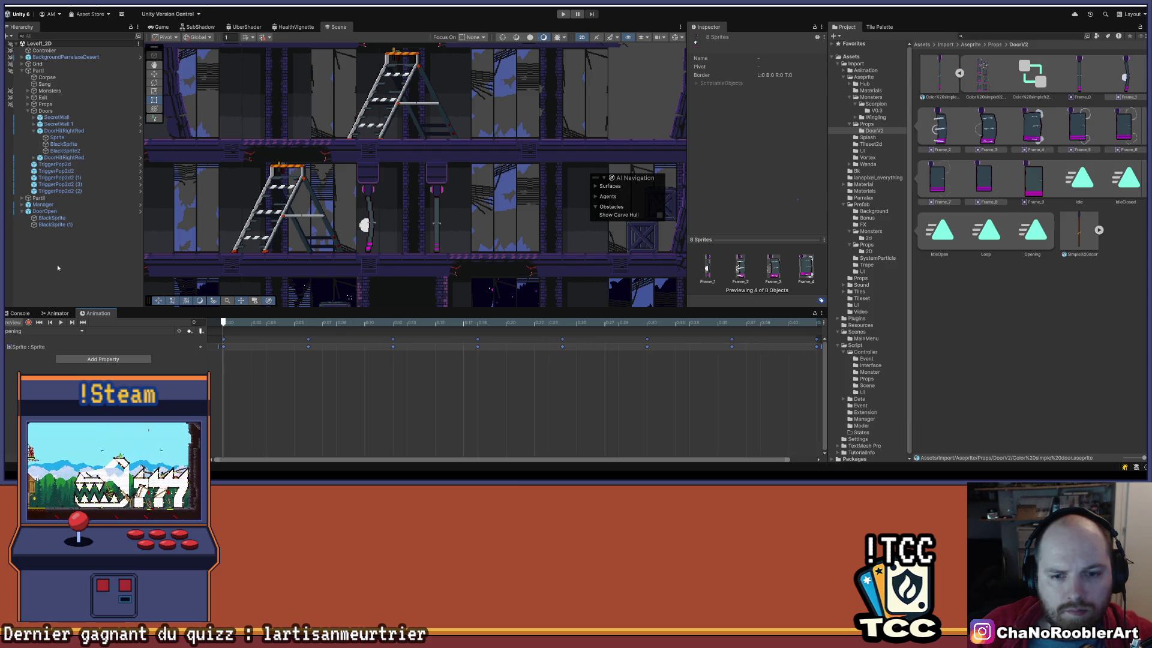
pyautogui.click(60, 323)
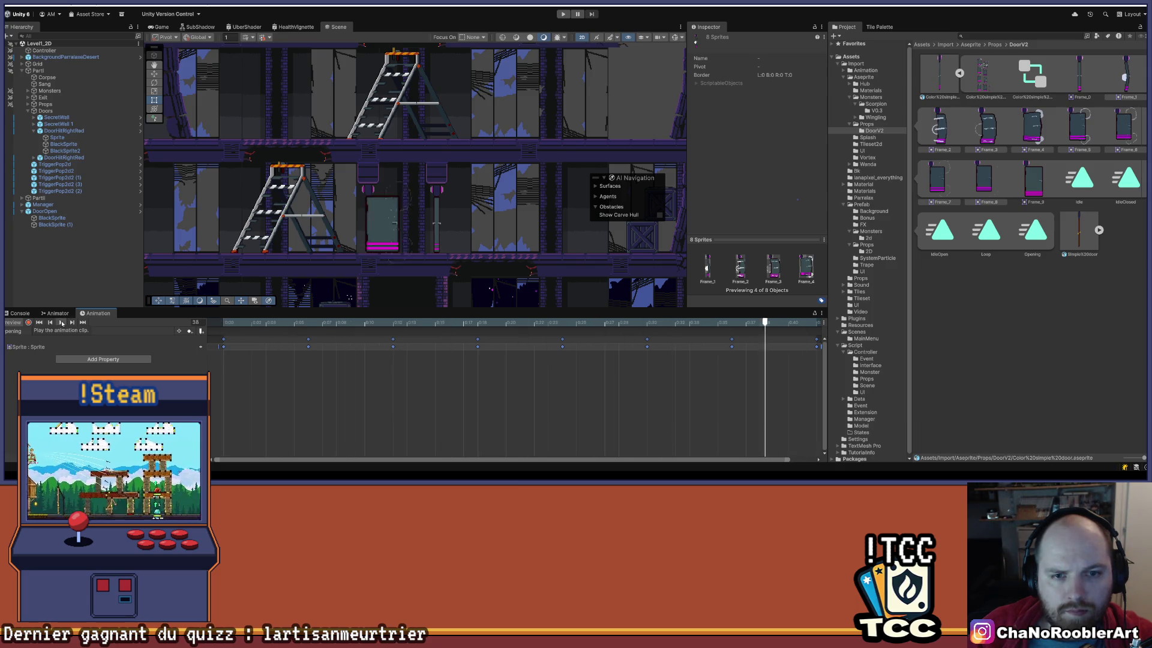
pyautogui.click(60, 323)
# Delete the Sprite track's keyframes from the IdleOpenLeftColor clip.
pyautogui.click(36, 331)
pyautogui.click(41, 358)
pyautogui.click(61, 323)
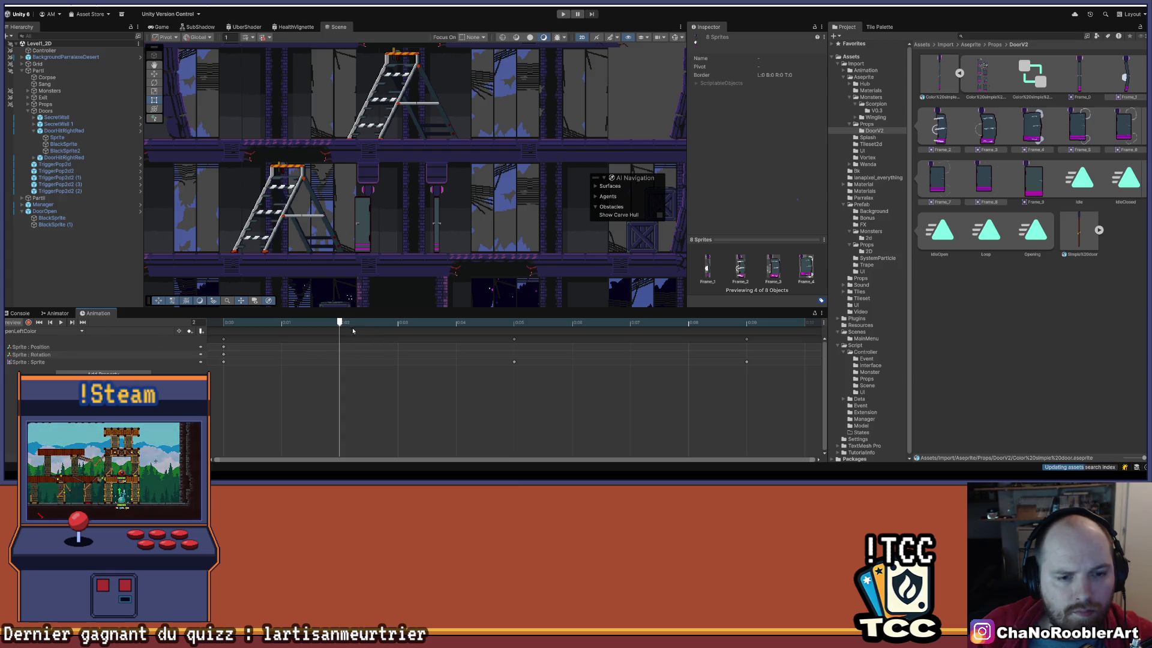
pyautogui.click(226, 330)
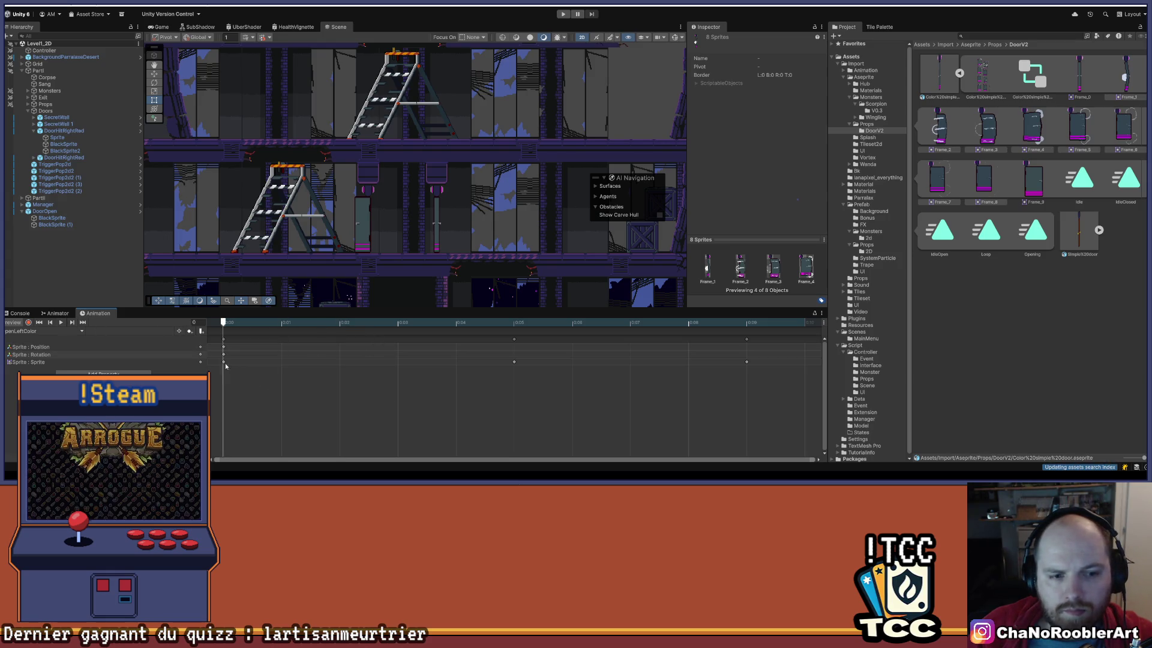
pyautogui.moveTo(224, 362); pyautogui.dragTo(524, 368)
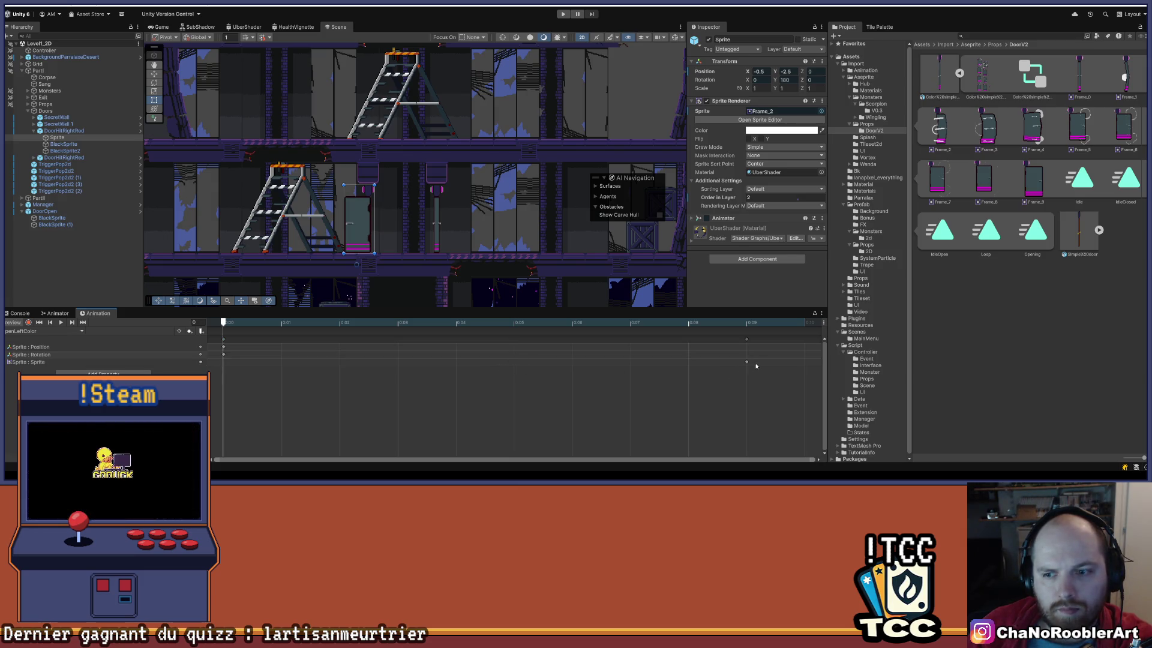
pyautogui.press('Delete')
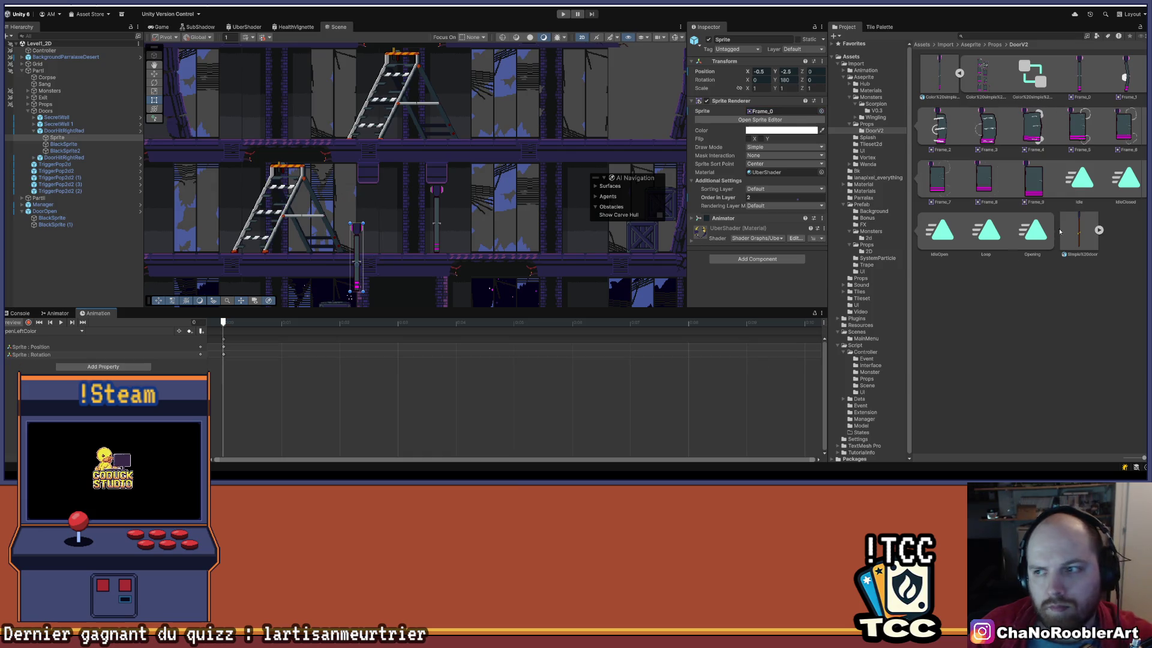
pyautogui.click(1124, 89)
# Key Frame_1–Frame_8 into IdleOpenLeftColor and compress them into a shorter span.
pyautogui.keyDown('shift'); pyautogui.click(970, 179); pyautogui.keyUp('shift')
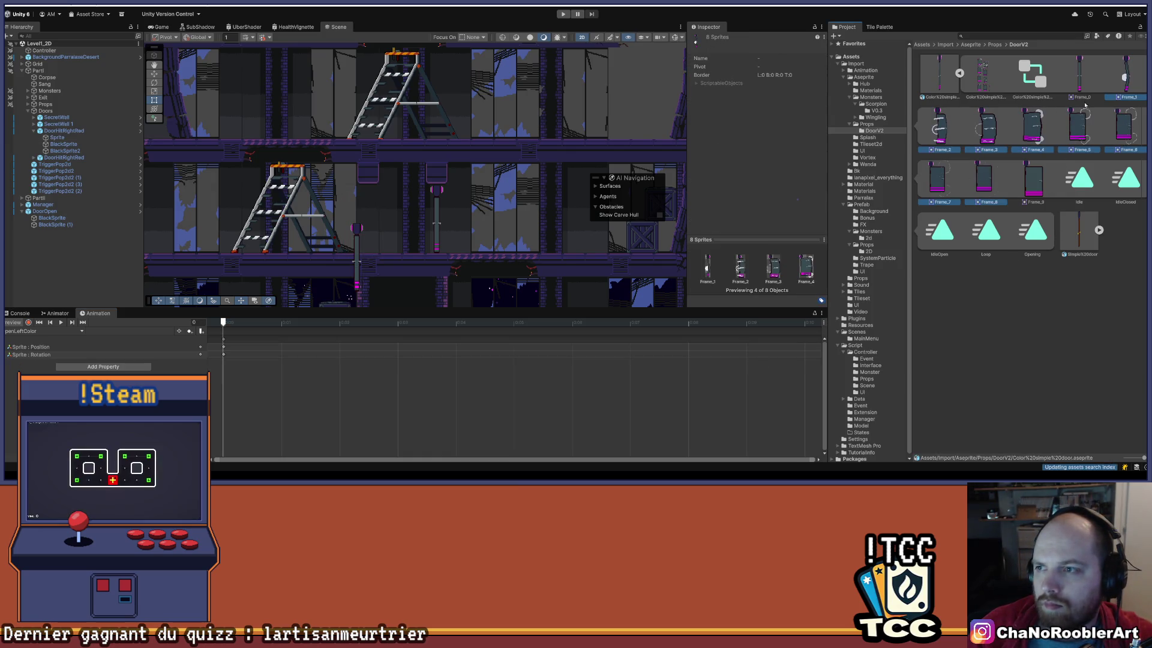
pyautogui.moveTo(1127, 80)
pyautogui.mouseDown()
pyautogui.moveTo(600, 390)
pyautogui.moveTo(522, 413)
pyautogui.mouseUp()
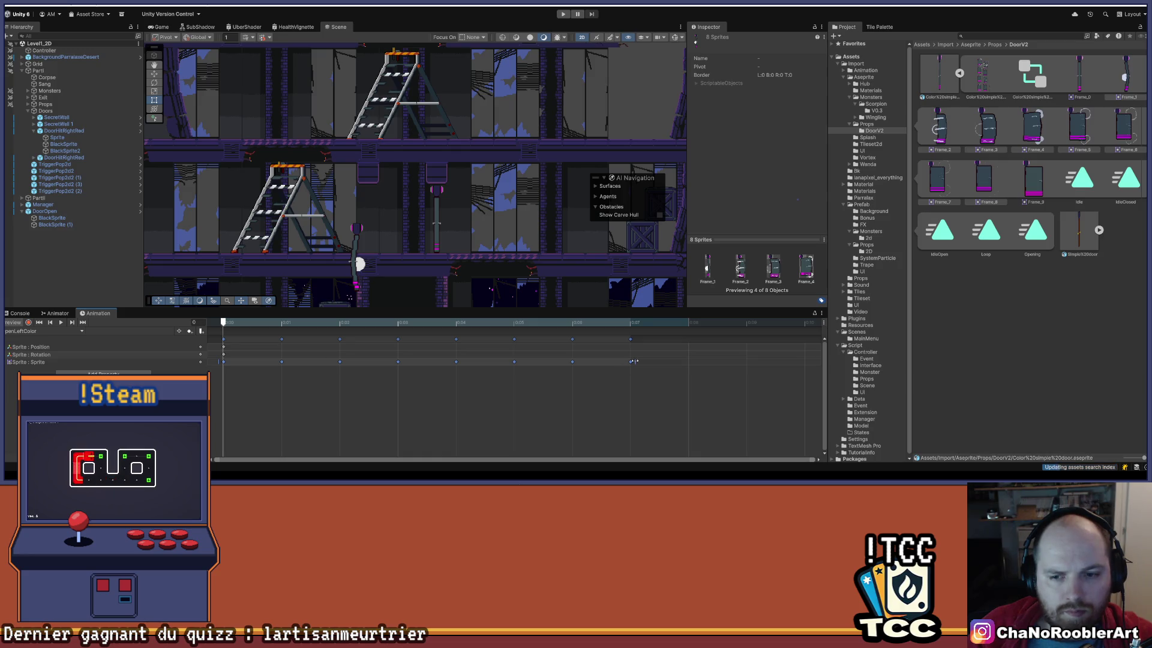
pyautogui.scroll(-10, 522, 413)
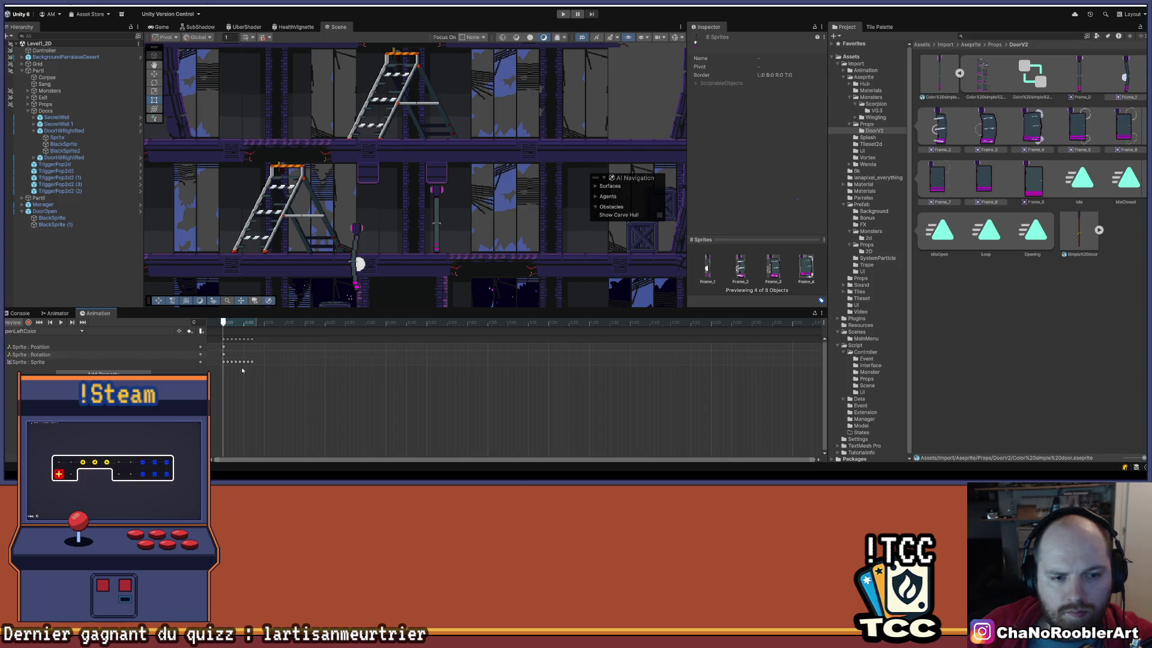
pyautogui.moveTo(257, 380)
pyautogui.mouseDown()
pyautogui.moveTo(218, 357)
pyautogui.moveTo(516, 363)
pyautogui.moveTo(403, 372)
pyautogui.mouseUp()
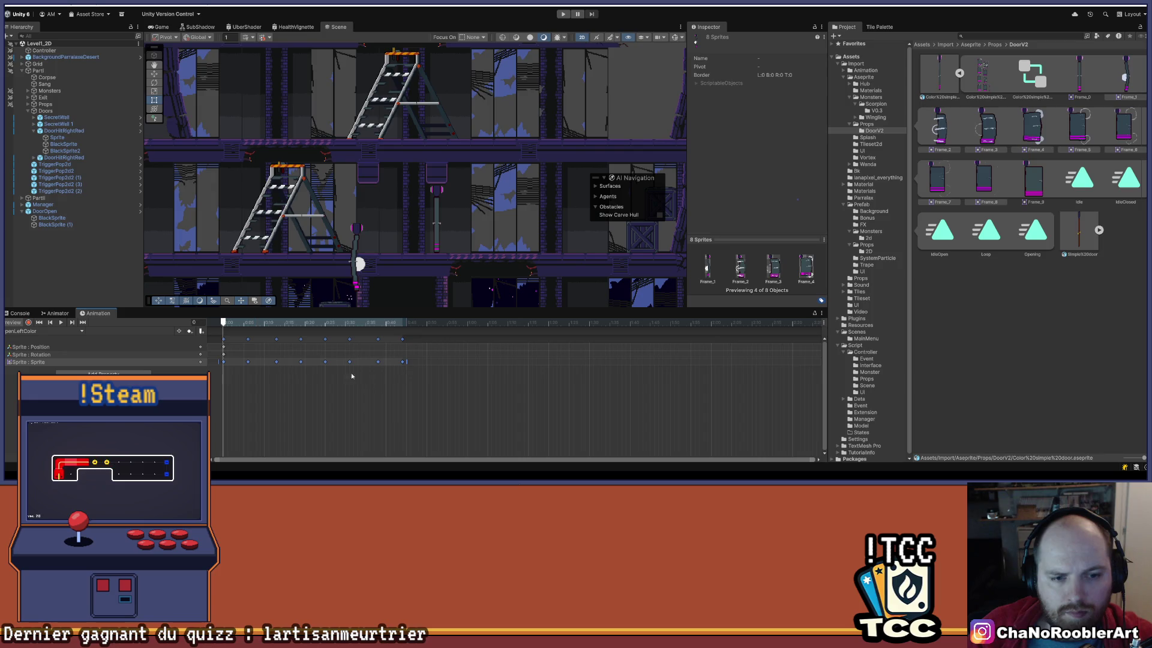
pyautogui.click(62, 324)
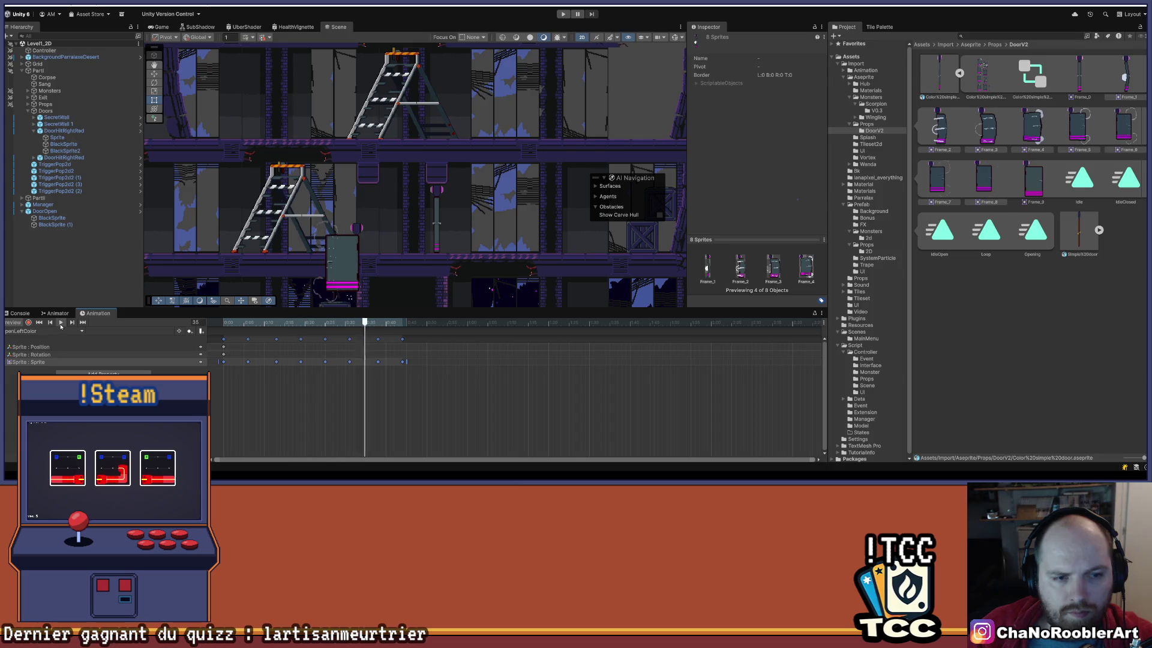
pyautogui.moveTo(406, 362); pyautogui.dragTo(393, 362)
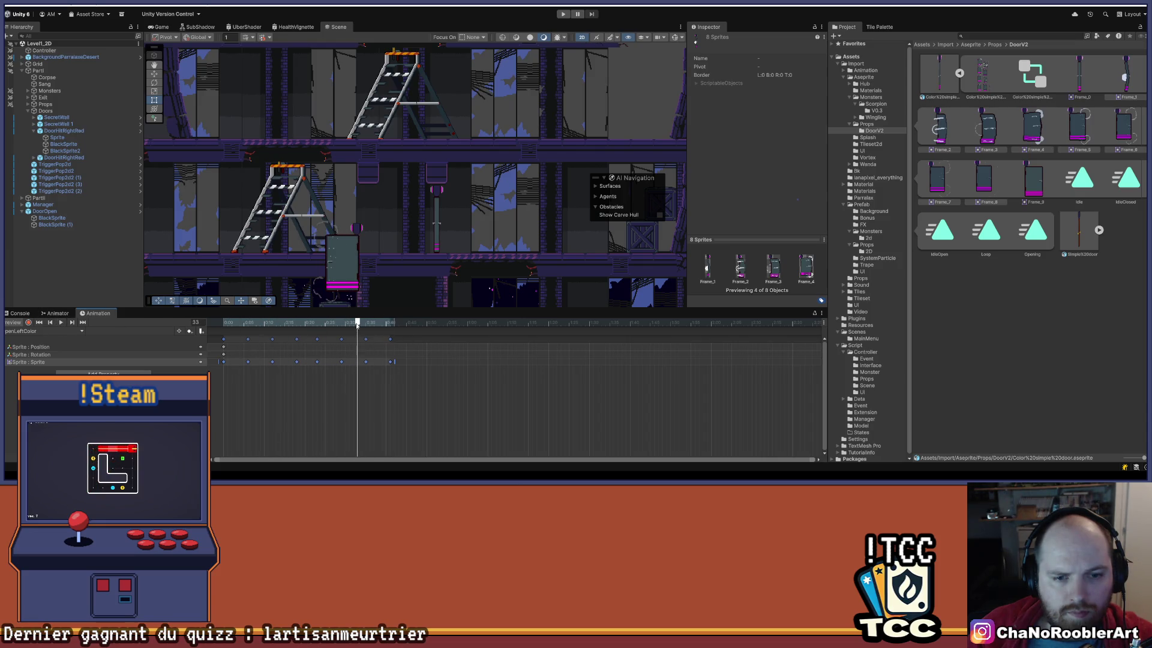
pyautogui.moveTo(357, 324); pyautogui.dragTo(194, 324)
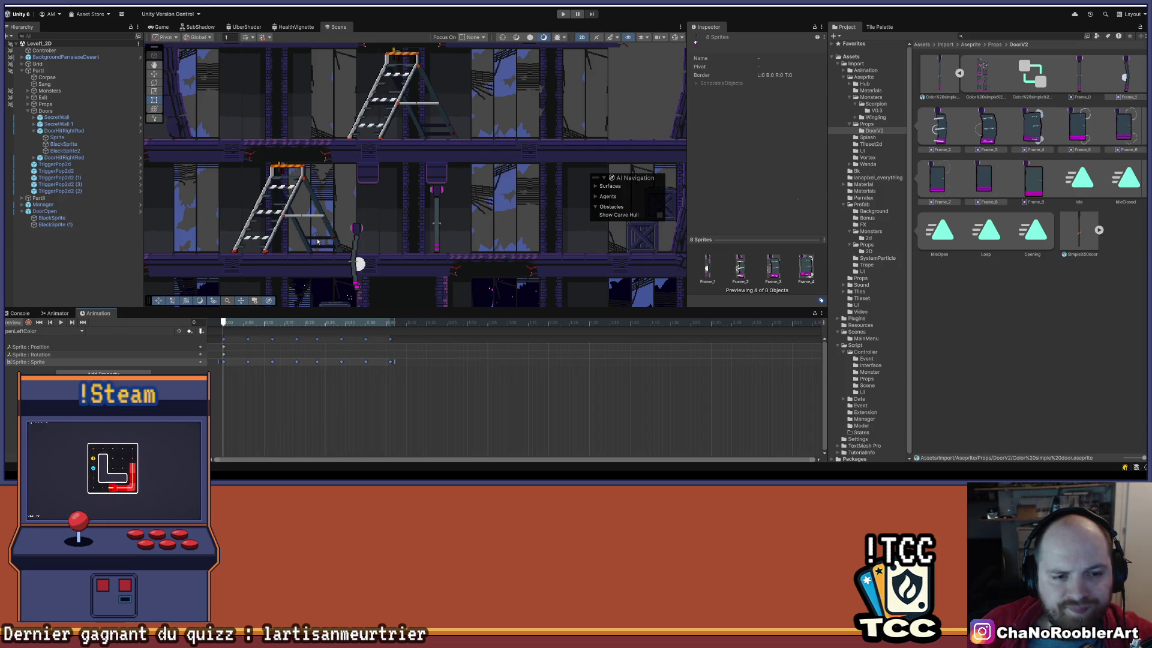
# Record a key for the door Sprite's position at X 0, Y -0.806.
pyautogui.click(28, 323)
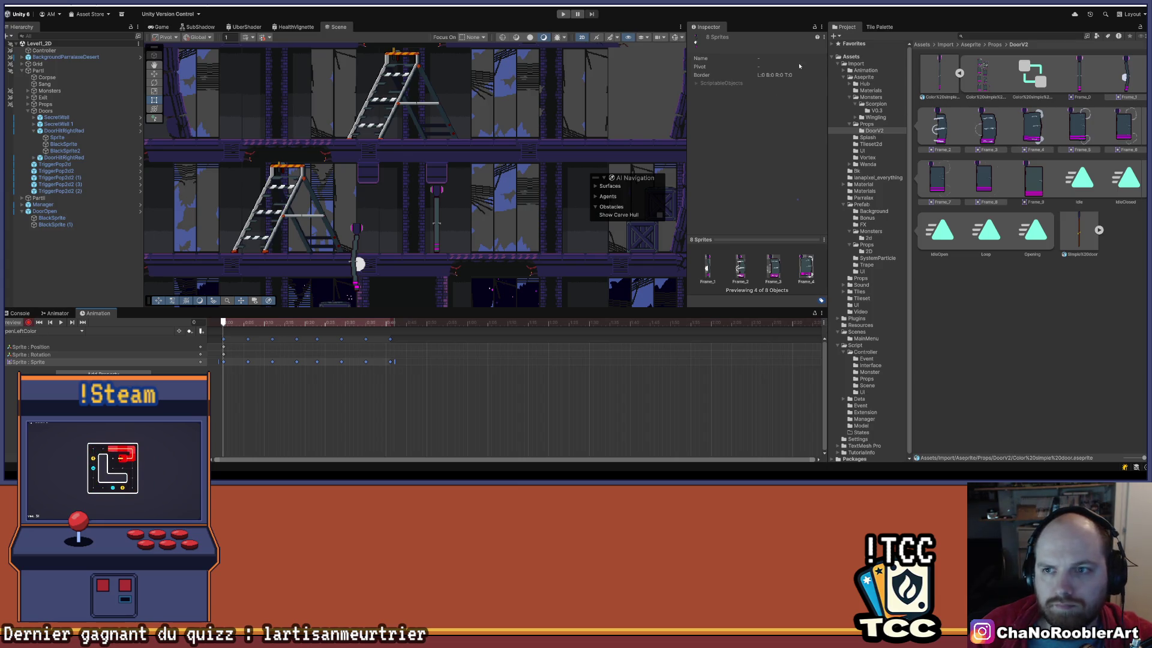
pyautogui.click(357, 246)
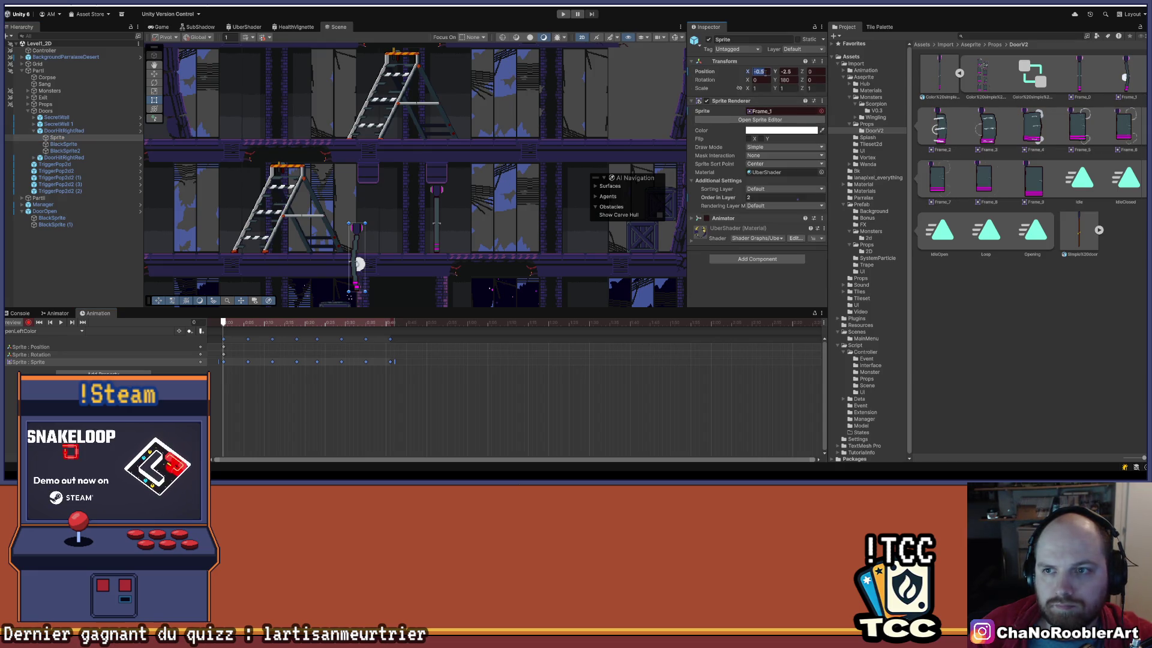
pyautogui.write('0')
pyautogui.press('Tab')
pyautogui.write('-2')
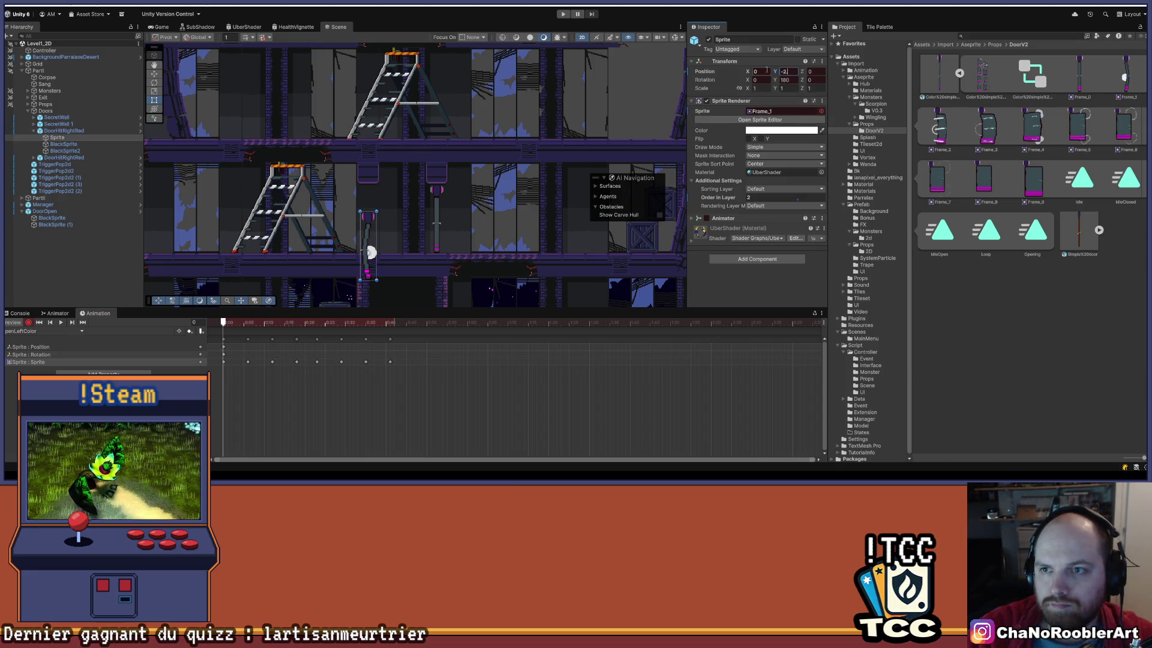
pyautogui.press('BackSpace')
pyautogui.write('0')
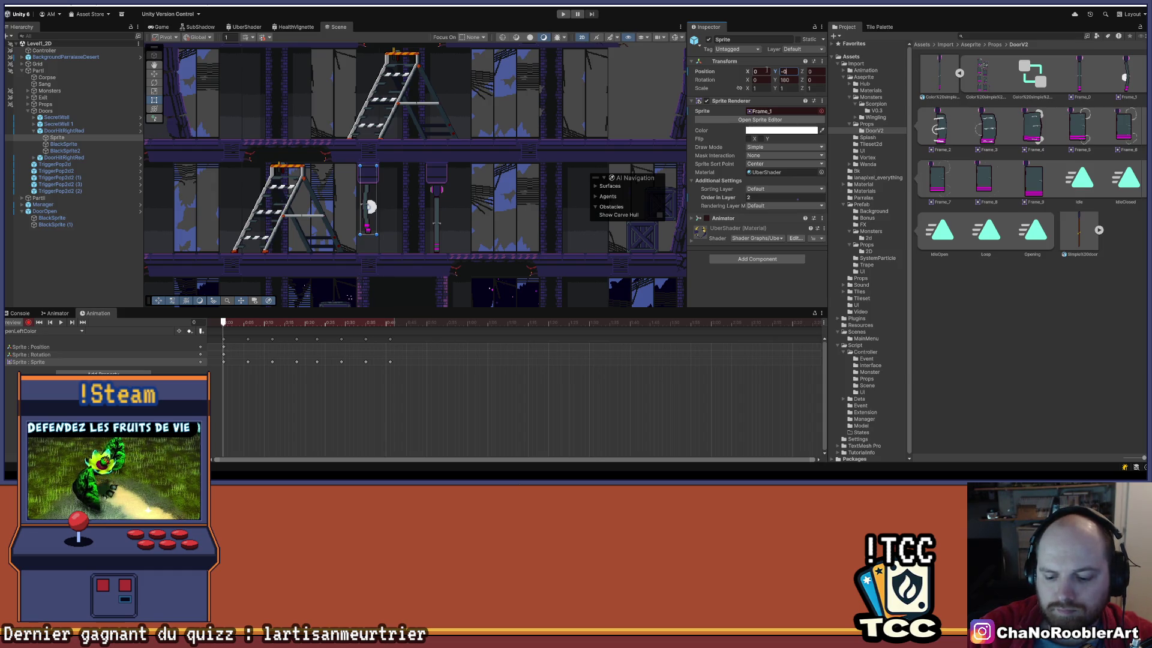
pyautogui.write('.806')
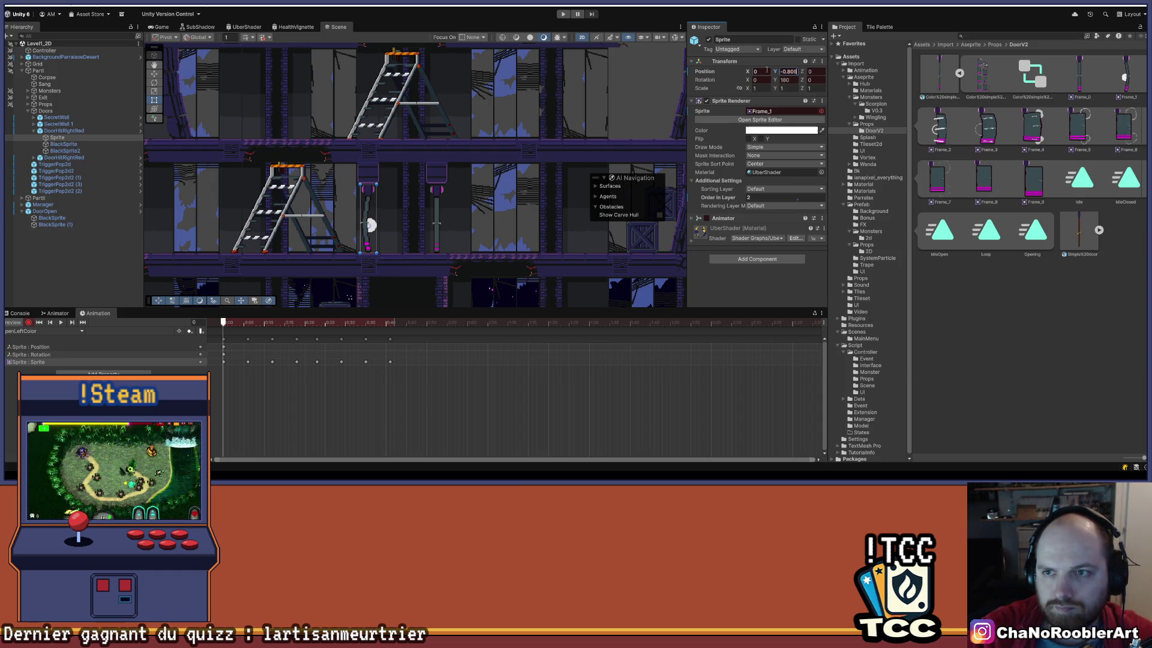
pyautogui.click(29, 323)
pyautogui.click(61, 323)
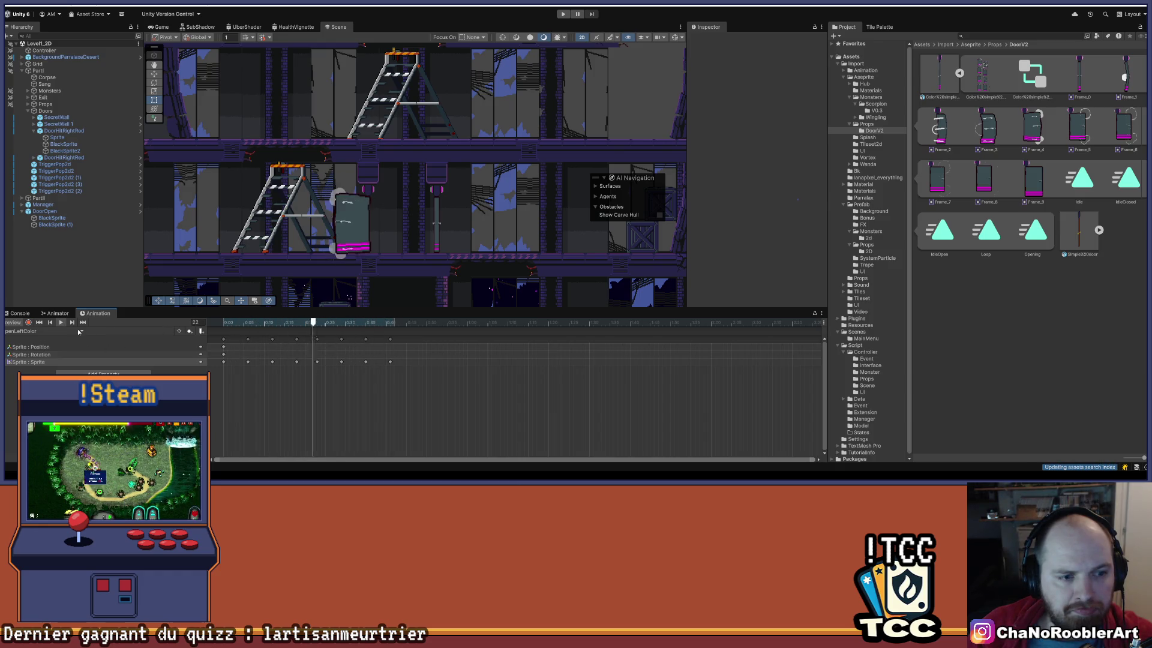
# Check the Opening clip, then play the IdleOpenLeftColor clip preview.
pyautogui.click(78, 331)
pyautogui.click(42, 357)
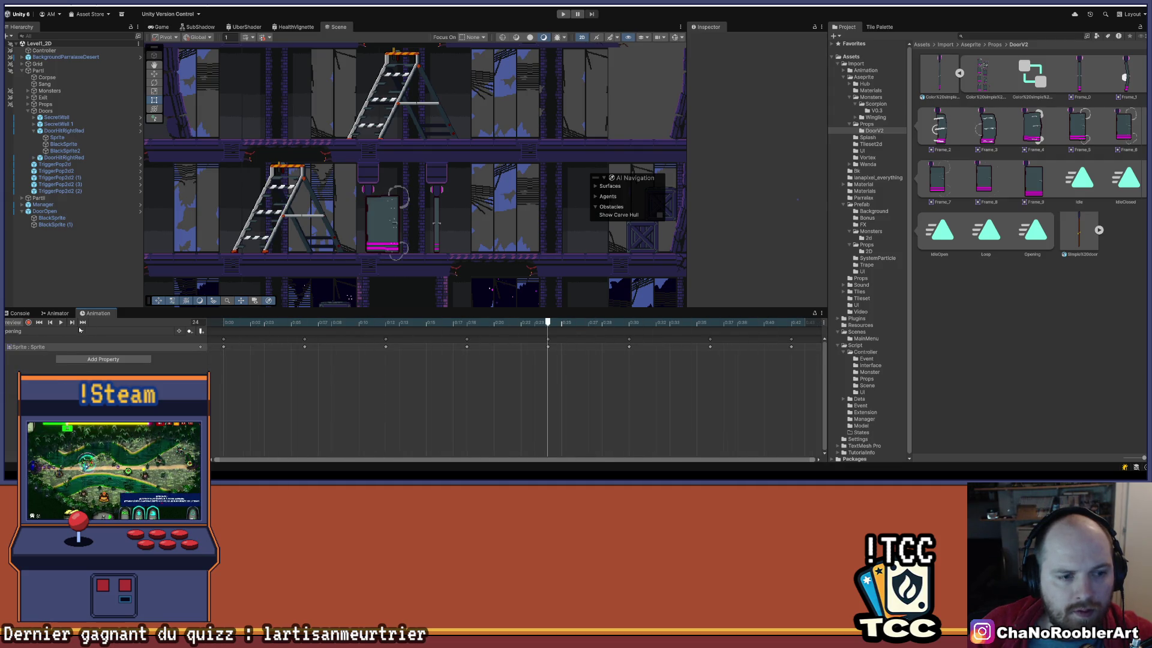
pyautogui.click(79, 331)
pyautogui.click(54, 357)
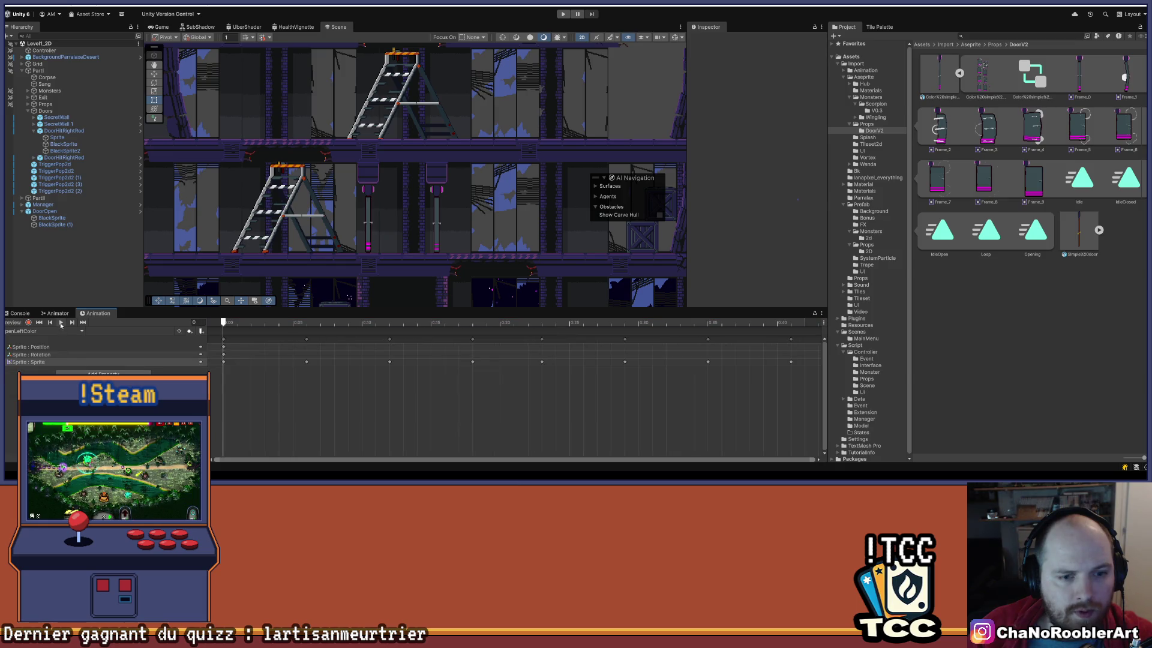
pyautogui.click(61, 323)
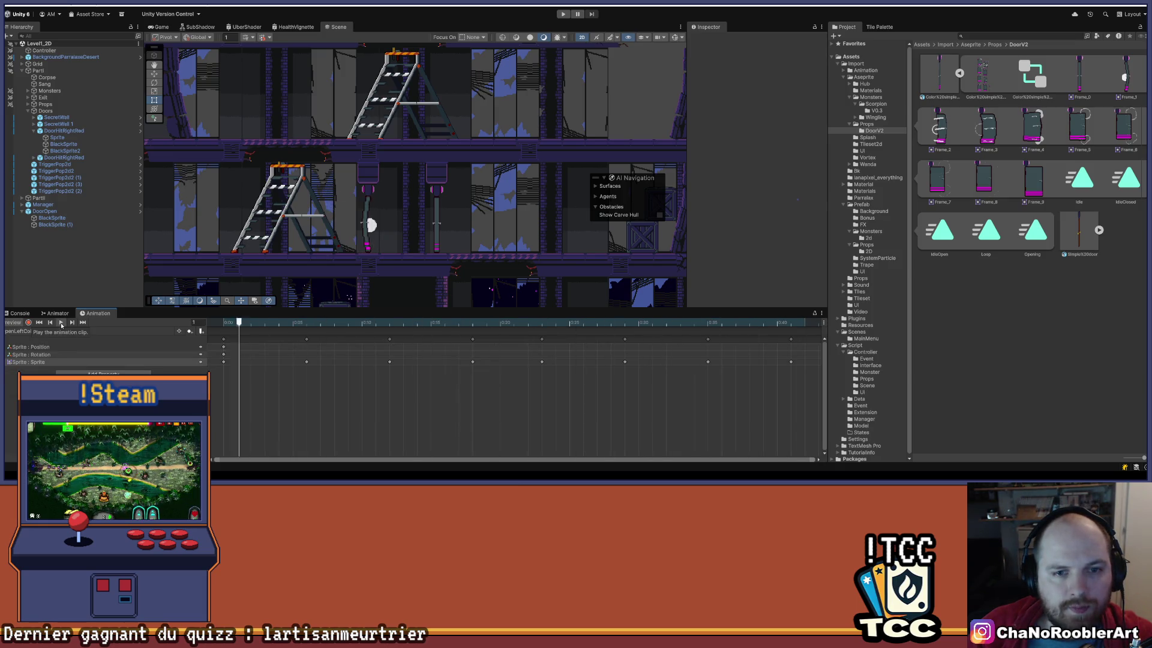
pyautogui.scroll(-3, 427, 400)
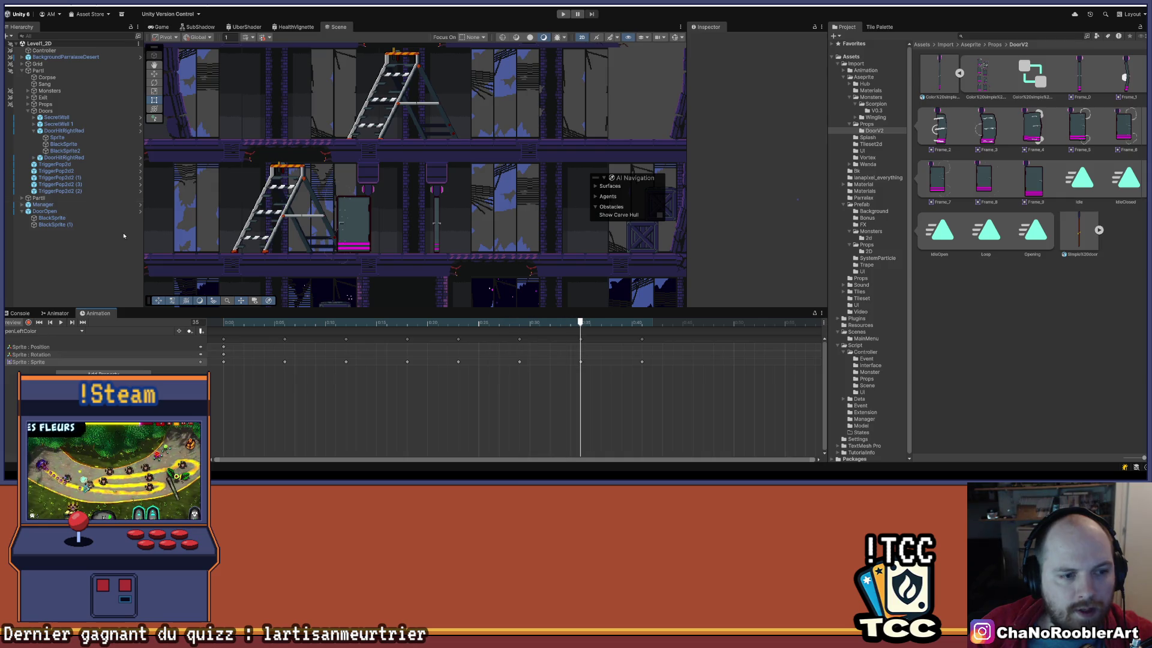
pyautogui.click(65, 130)
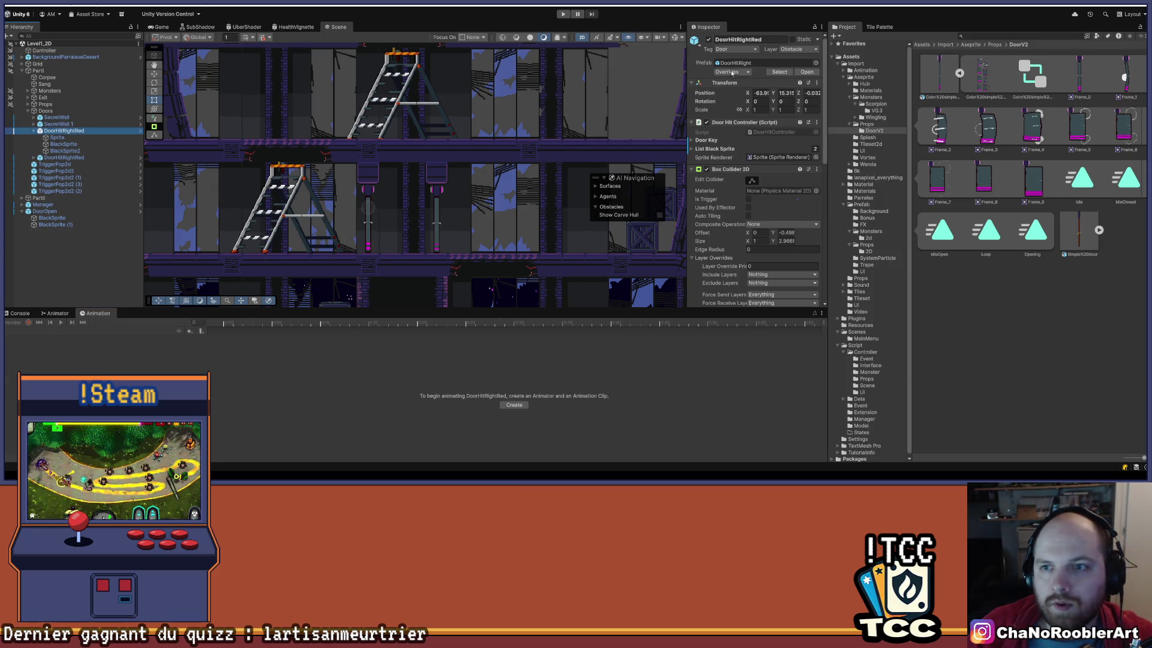
# Apply all of DoorHitRightRed's prefab overrides.
pyautogui.click(732, 72)
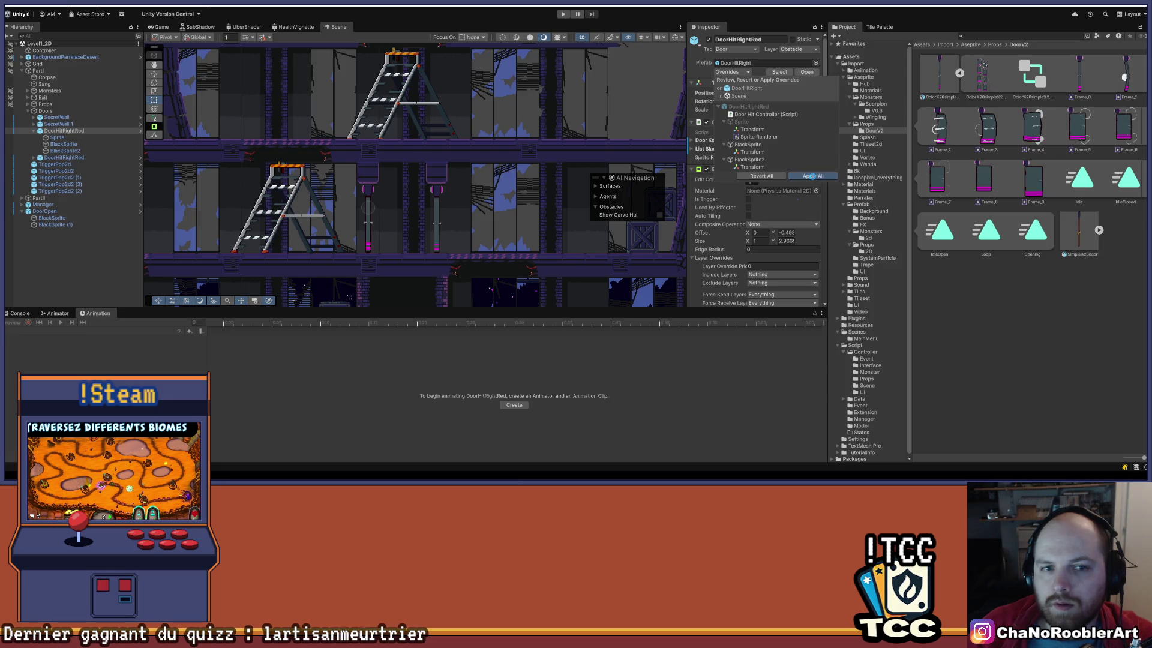
pyautogui.click(813, 176)
pyautogui.click(76, 276)
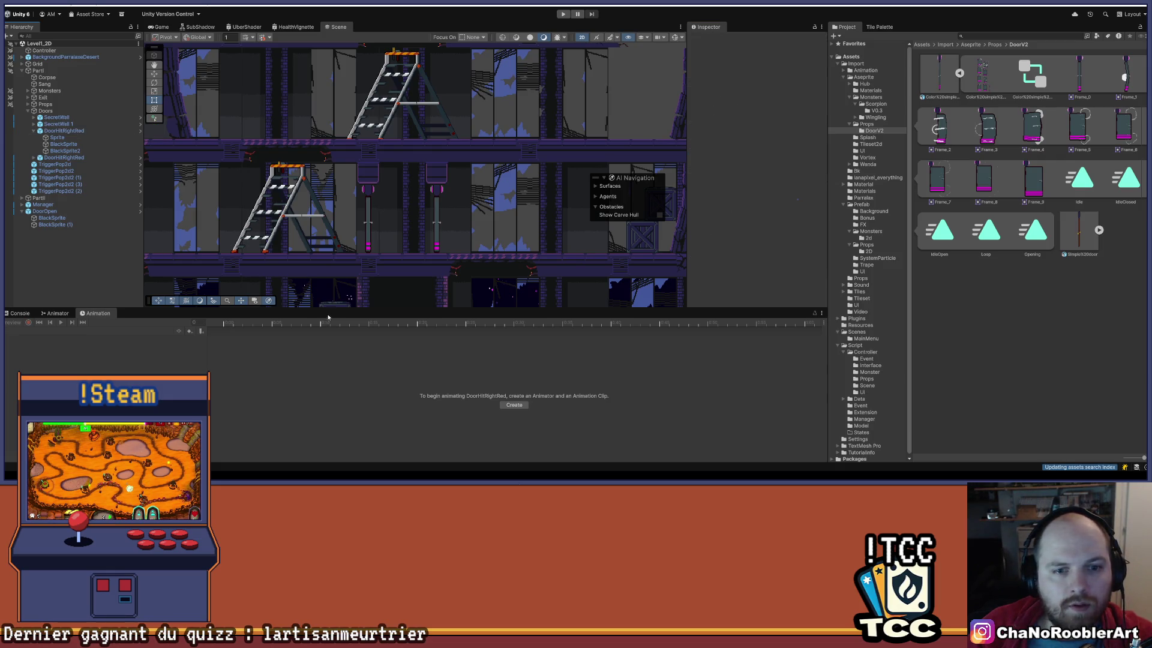
pyautogui.moveTo(324, 312); pyautogui.dragTo(323, 426)
pyautogui.scroll(-5, 488, 232)
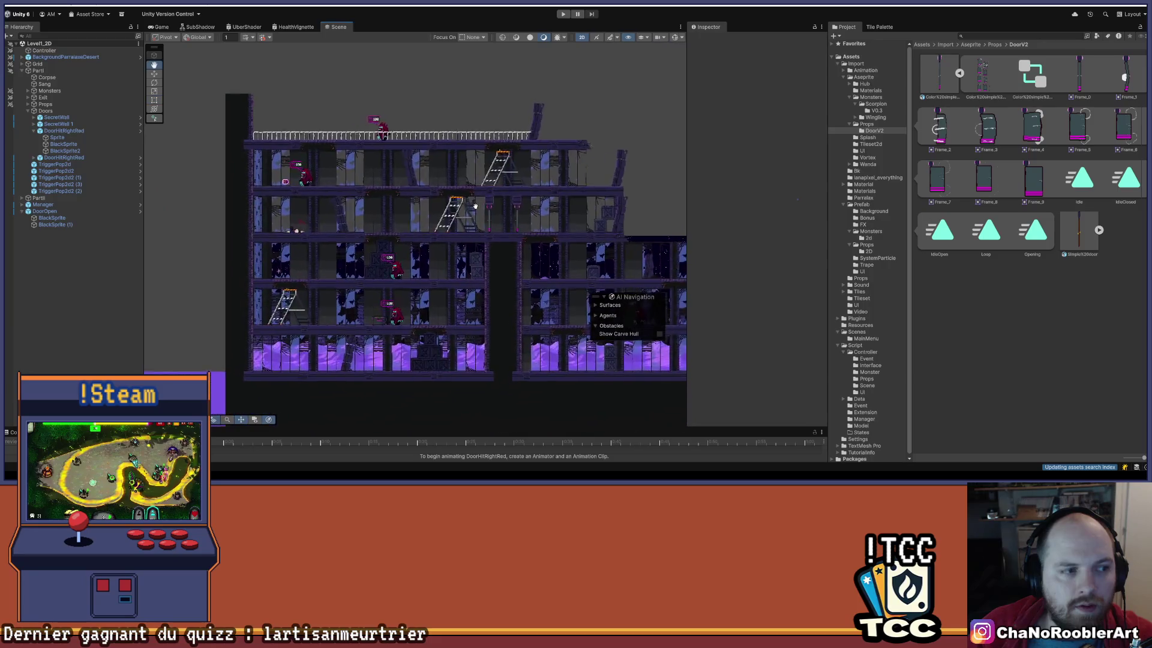
pyautogui.scroll(2, 488, 232)
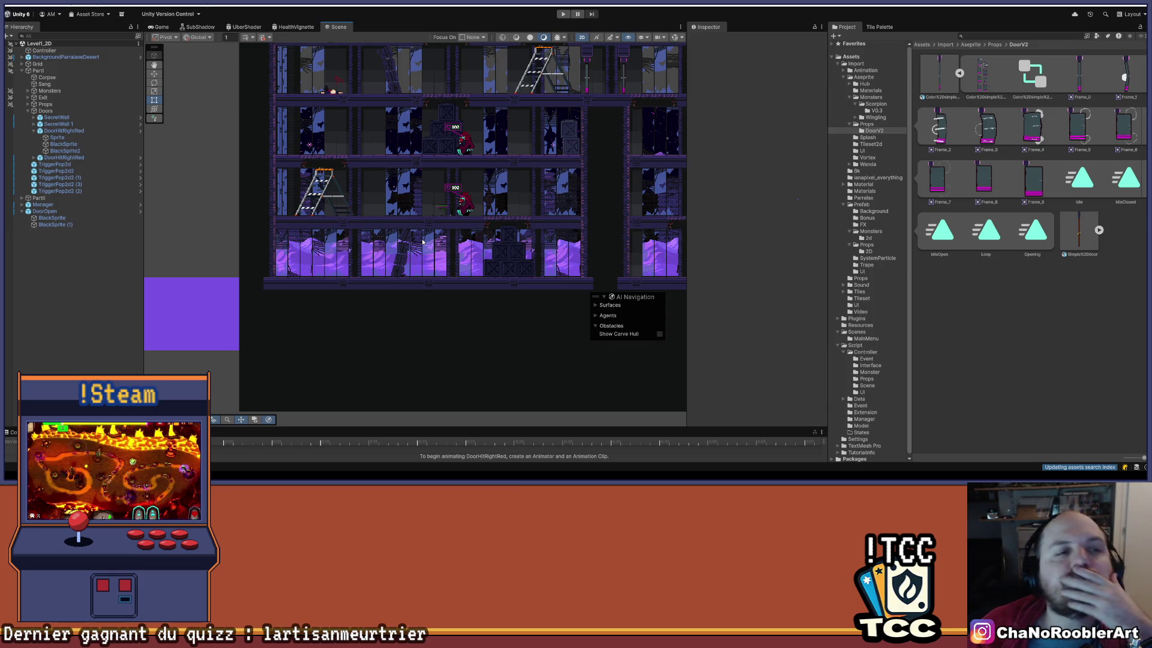
# Disable DoorOpen, move it under Manager, and enter play mode.
pyautogui.doubleClick(60, 213)
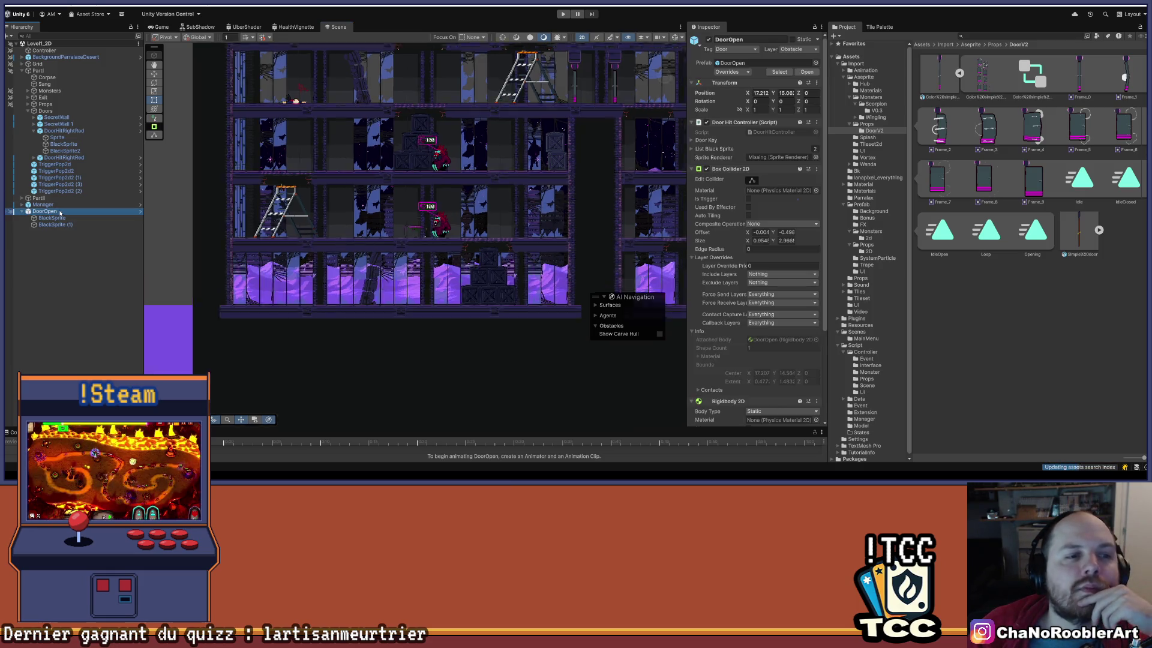
pyautogui.moveTo(482, 234); pyautogui.dragTo(223, 230)
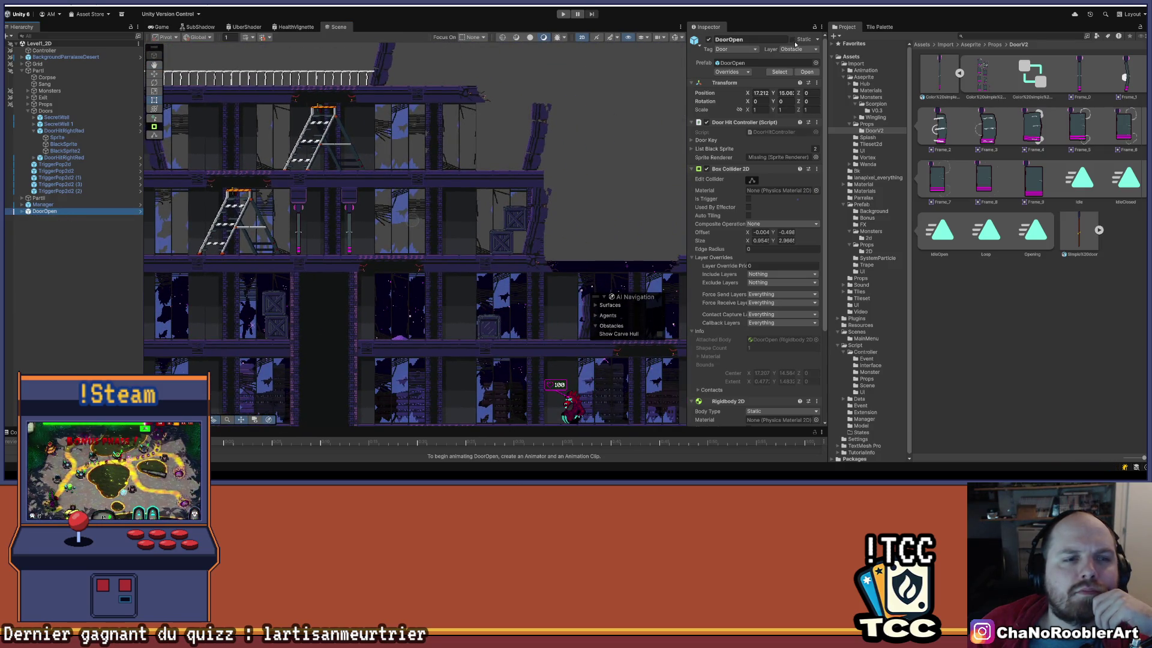
pyautogui.click(708, 40)
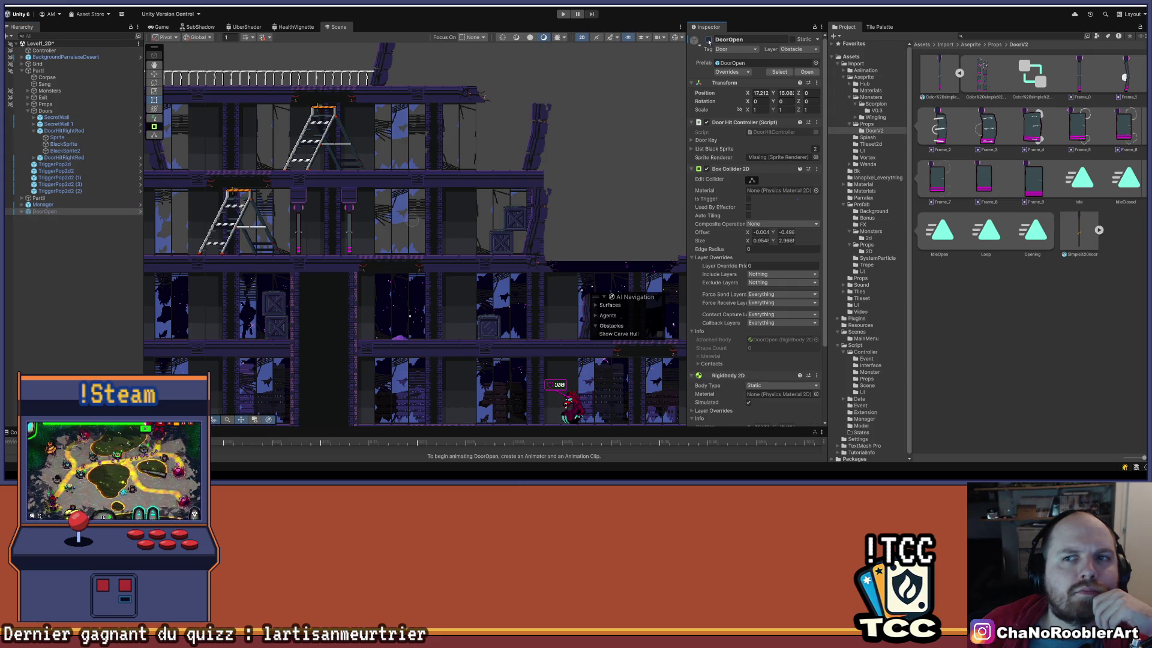
pyautogui.click(60, 211)
pyautogui.moveTo(21, 215); pyautogui.dragTo(64, 207)
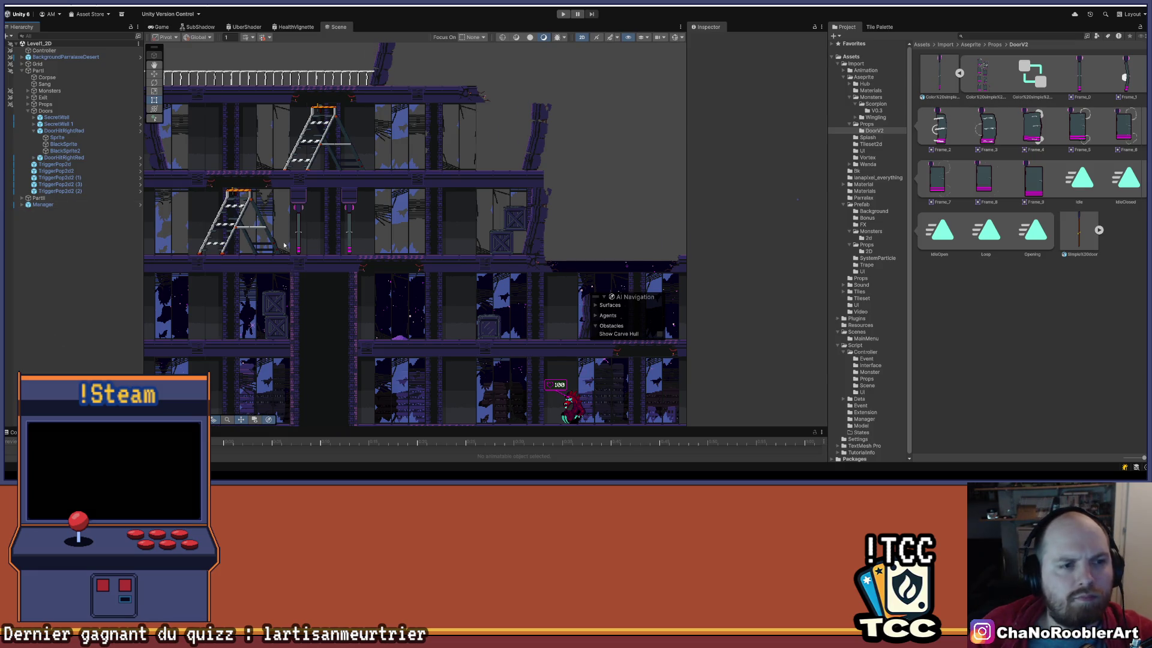
pyautogui.scroll(-5, 284, 245)
pyautogui.scroll(2, 488, 148)
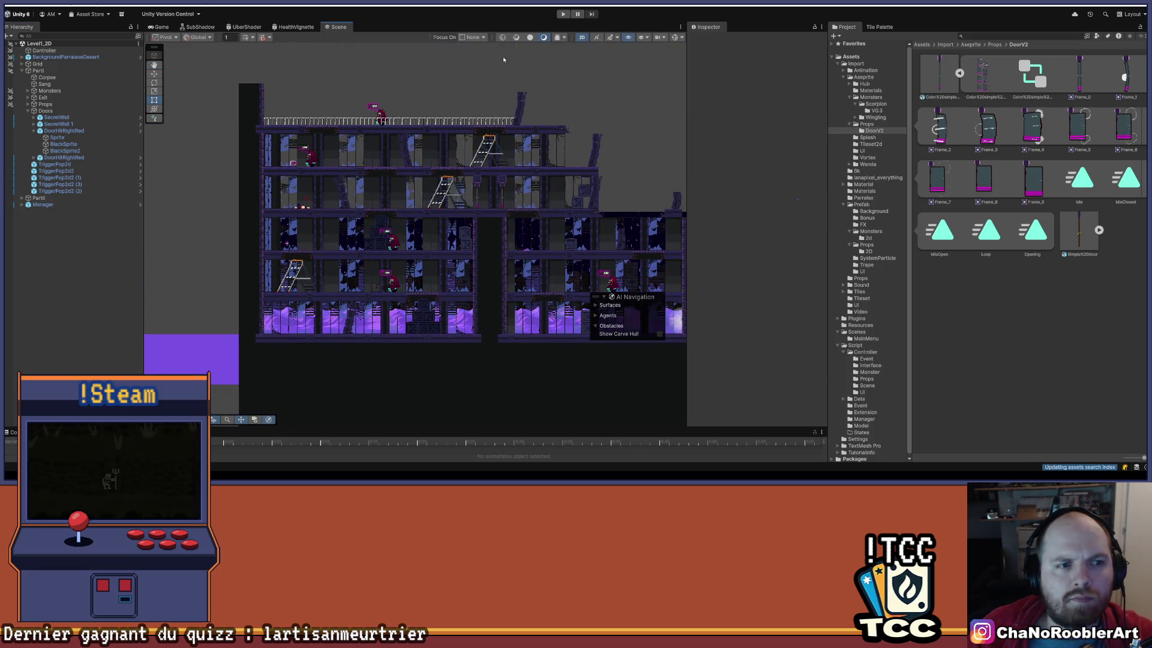
pyautogui.click(560, 14)
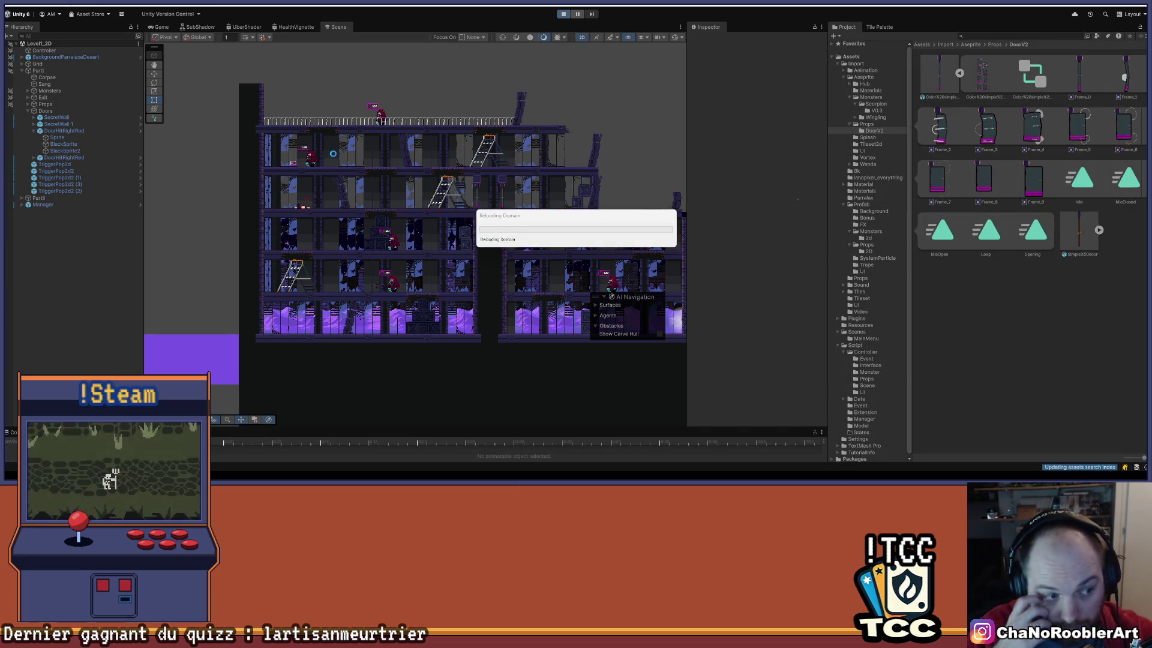
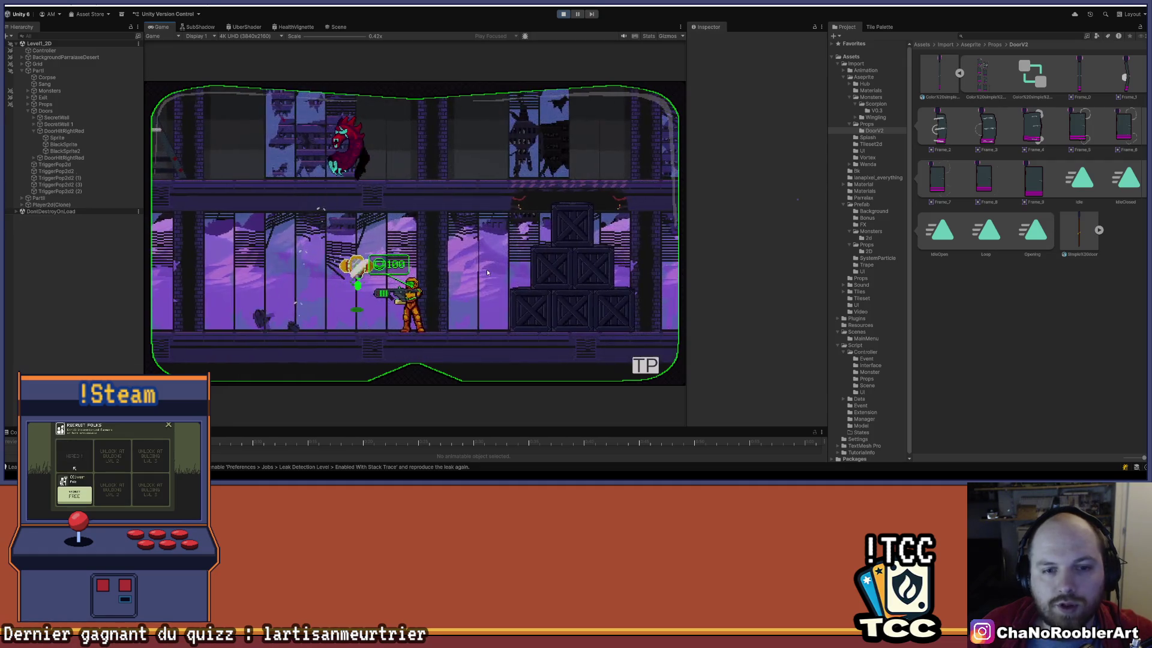
# Jump onto the crates, climb the ladder, and kill the monsters with the gun and sword.
pyautogui.press('space')
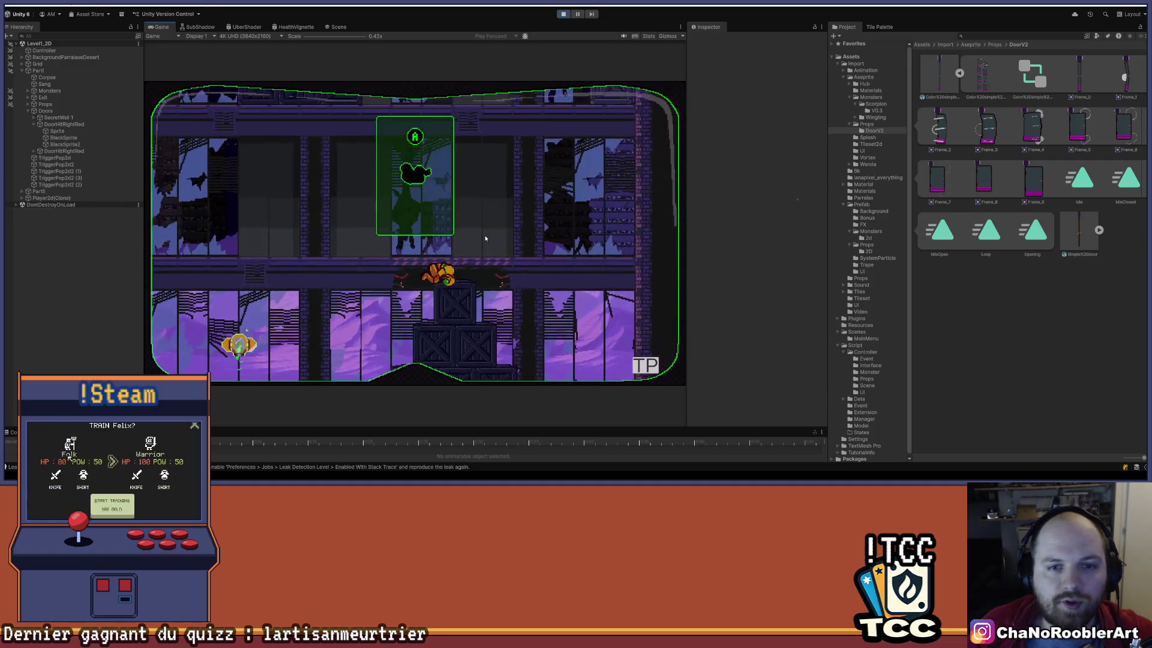
pyautogui.press('space')
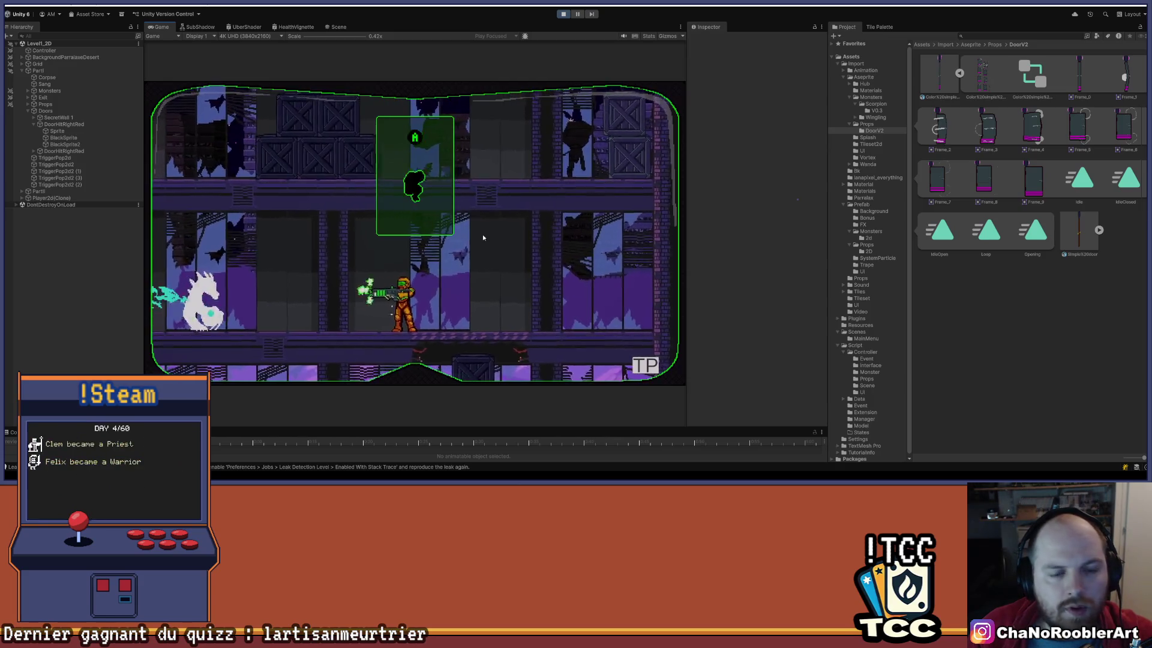
pyautogui.press('Left')
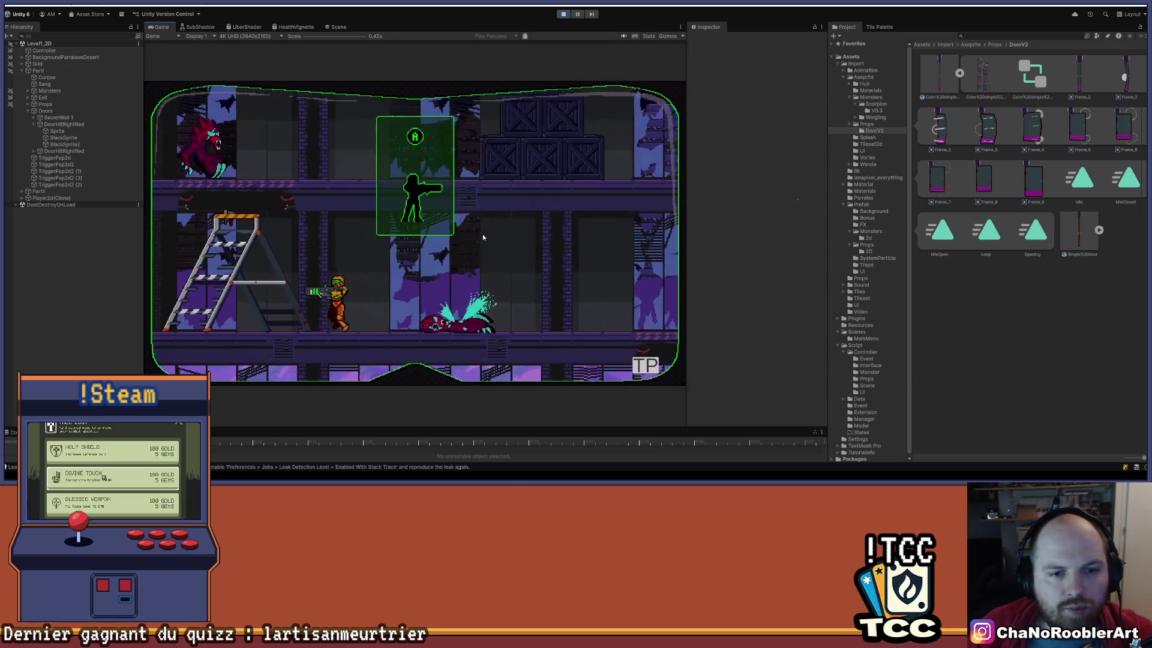
pyautogui.press('Left')
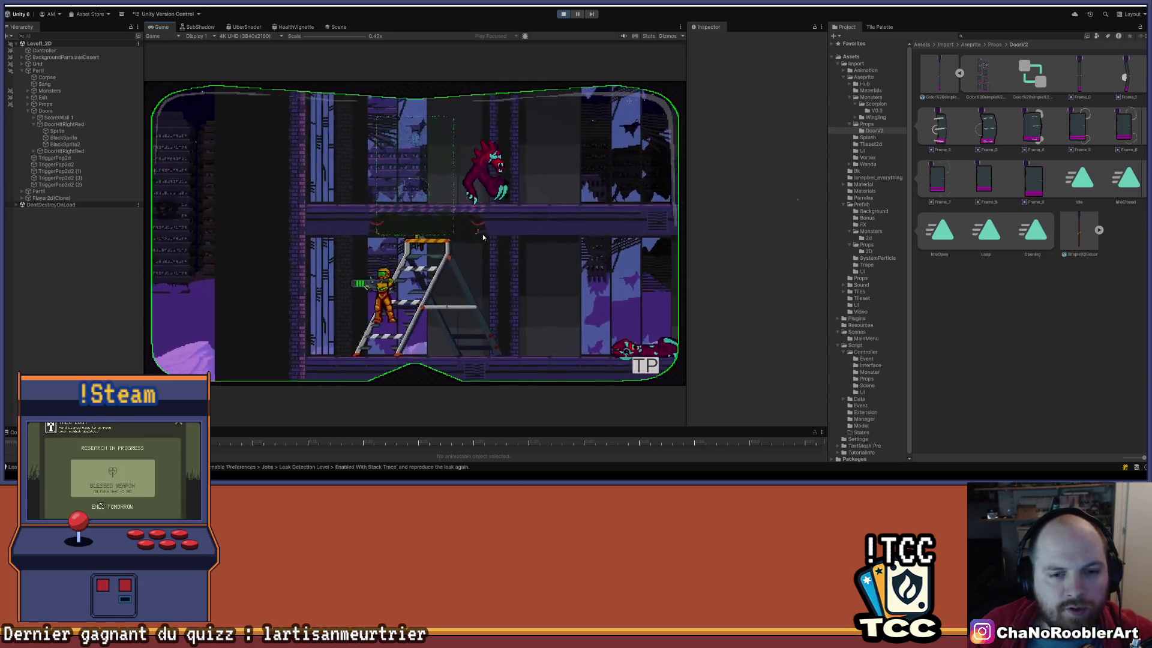
pyautogui.press('Up')
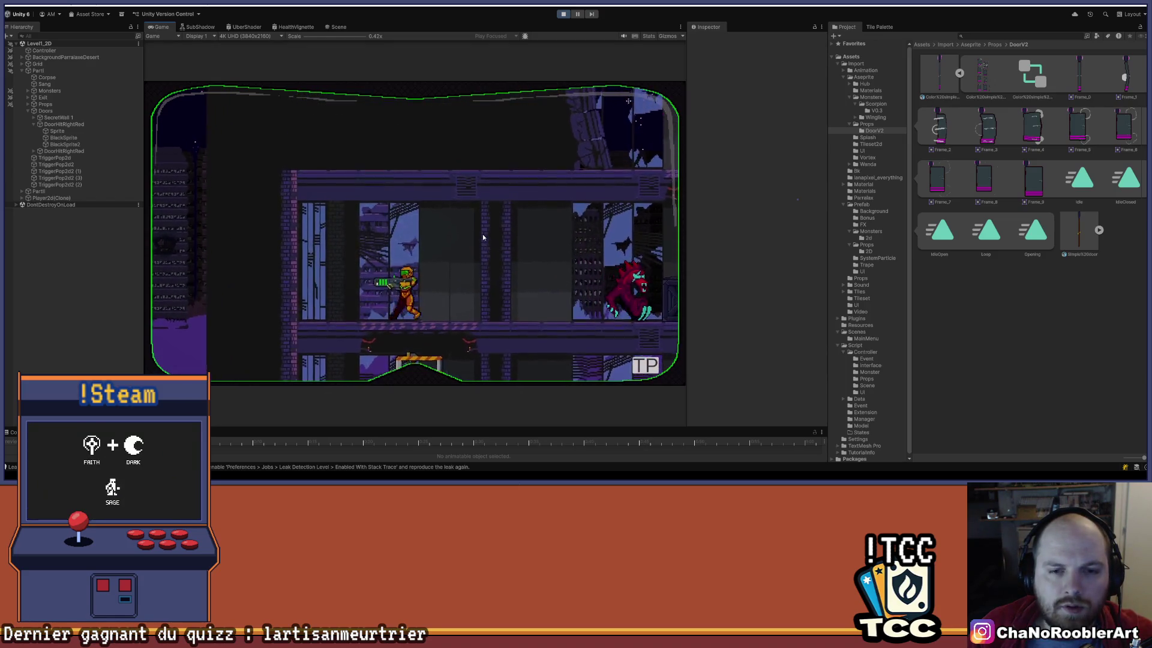
pyautogui.press('x')
pyautogui.press('Right')
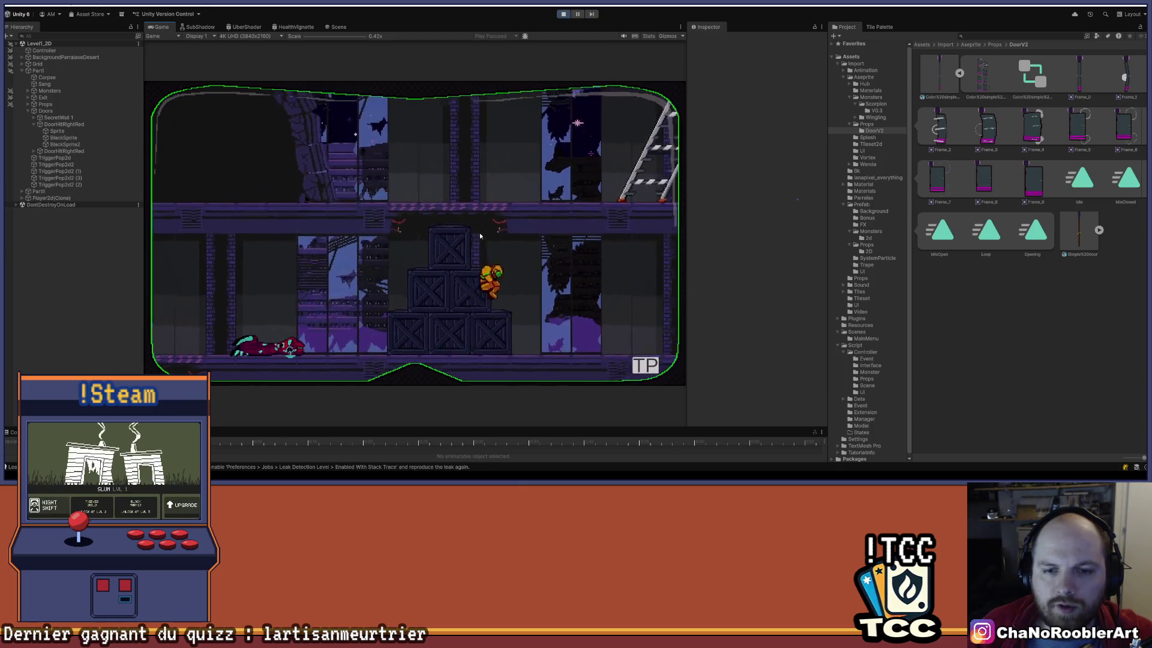
pyautogui.press('space')
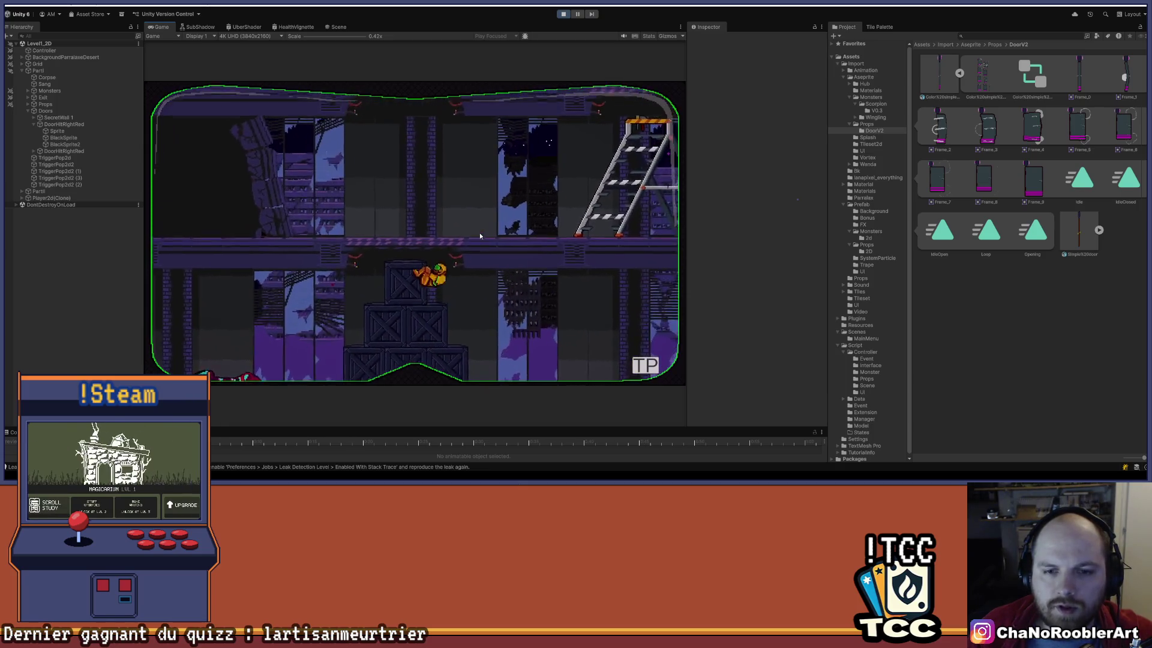
# Climb the ladders to the top walkway, walk left along it, and drop to the lower floor.
pyautogui.press('Up')
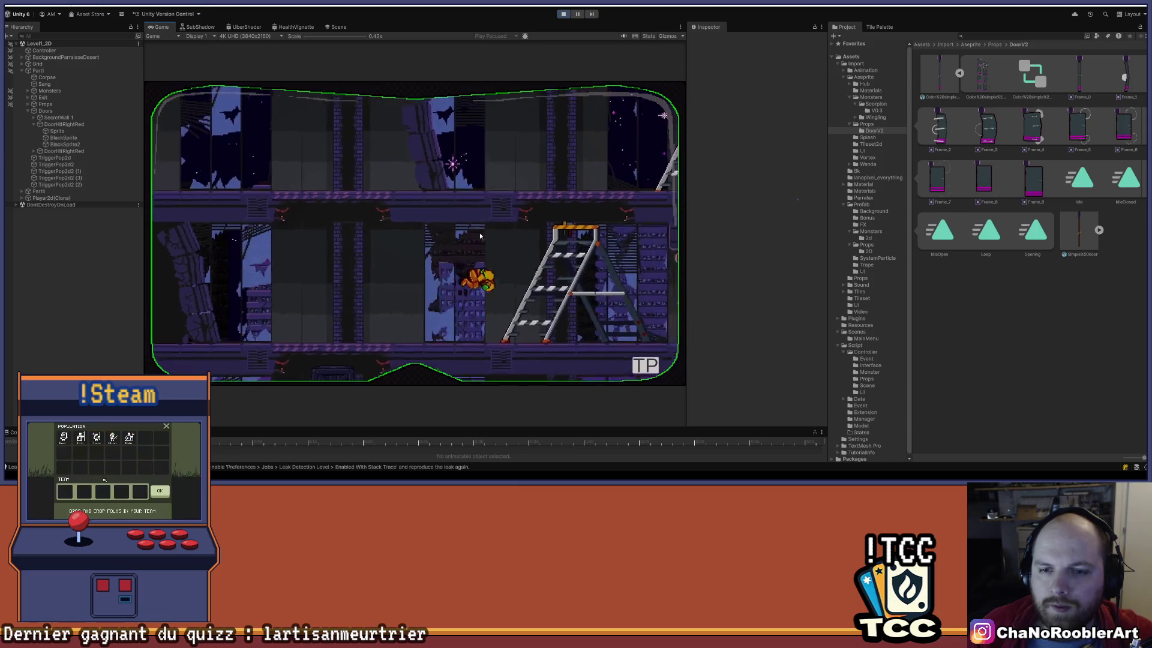
pyautogui.press('Up')
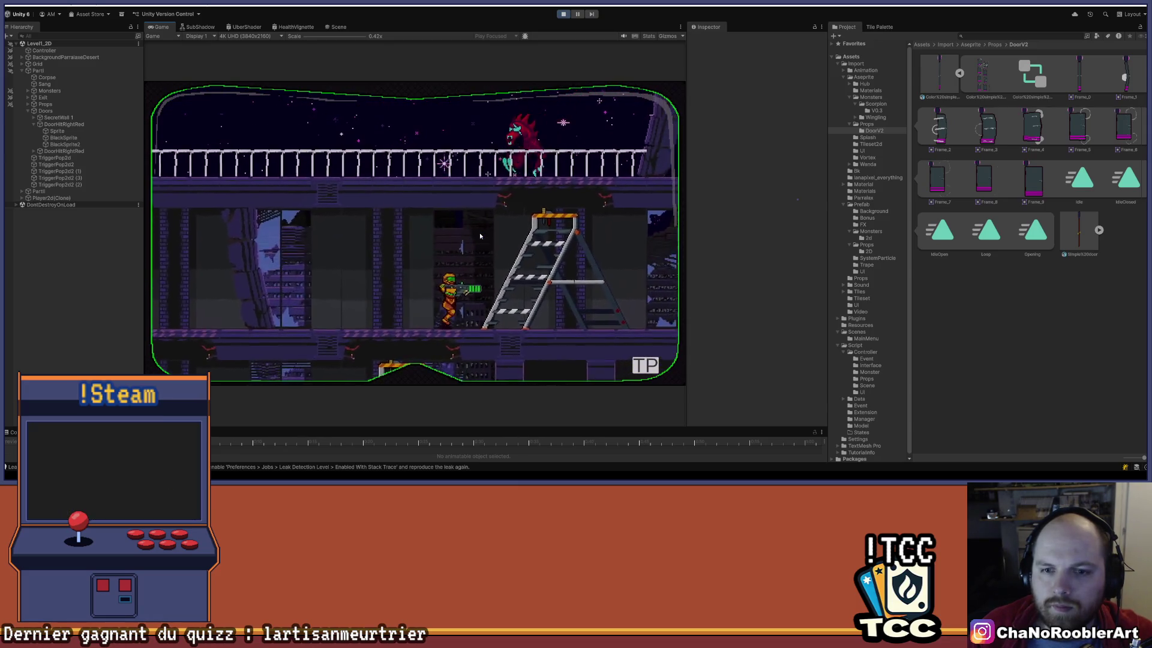
pyautogui.press('Up')
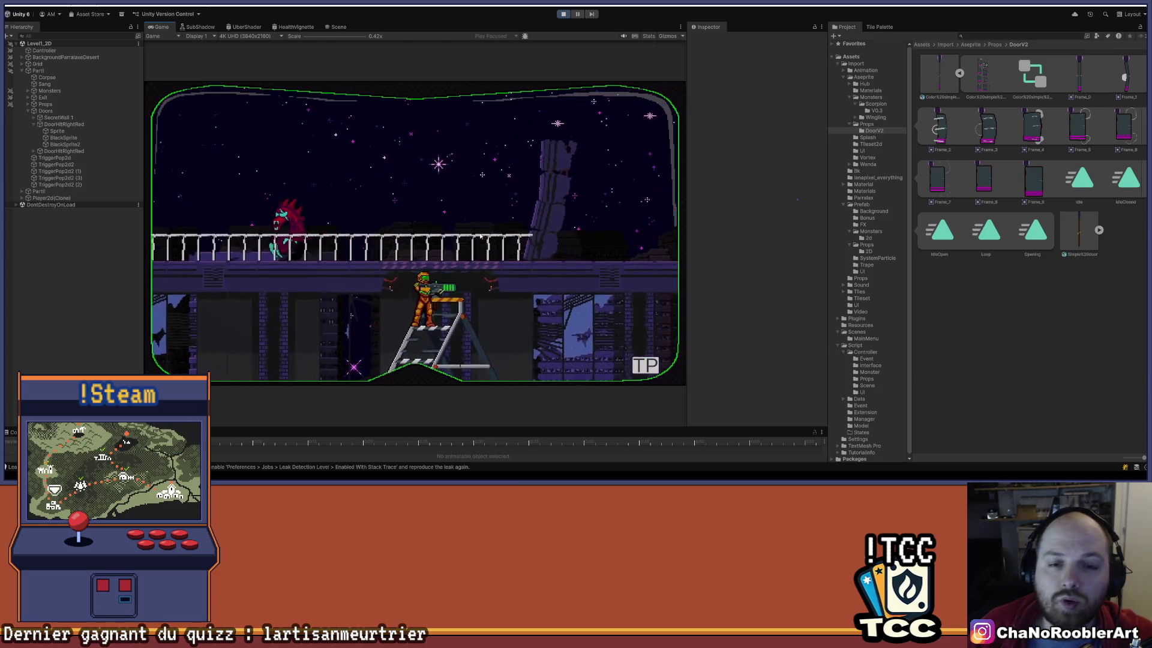
pyautogui.press('Up')
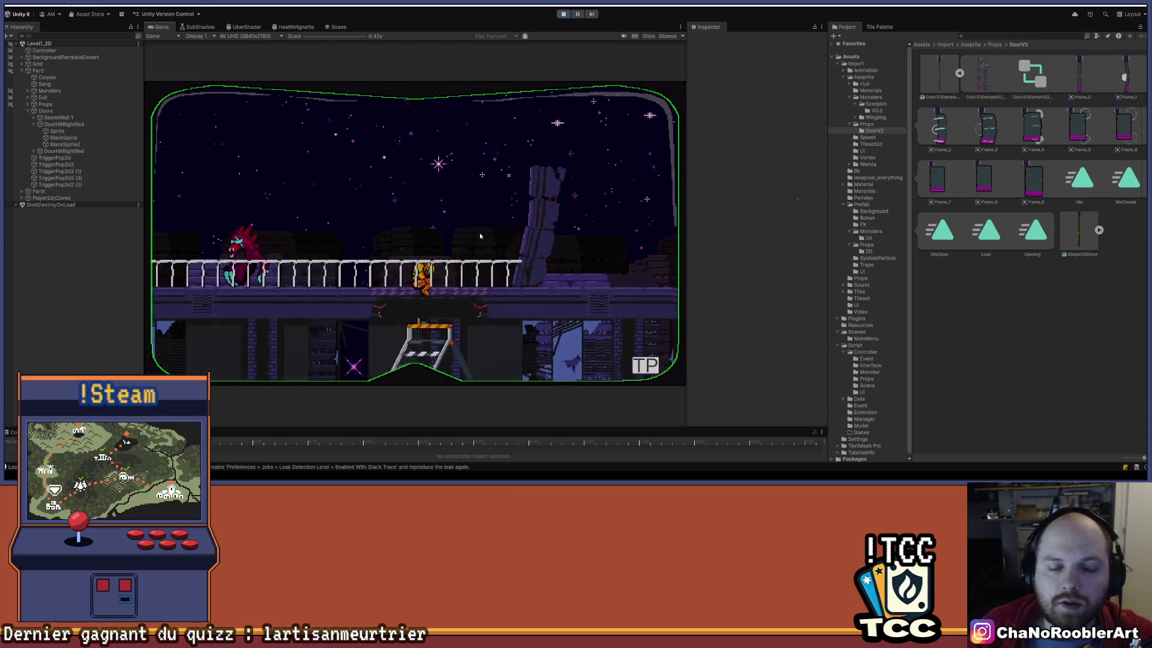
pyautogui.press('Left')
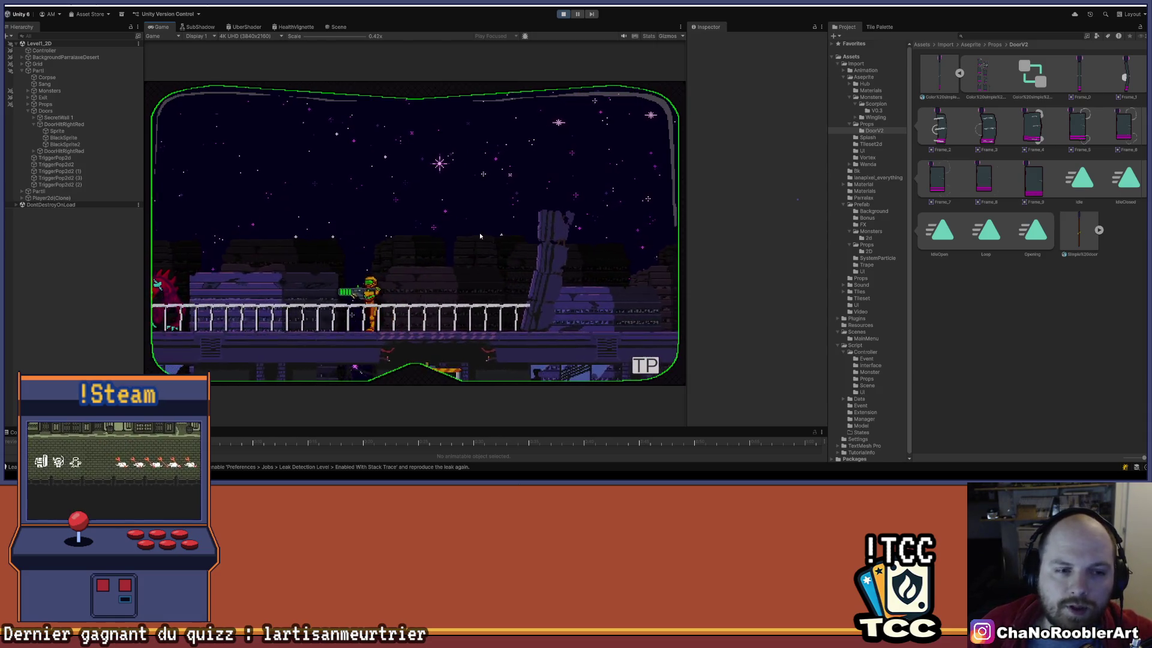
pyautogui.press('Left')
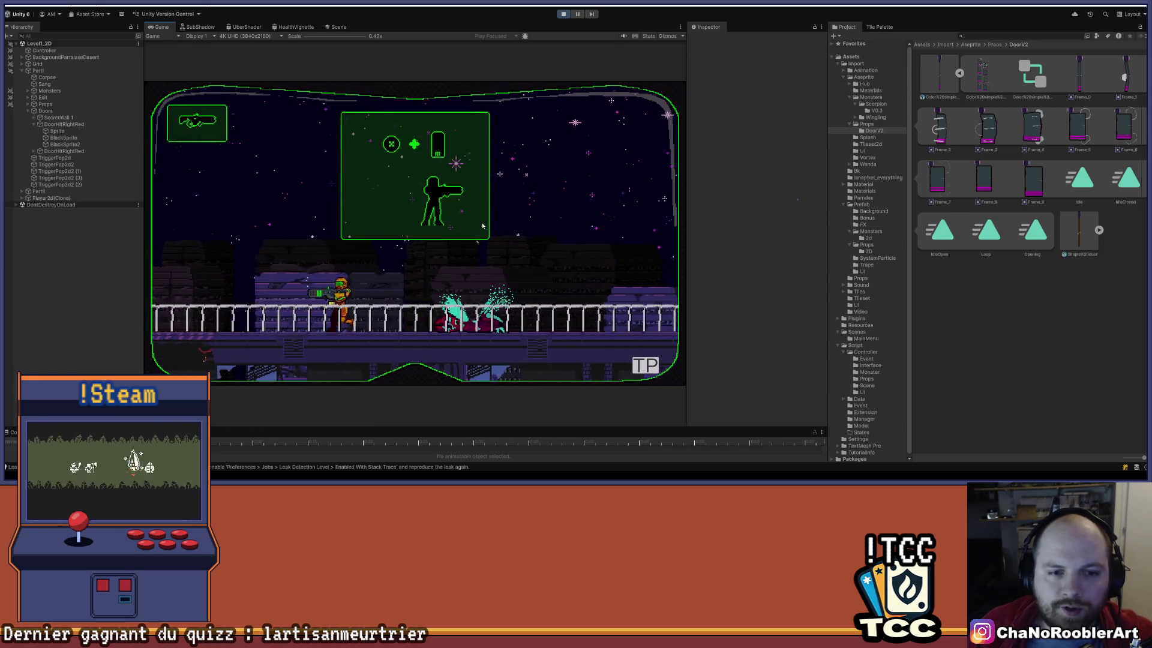
pyautogui.press('Left')
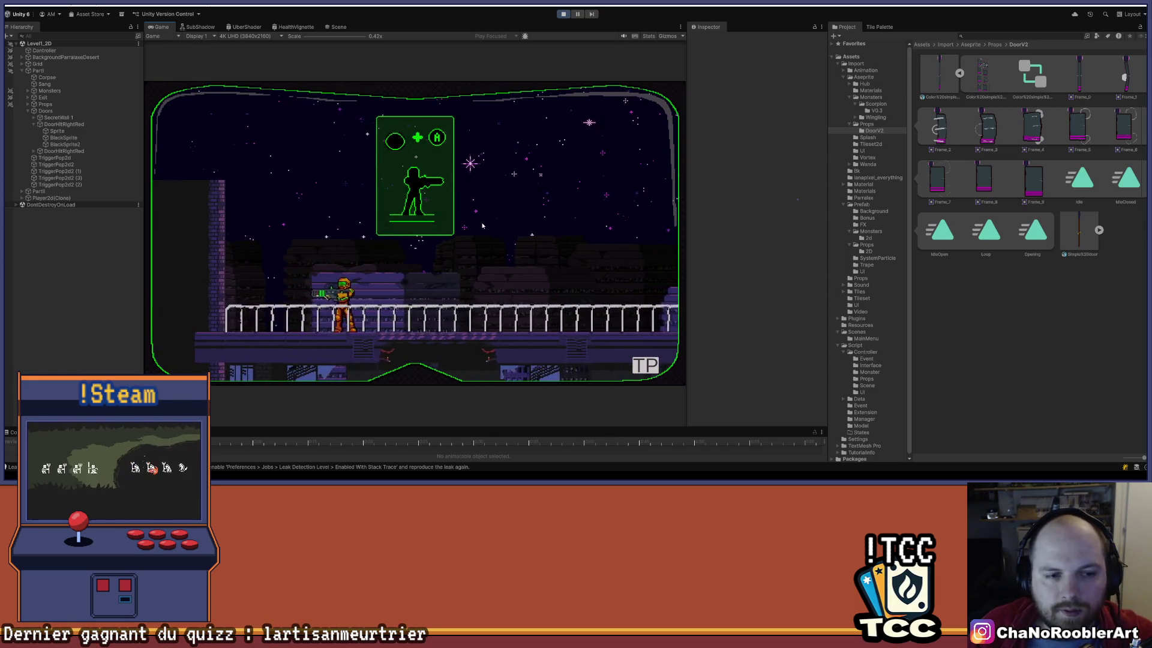
pyautogui.press('Down')
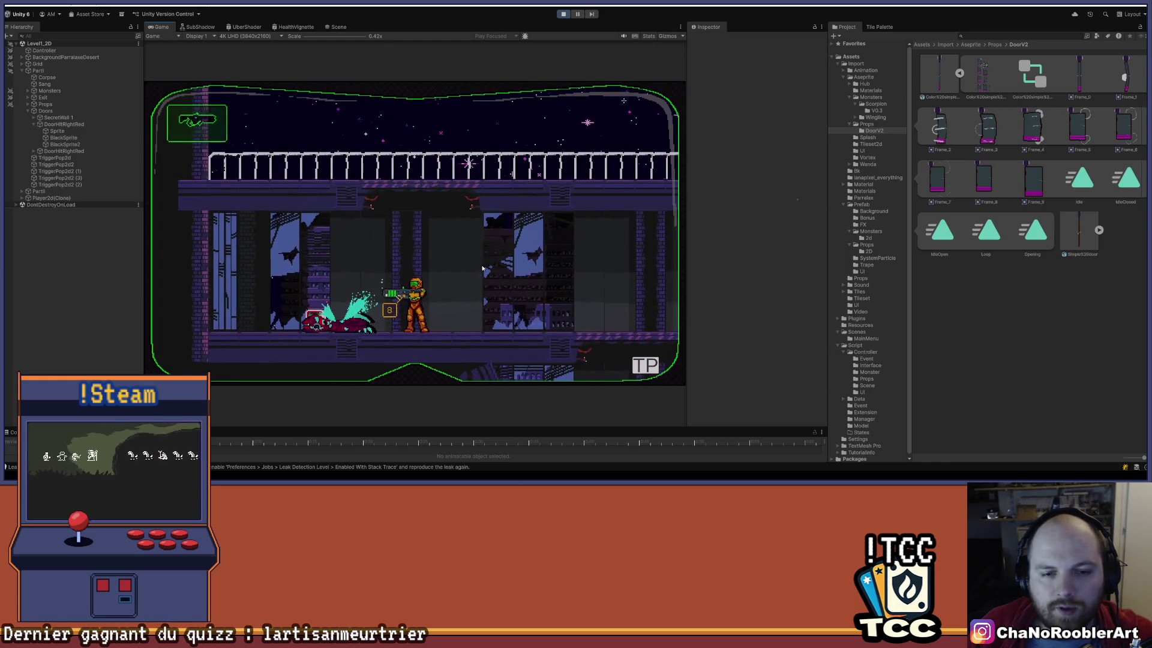
# Walk right through the ladder area and the door, dropping to the floor beneath.
pyautogui.press('Right')
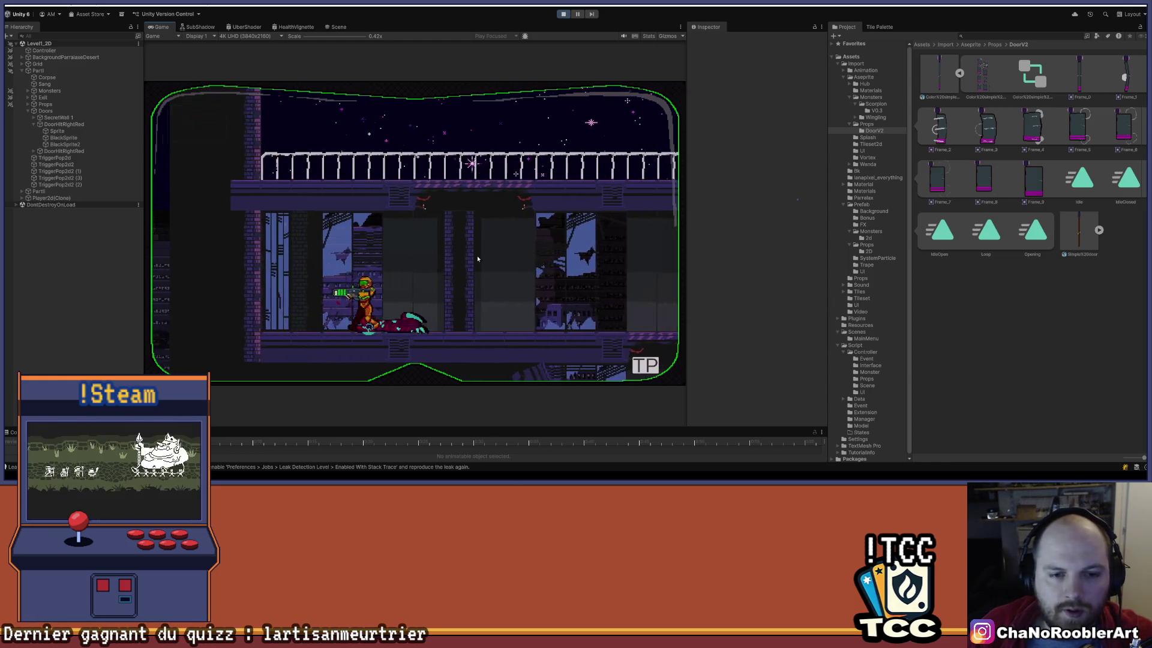
pyautogui.press('Down')
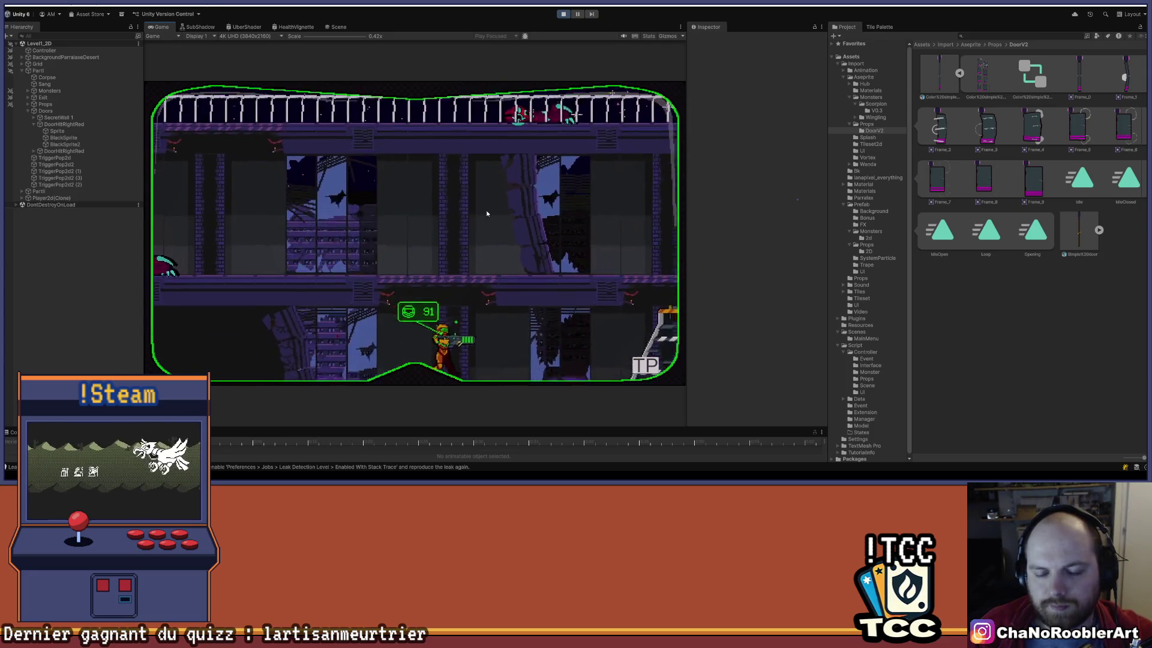
pyautogui.press('Right')
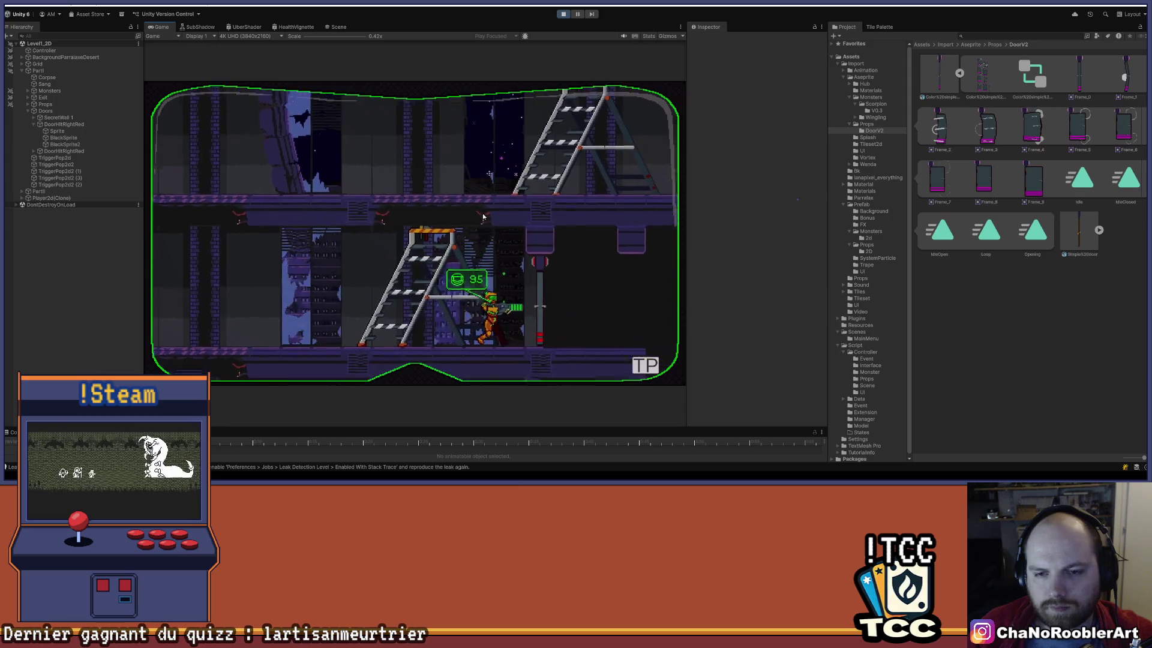
pyautogui.press('Right')
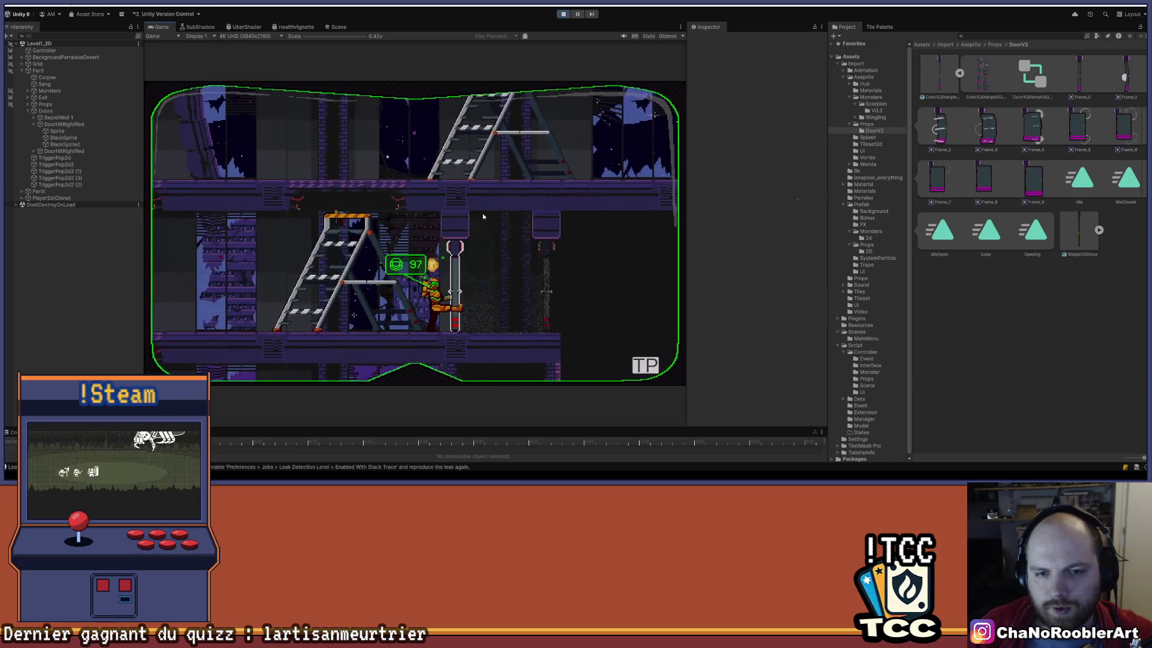
pyautogui.press('Right')
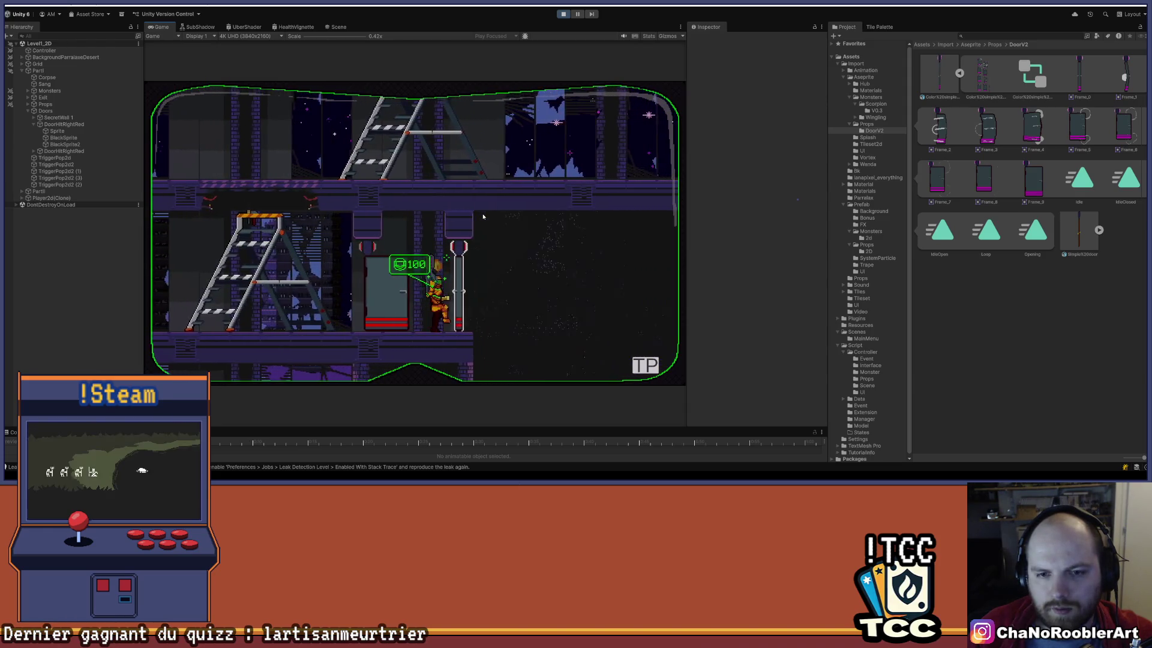
pyautogui.press('Right')
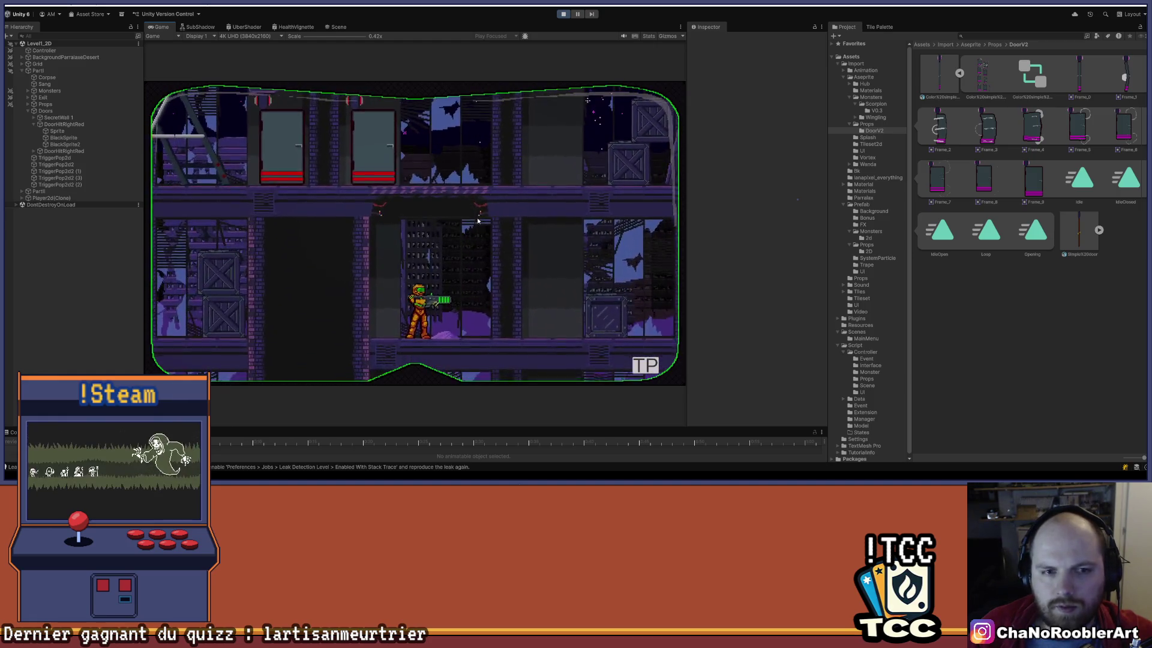
pyautogui.press('Left')
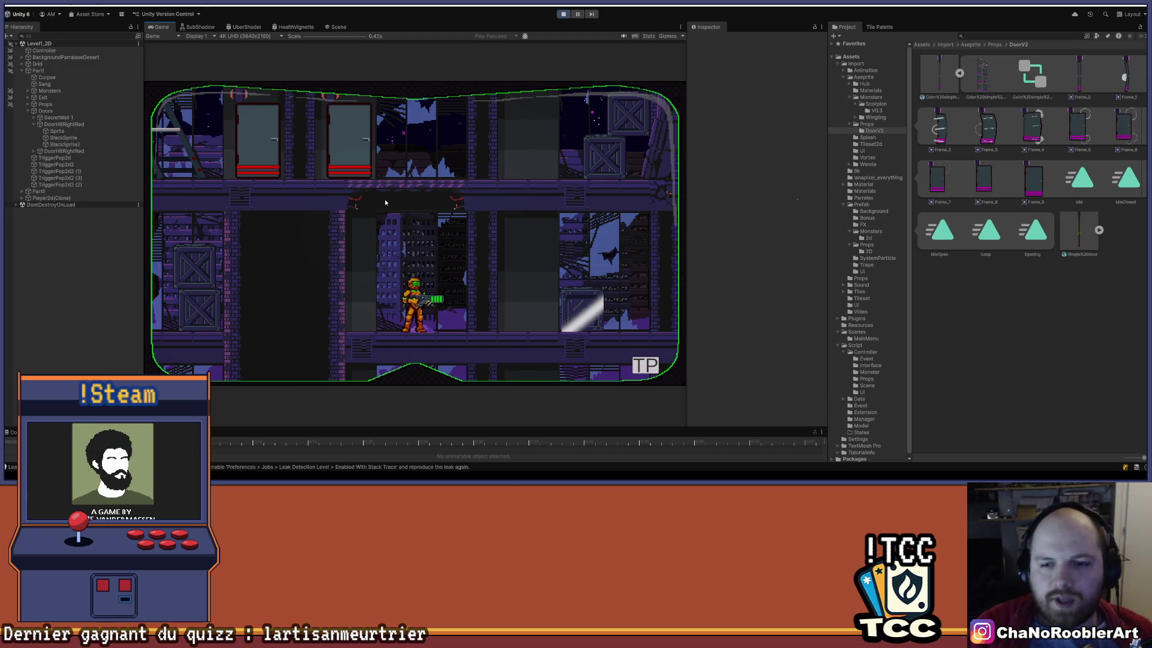
# Load Level1_2D from the Mission 1 list and run right down the gear shaft past the door.
pyautogui.click(642, 366)
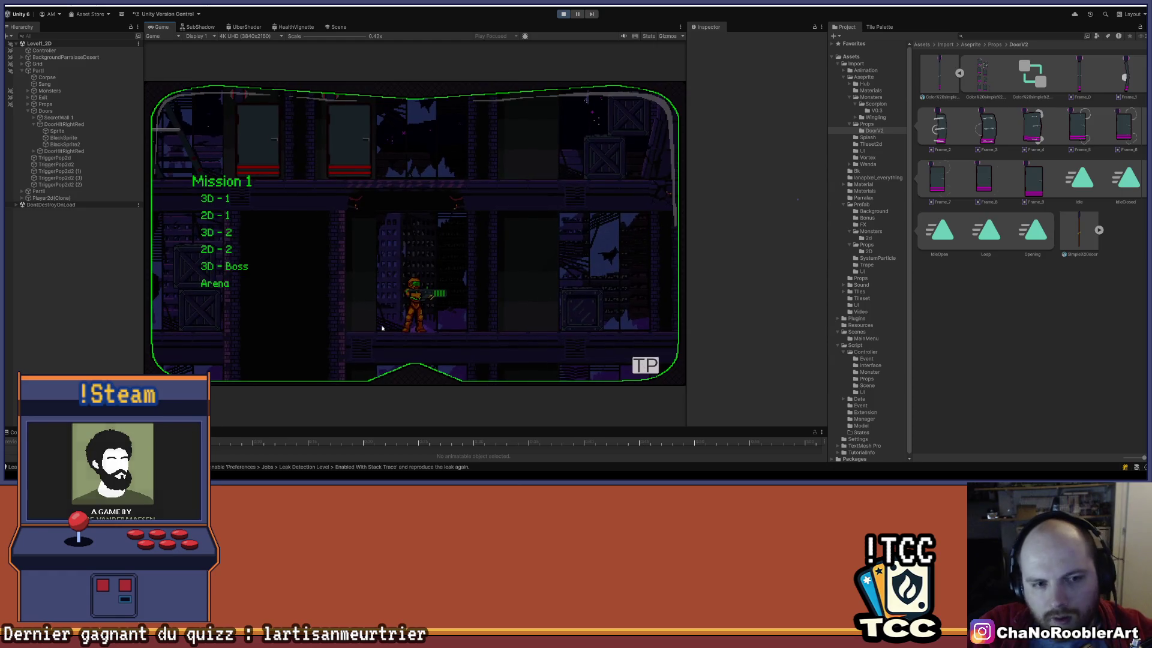
pyautogui.click(227, 251)
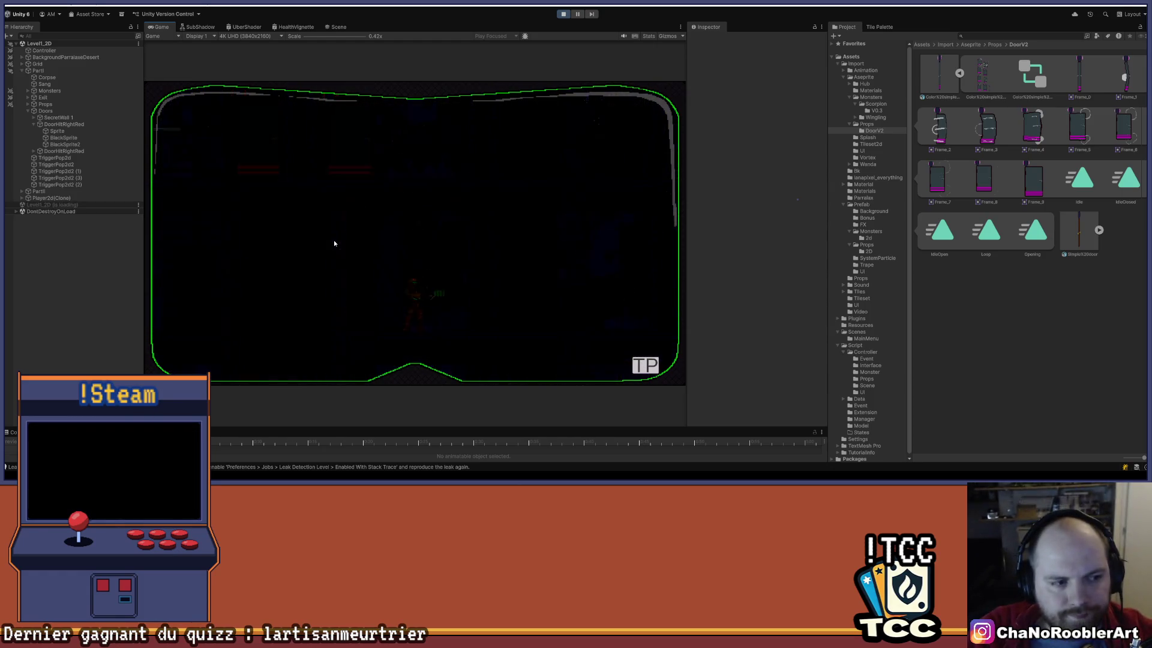
pyautogui.press('d')
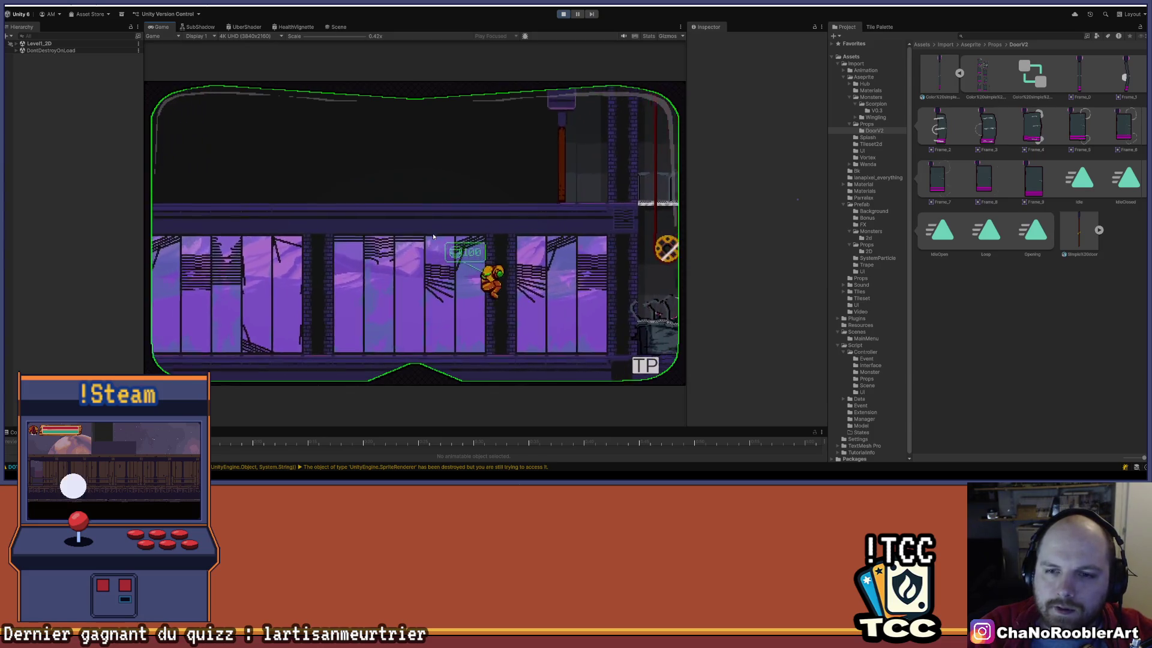
pyautogui.press('d')
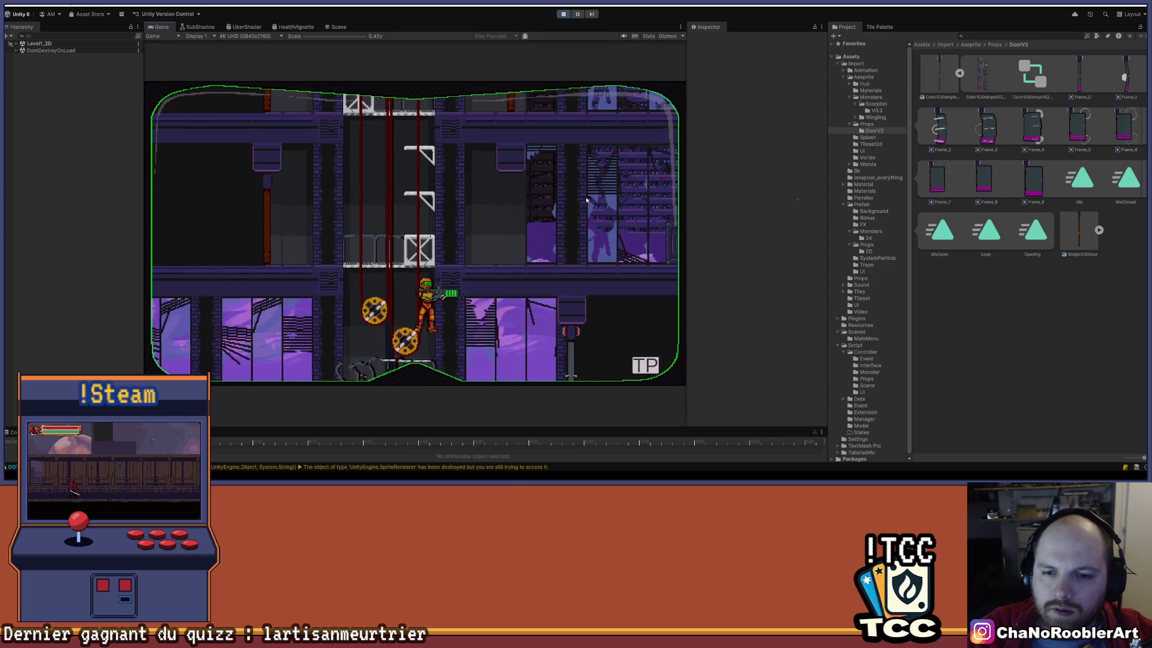
pyautogui.press('d')
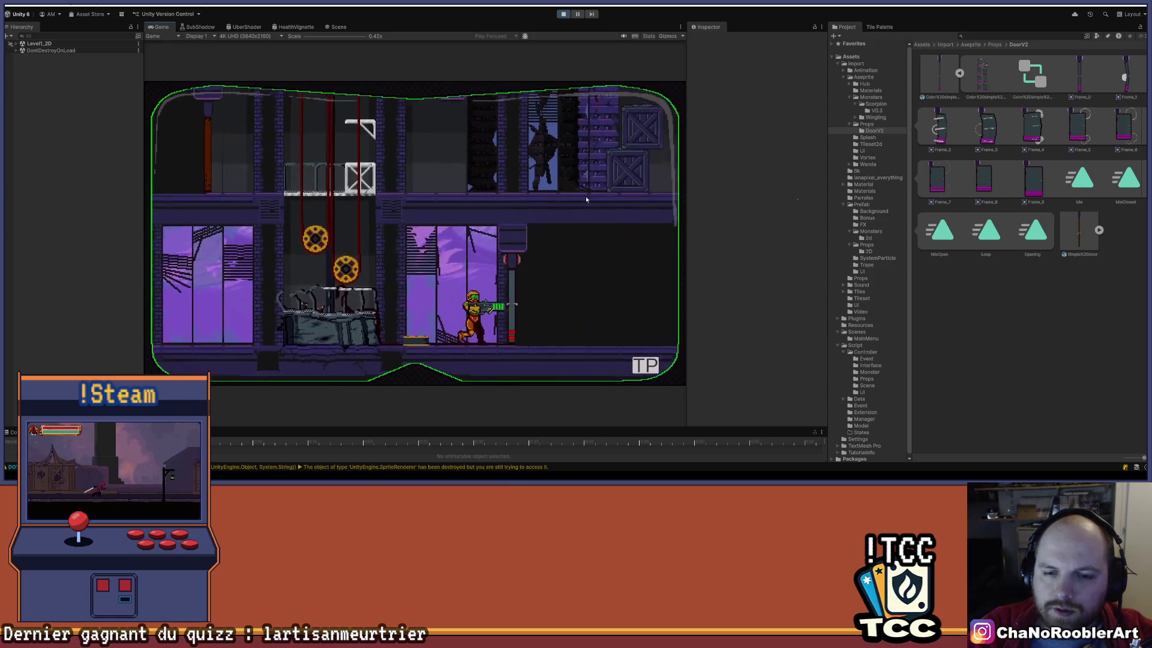
pyautogui.press('d')
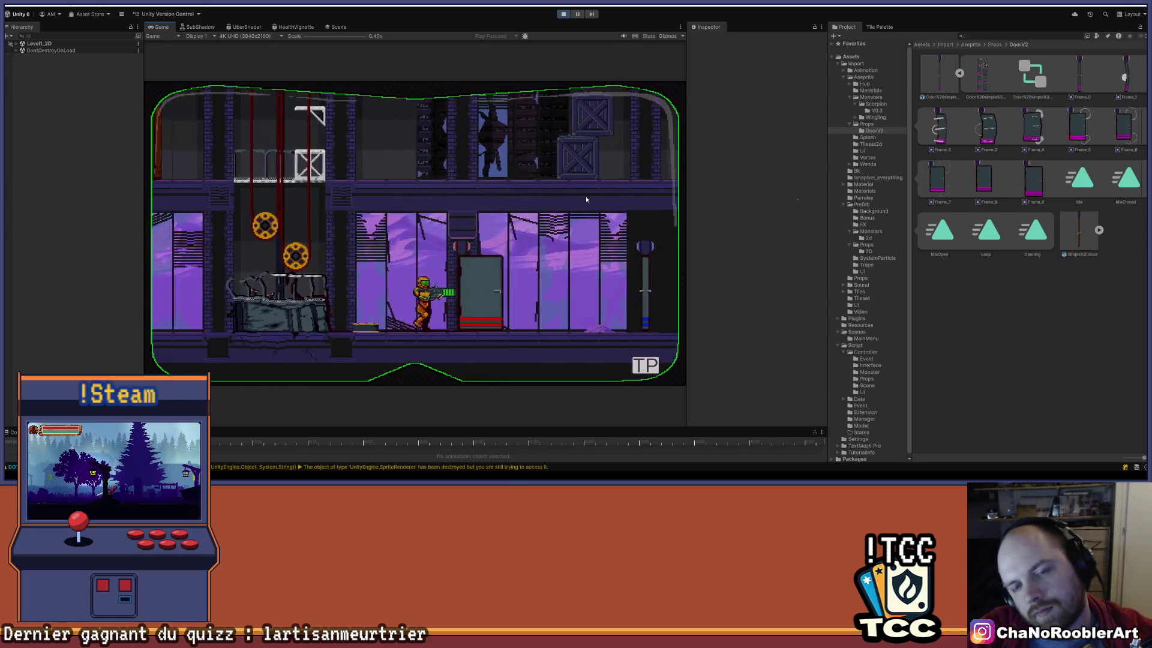
# Spin-jump up the gear shaft, walk left past the door, and attack the red monster.
pyautogui.press('a')
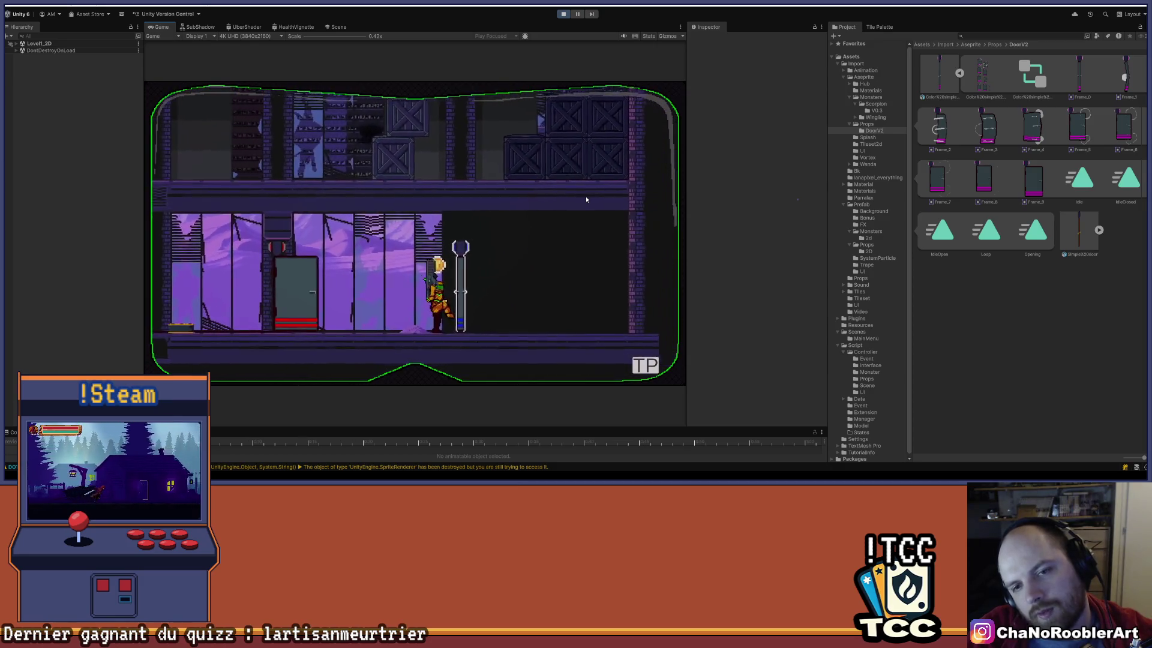
pyautogui.press('a')
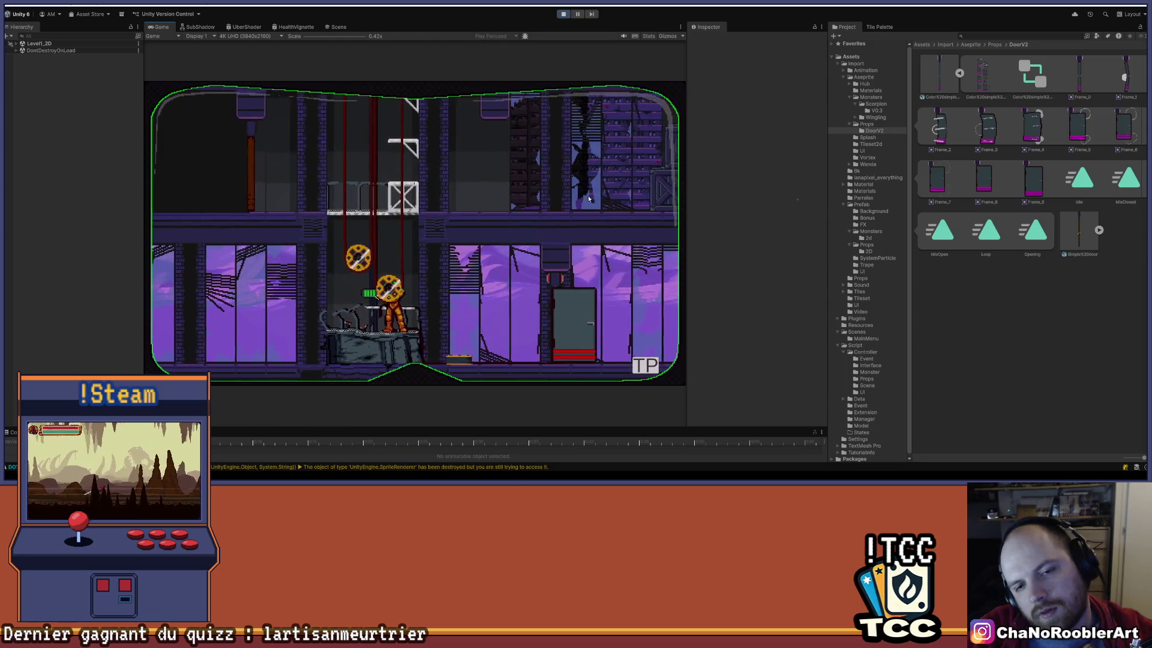
pyautogui.press('d')
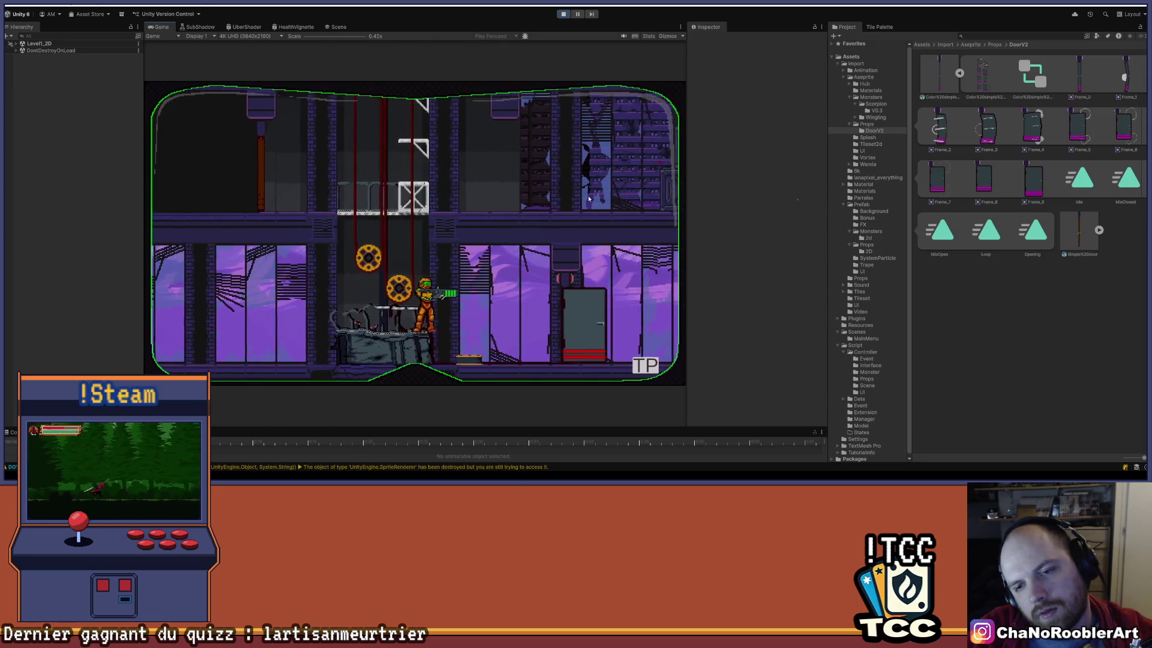
pyautogui.press('a')
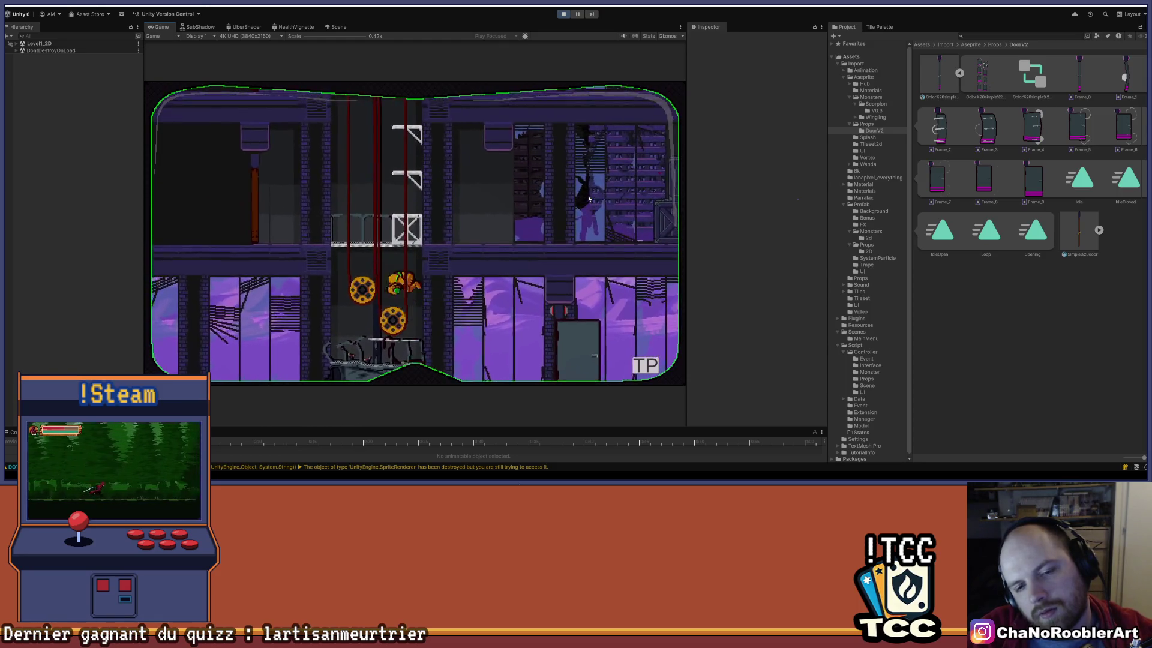
pyautogui.press('space')
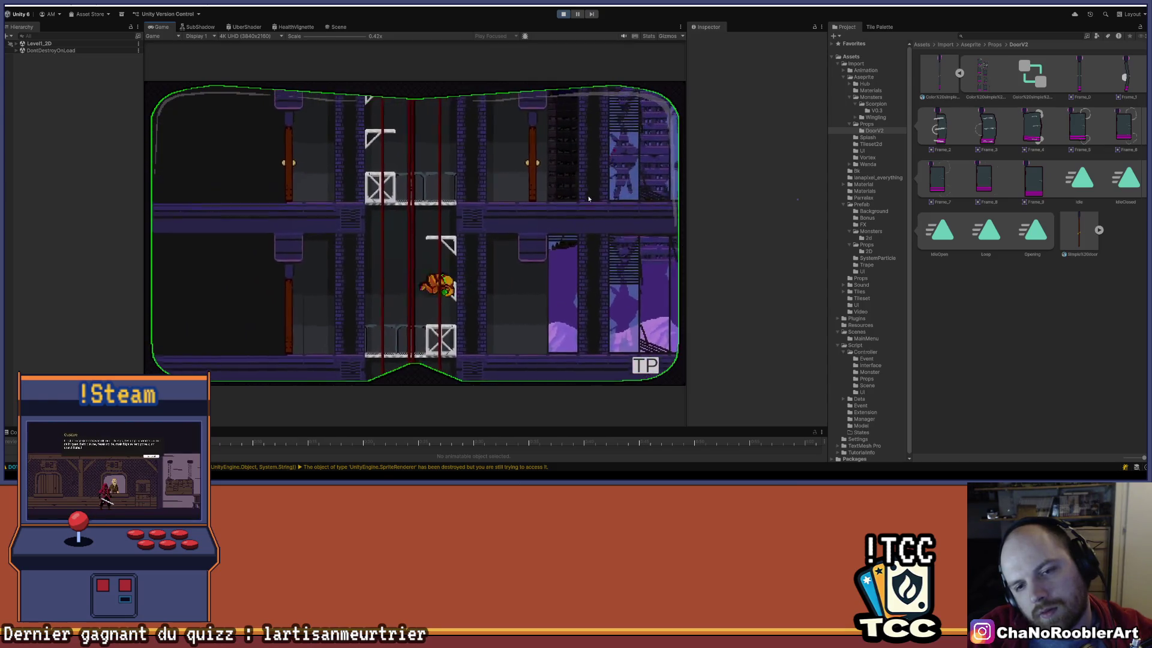
pyautogui.press('a')
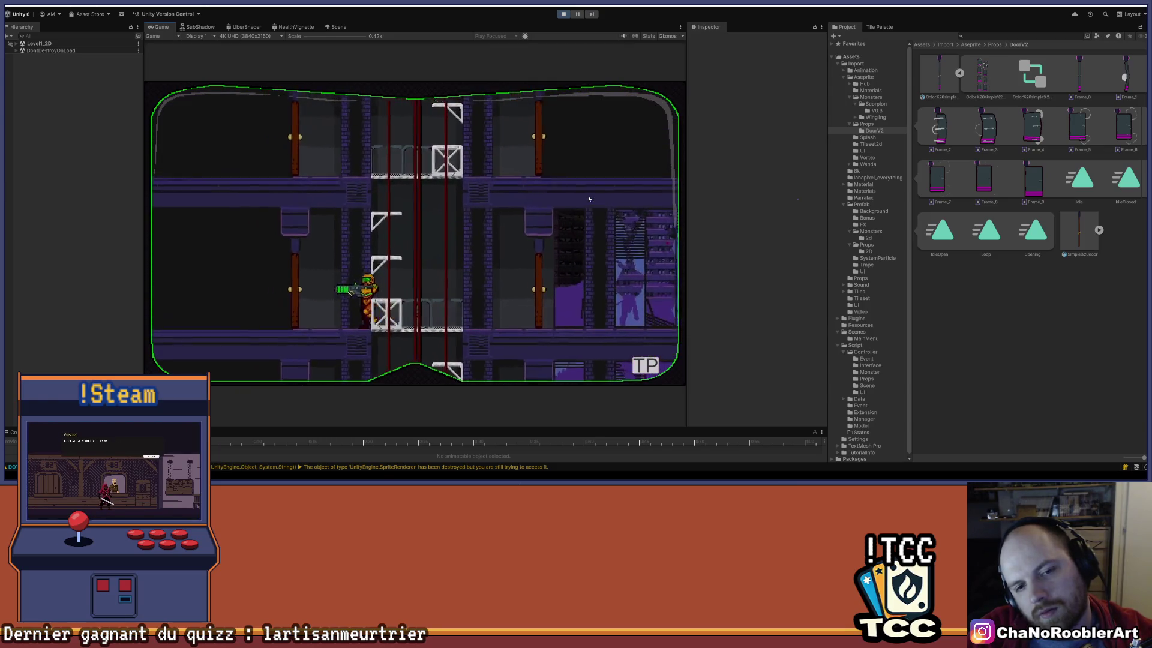
pyautogui.press('a')
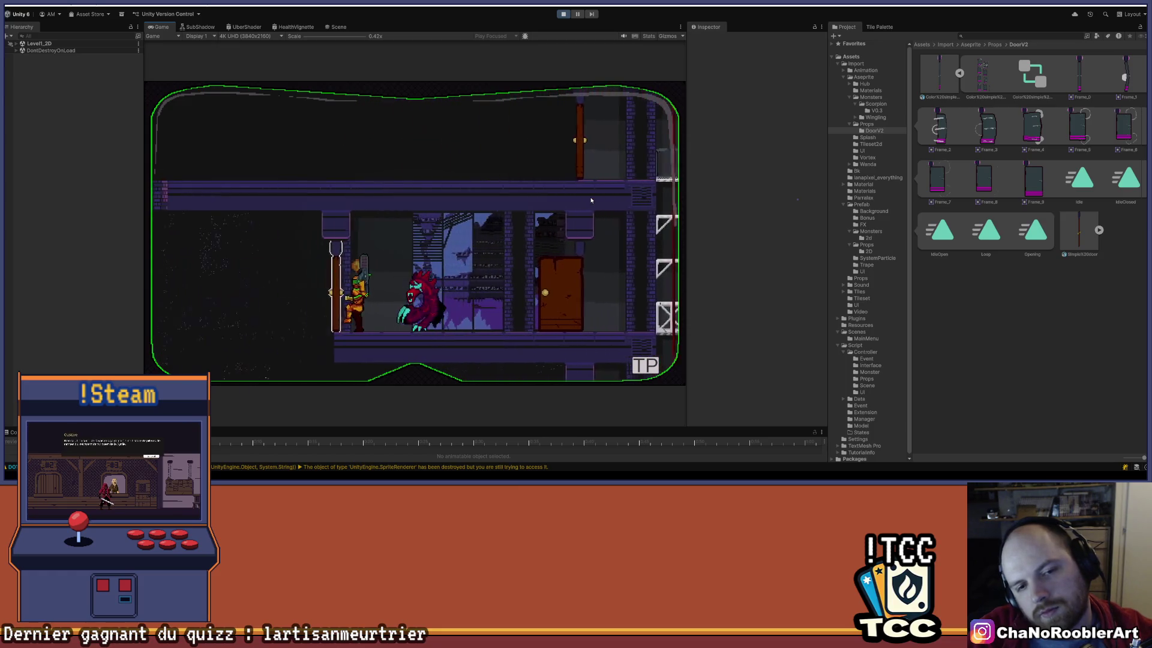
pyautogui.press('d')
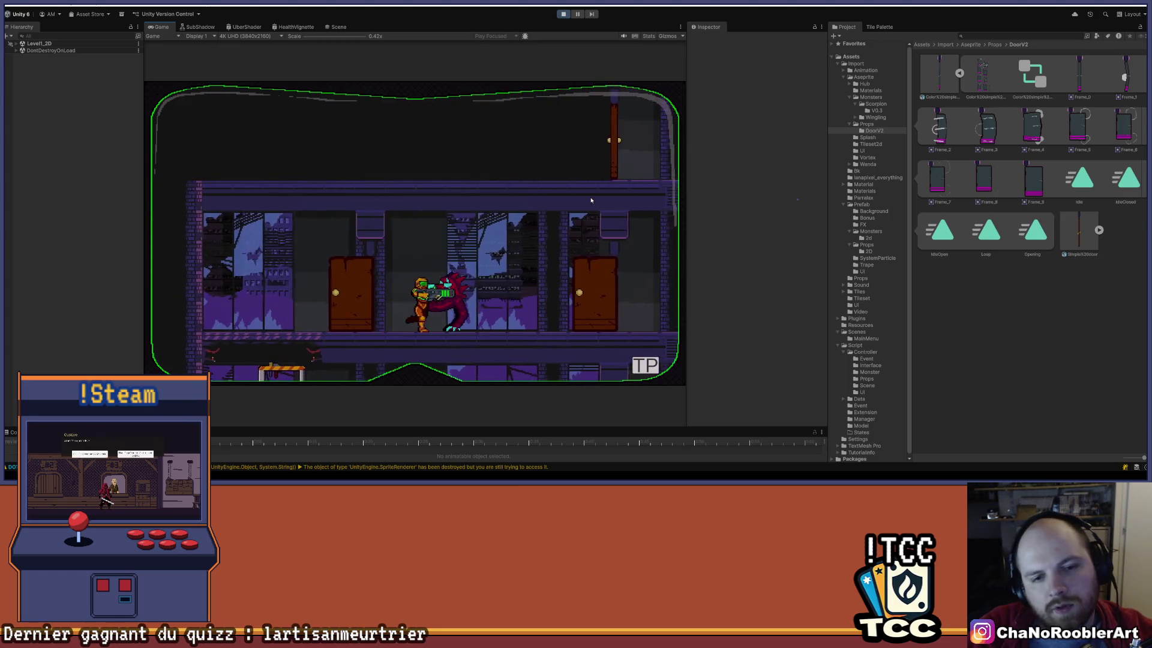
pyautogui.press('space')
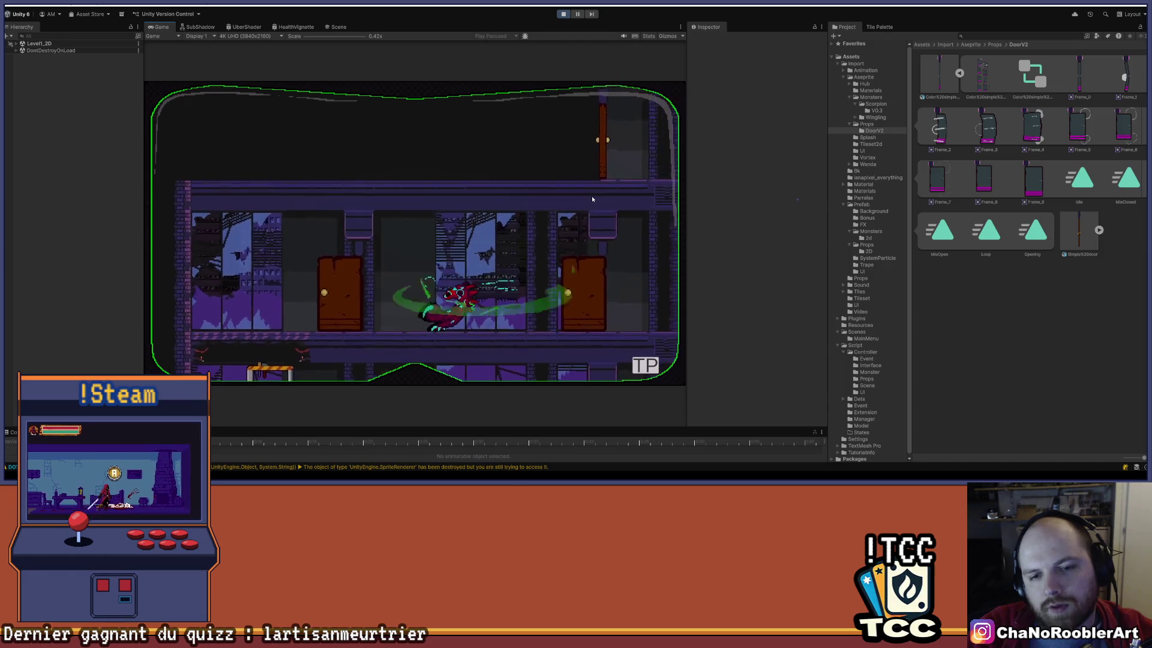
# Climb the vertical shaft onto the pole and the left ledge, then drop back down.
pyautogui.press('d')
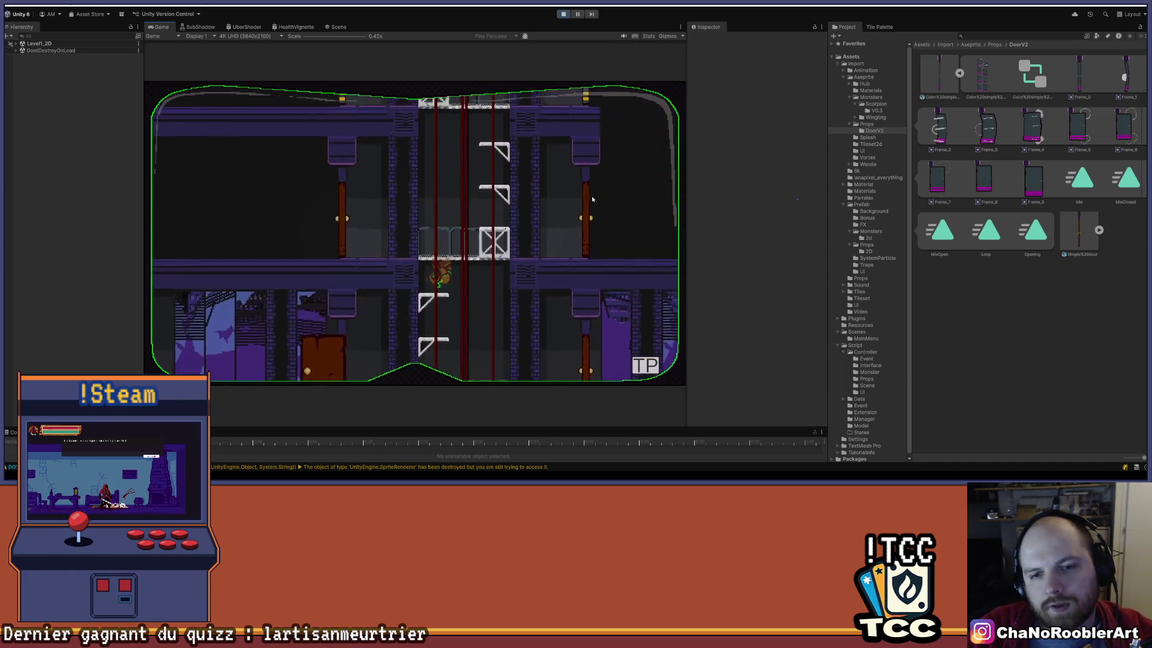
pyautogui.press('d')
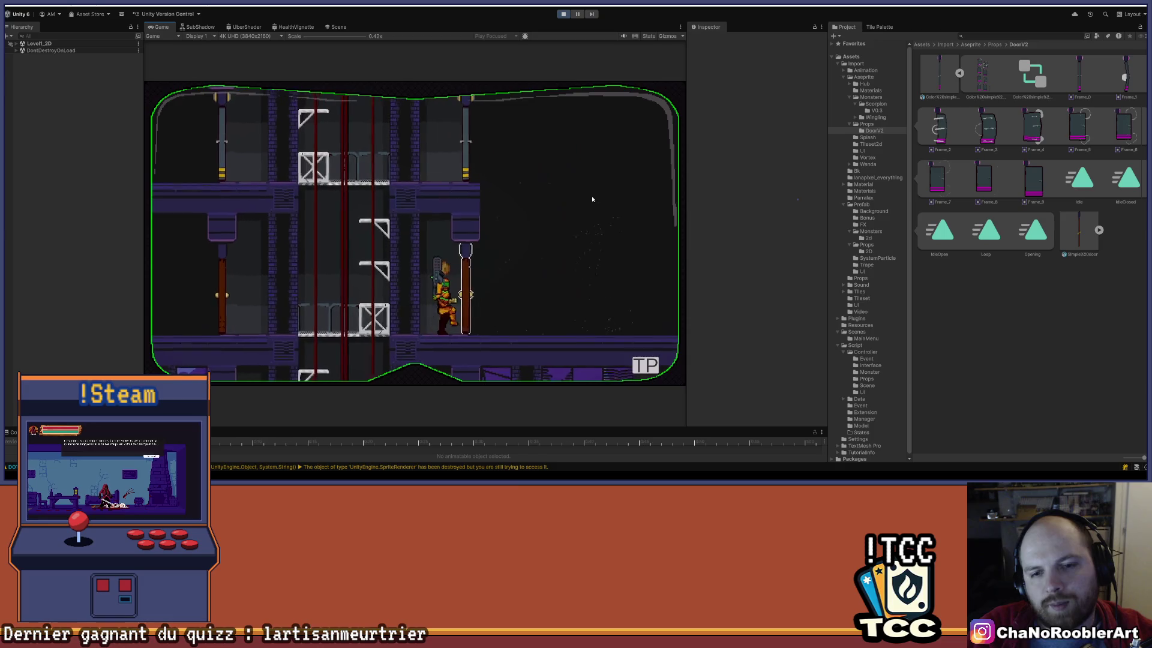
pyautogui.press('a')
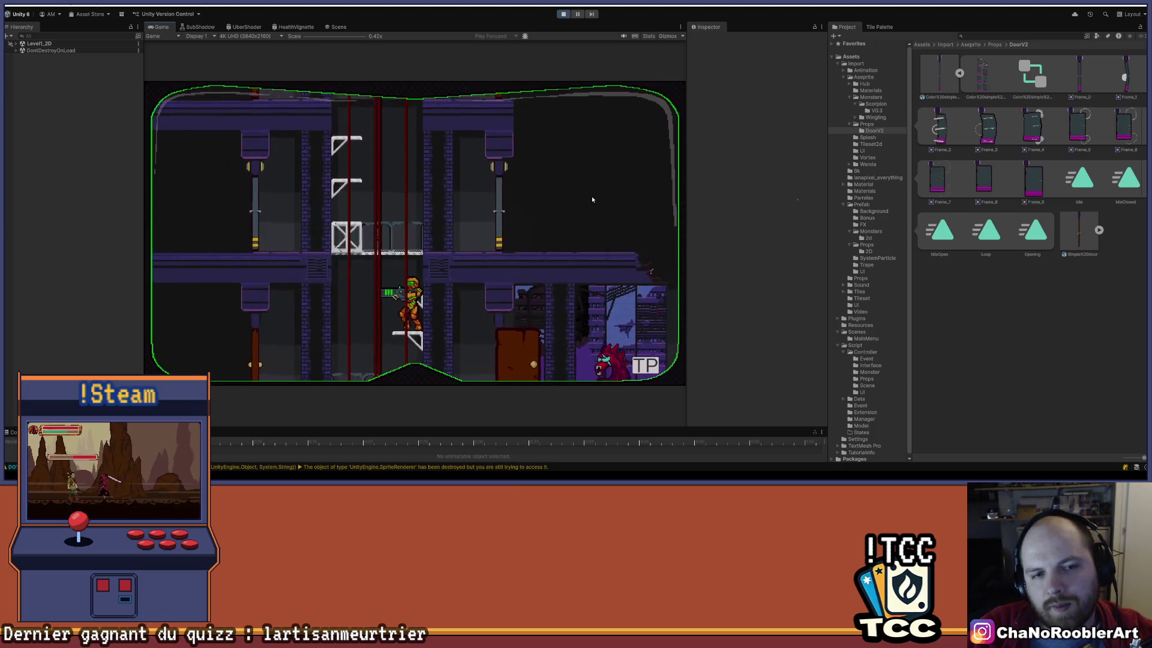
pyautogui.press('space')
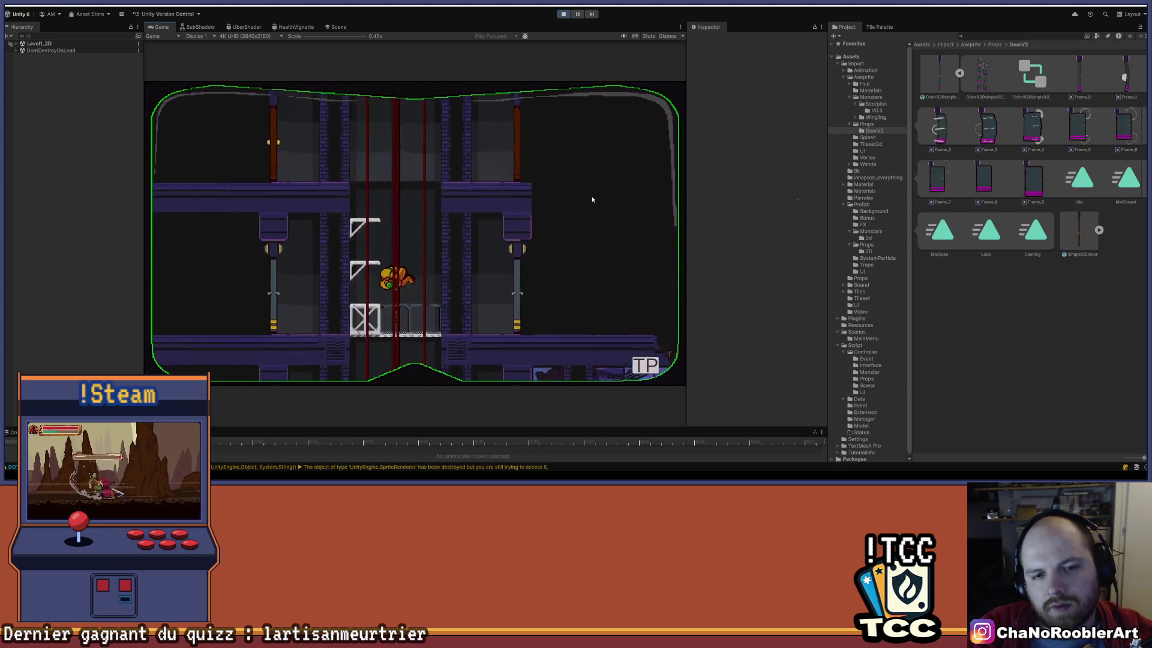
pyautogui.press('a')
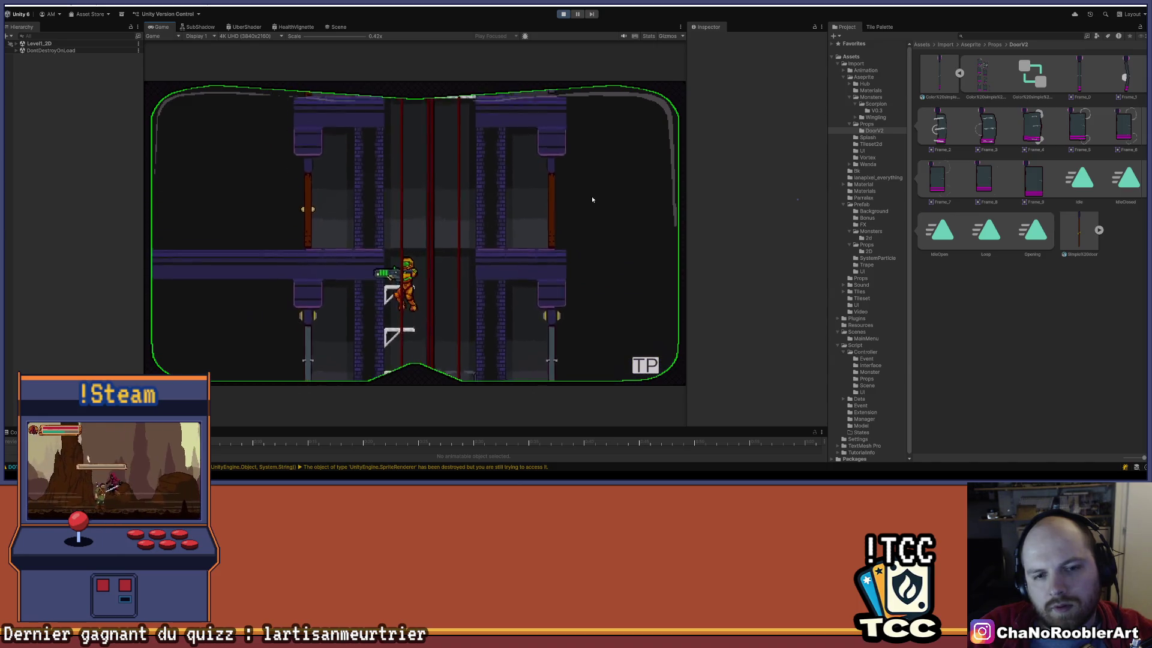
pyautogui.press('d')
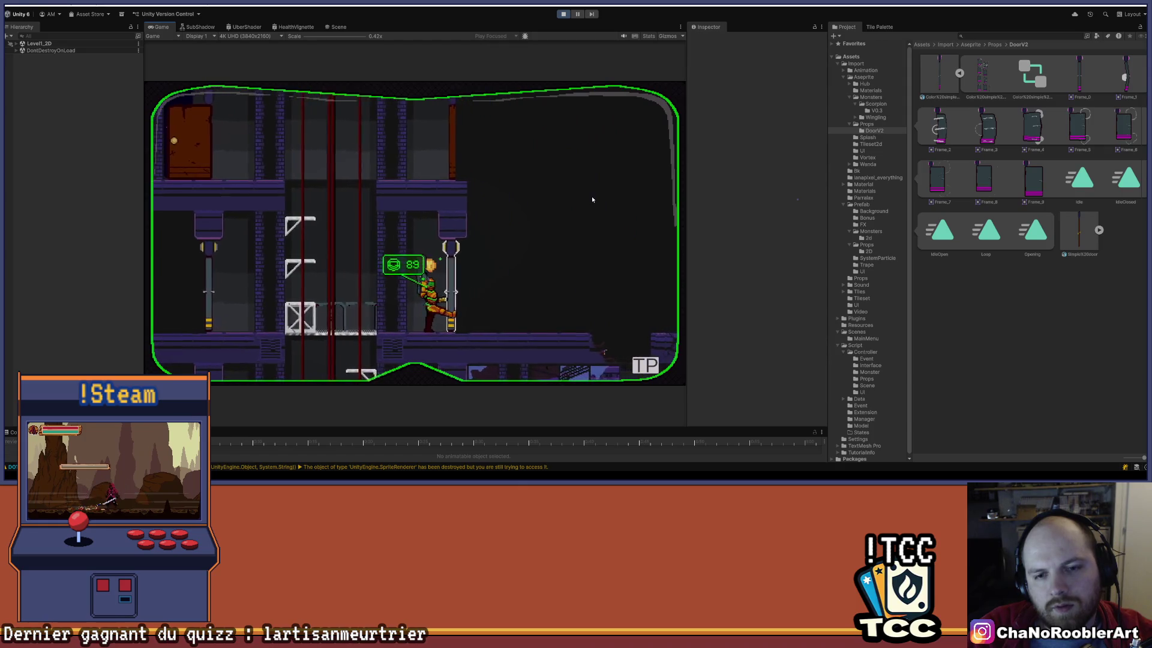
# Climb the ladder to the next floor and advance right past the door as the red monster attacks.
pyautogui.press('w')
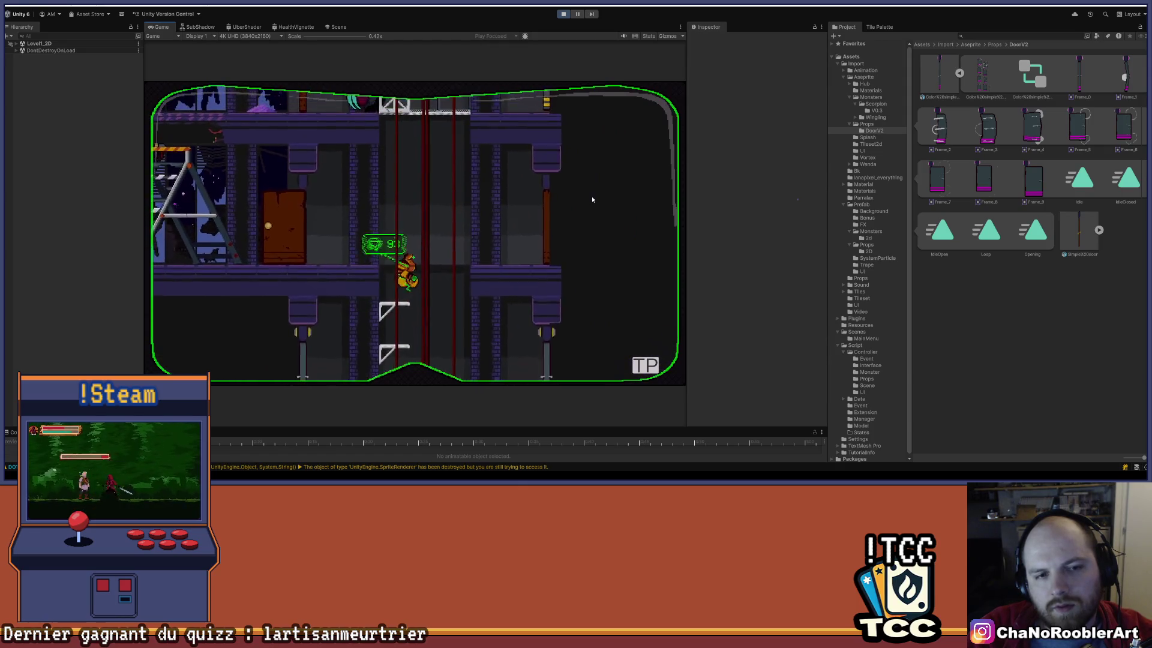
pyautogui.press('a')
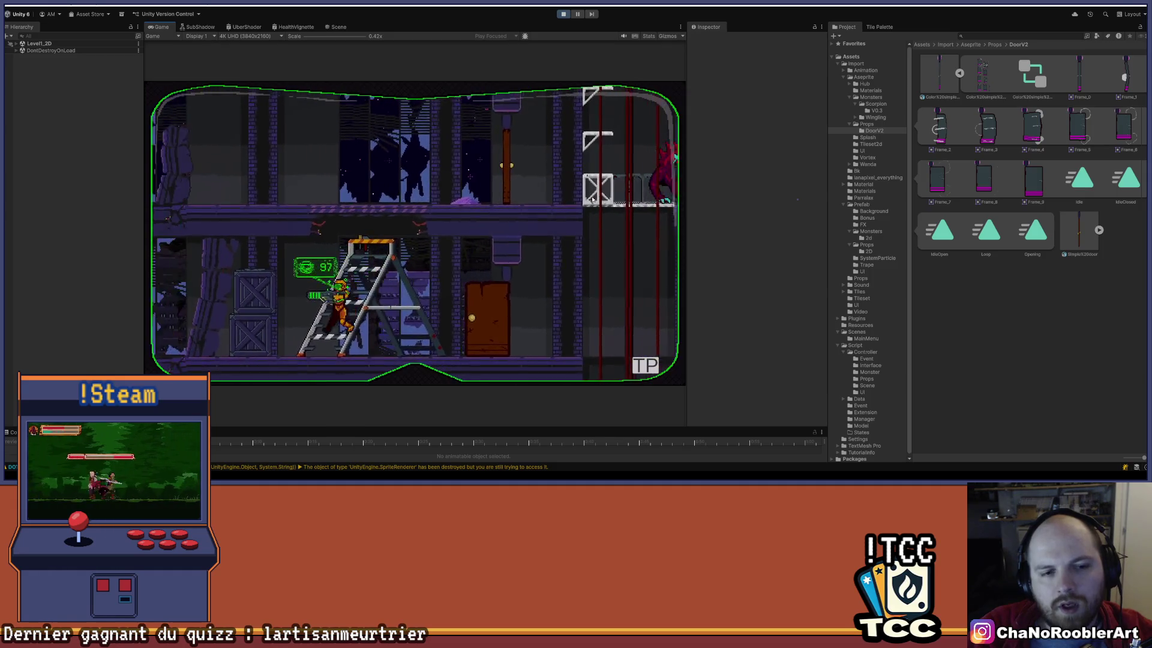
pyautogui.press('w')
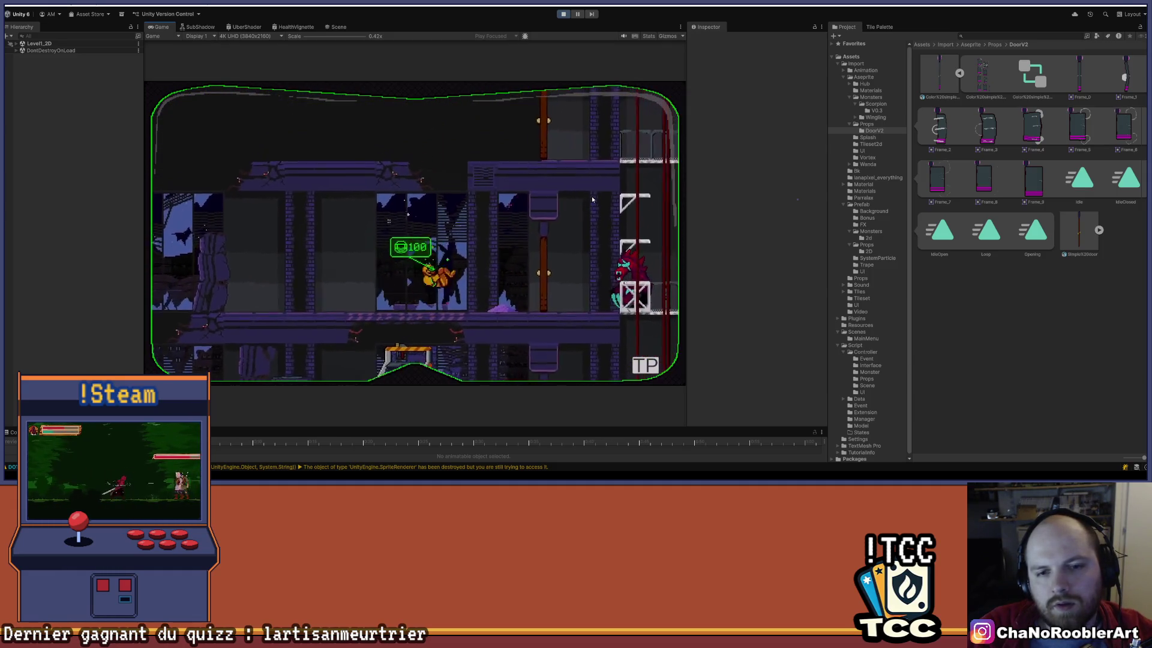
pyautogui.press('d')
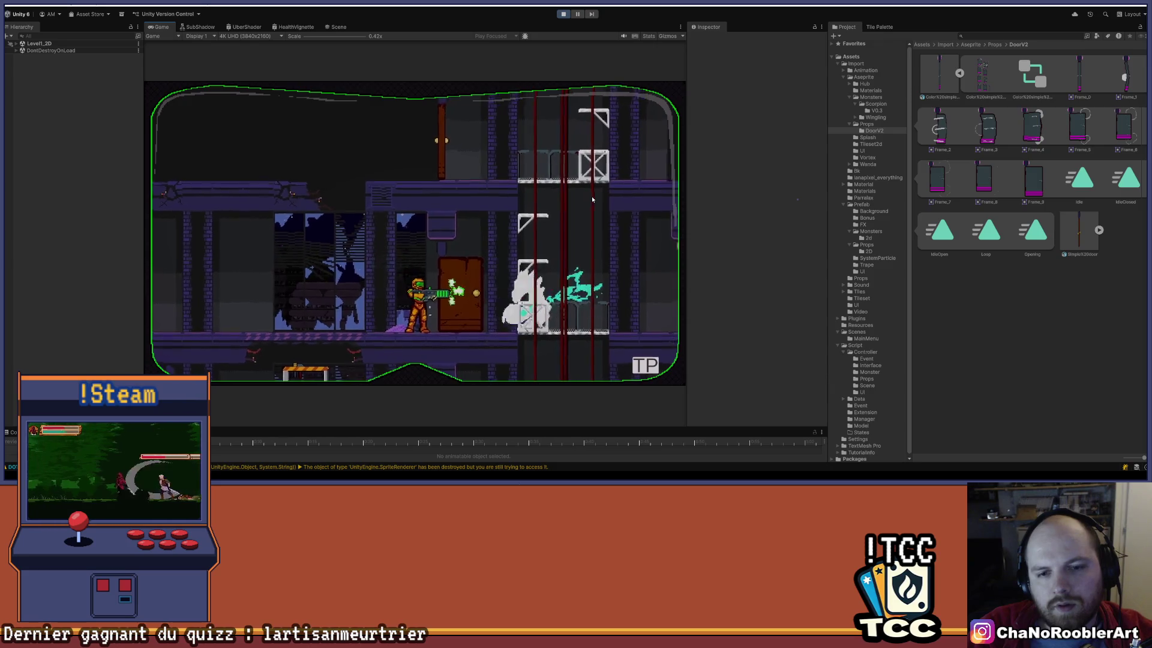
pyautogui.press('d')
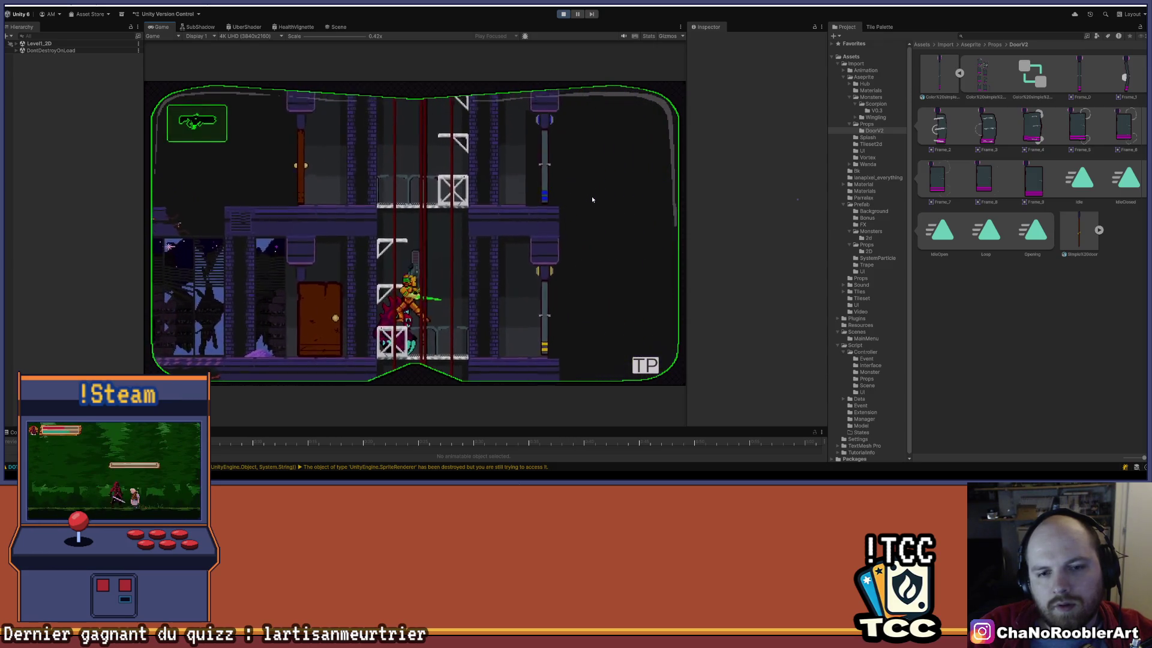
pyautogui.press('d')
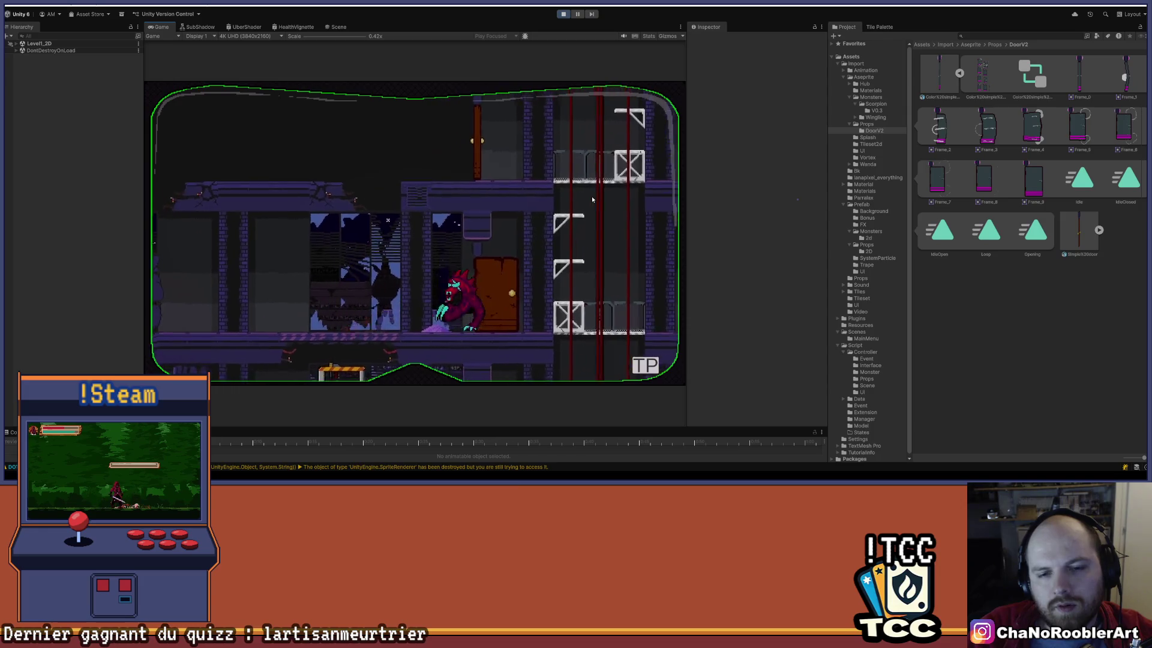
pyautogui.press('d')
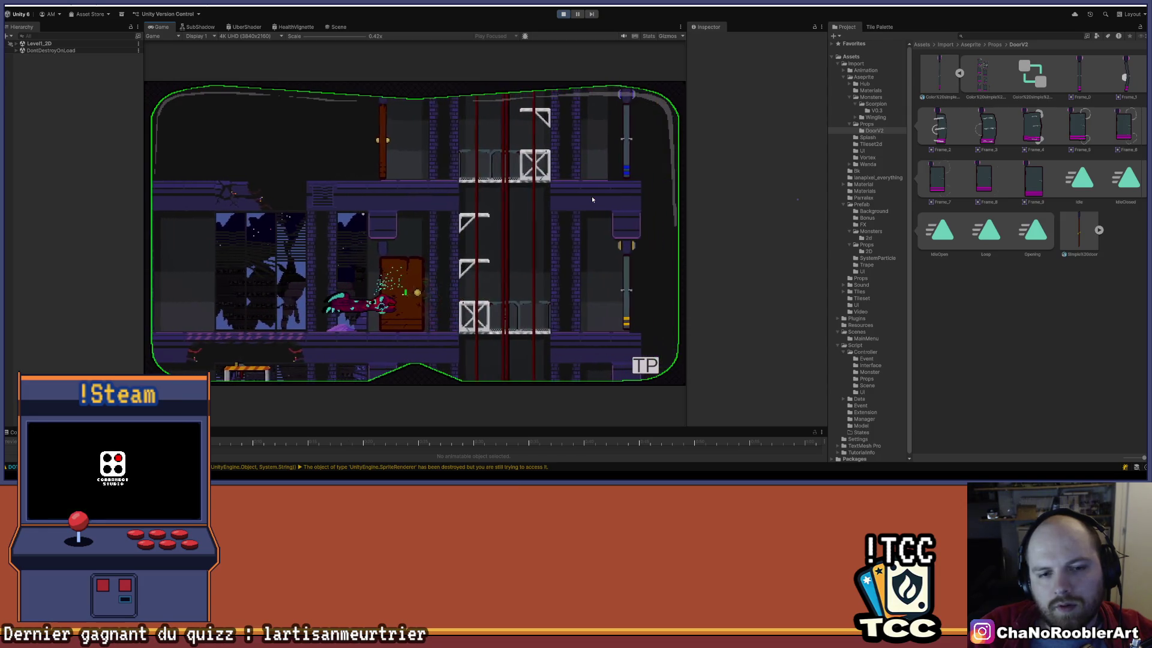
# Descend the ladder shaft, walk left past a door onto a crate, and drop to lower floors.
pyautogui.press('s')
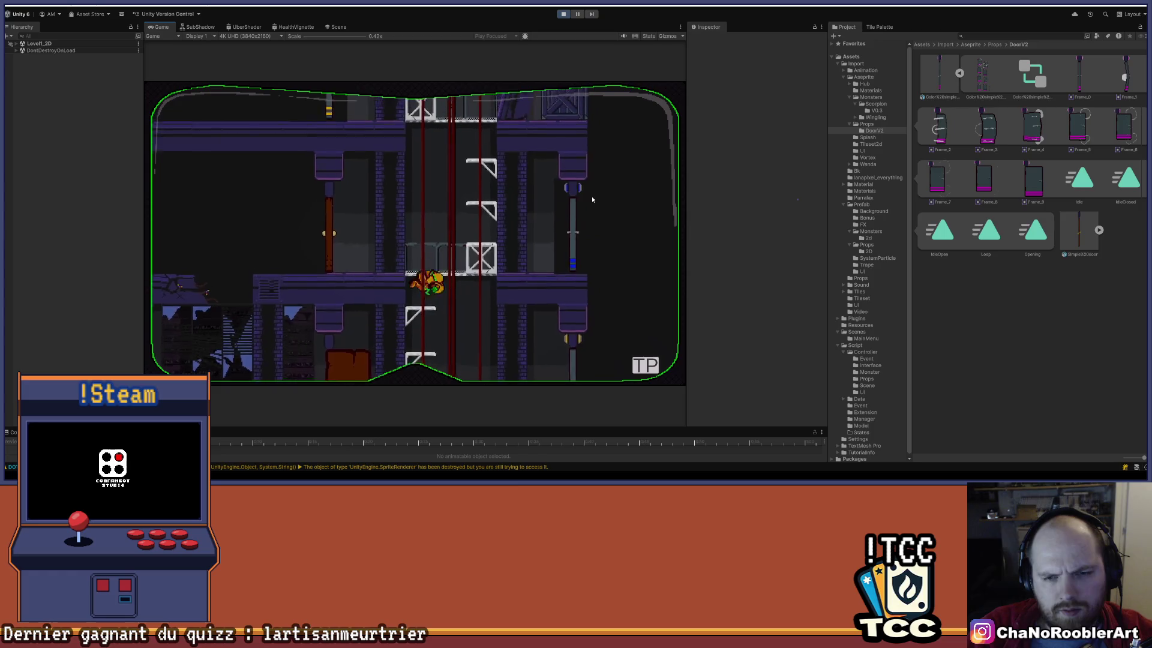
pyautogui.press('w')
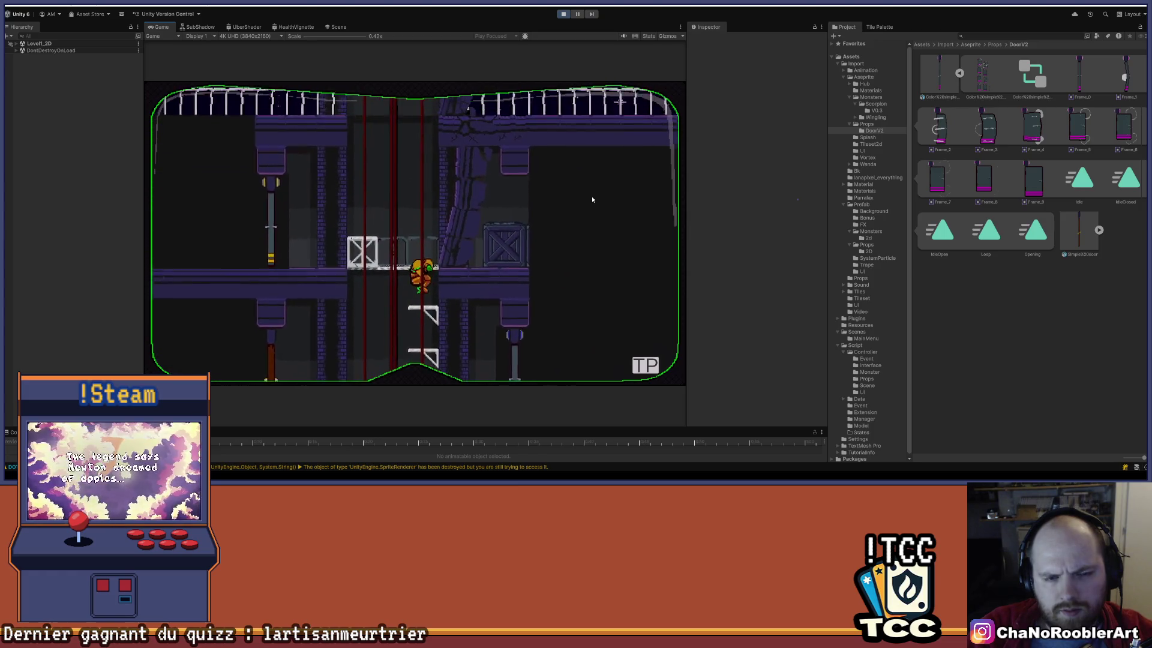
pyautogui.press('s')
pyautogui.press('a')
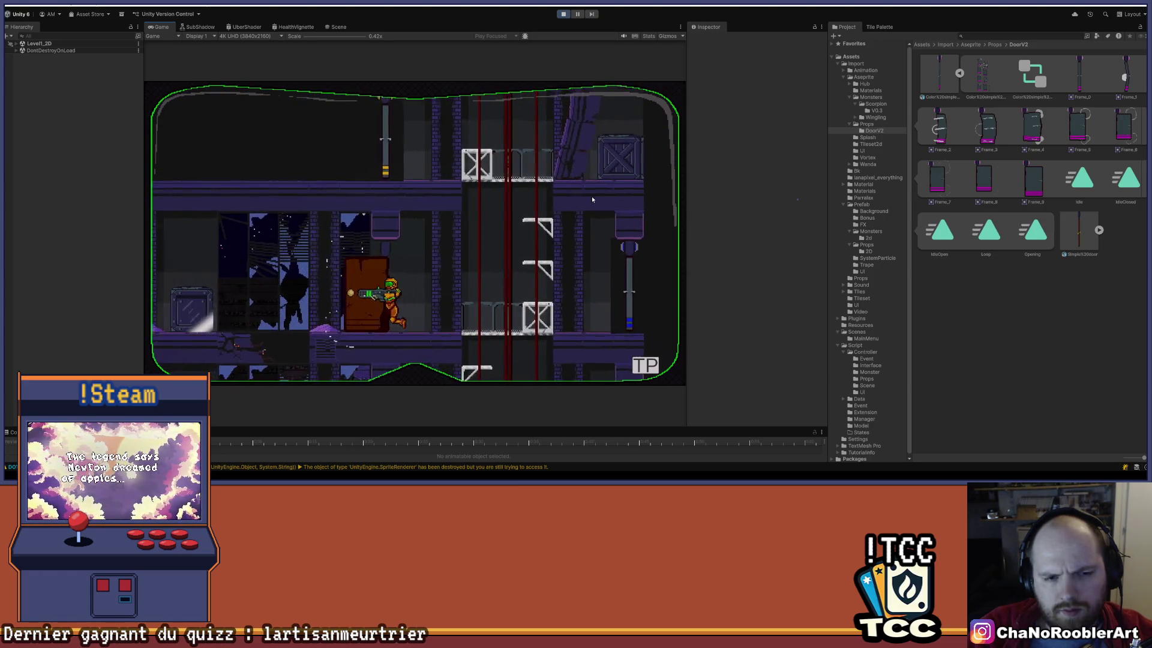
pyautogui.press('a')
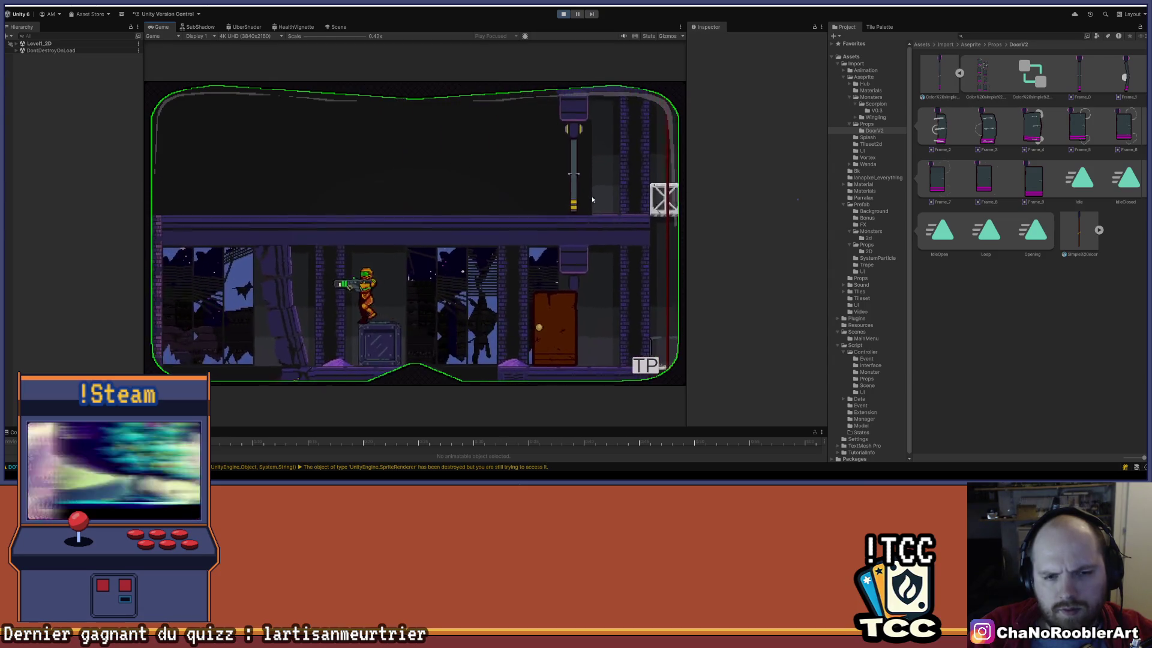
pyautogui.press('d')
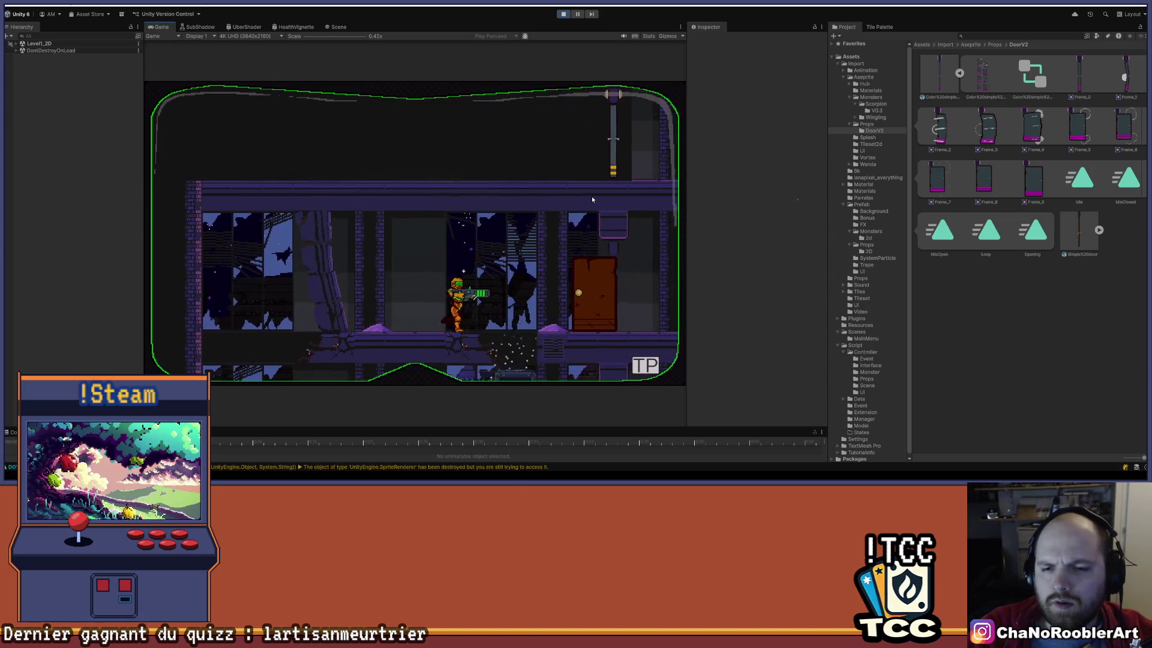
pyautogui.press('d')
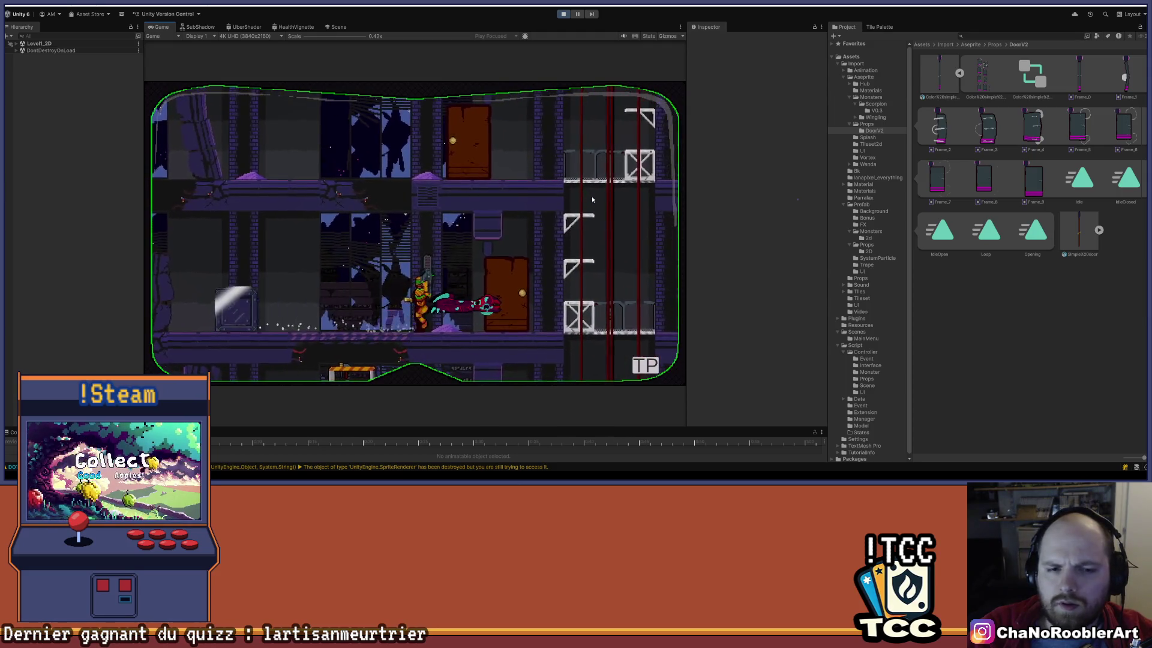
pyautogui.press('a')
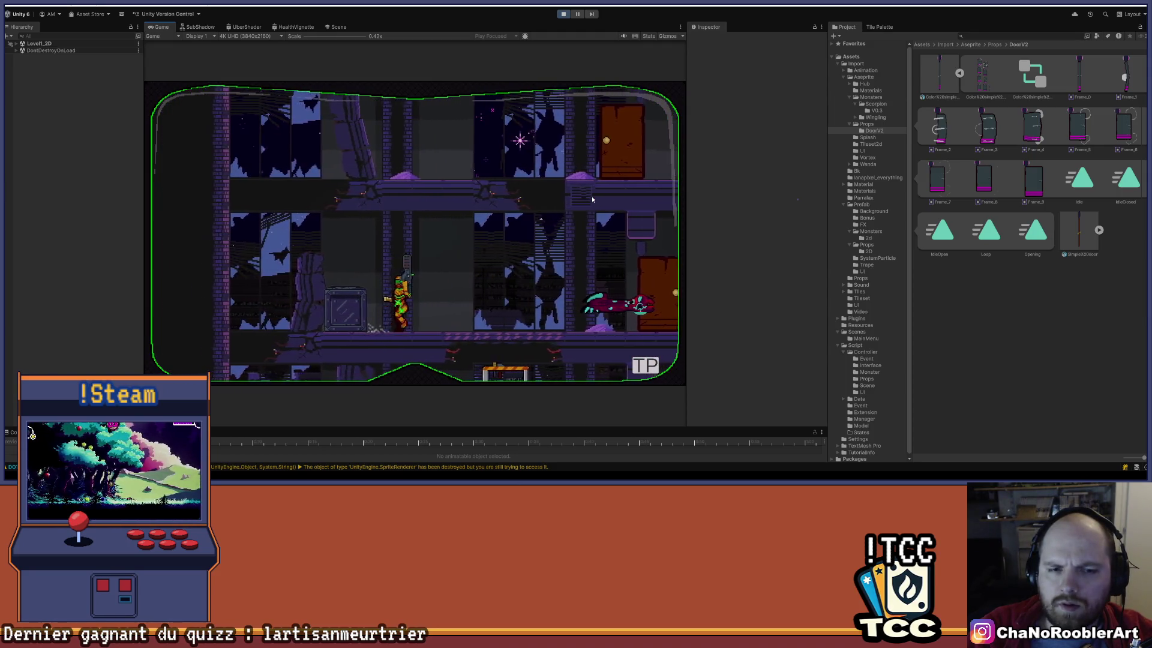
pyautogui.press('a')
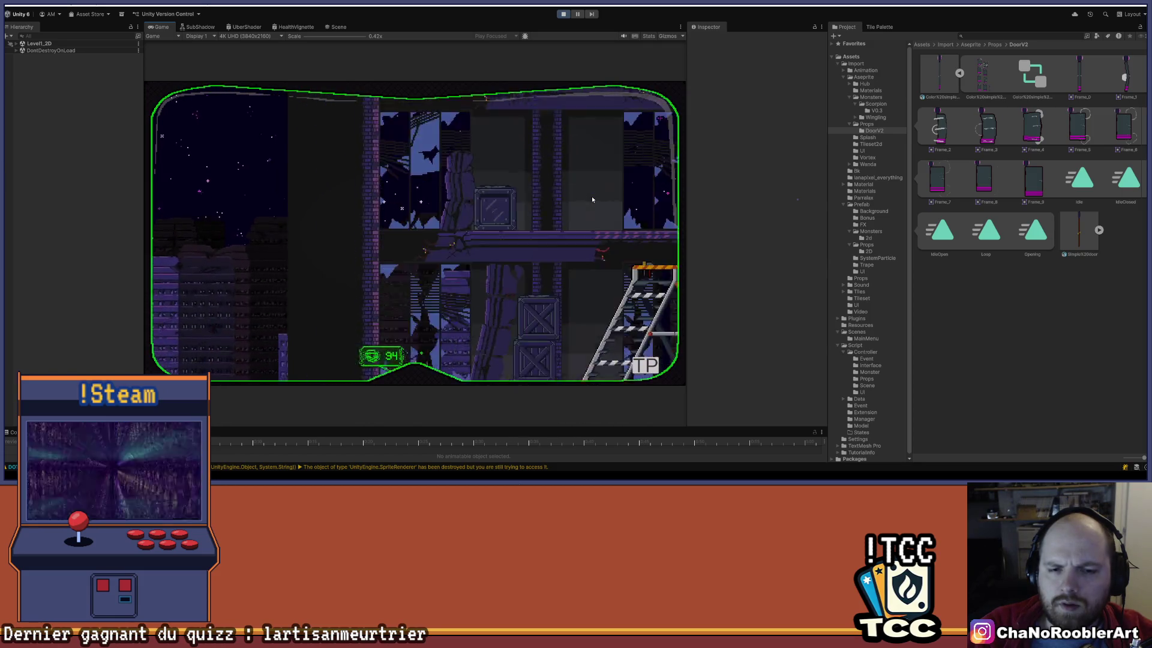
# Walk right past the red pipes, drop to the lower floor, and jump onto the stacked crates.
pyautogui.press('d')
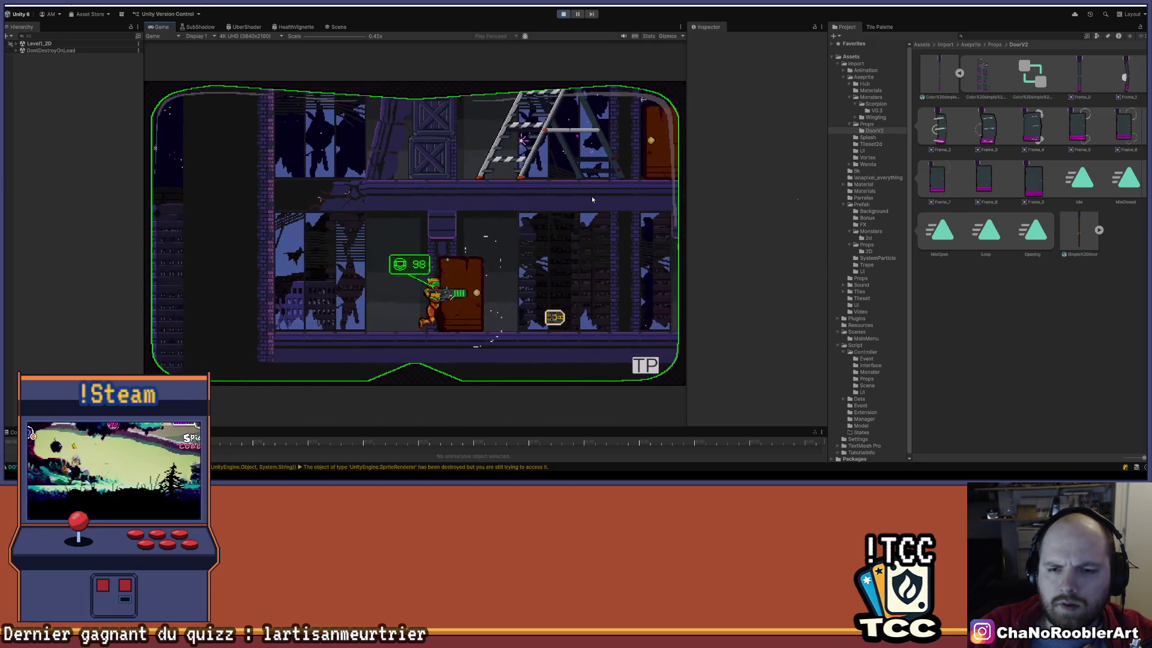
pyautogui.press('d')
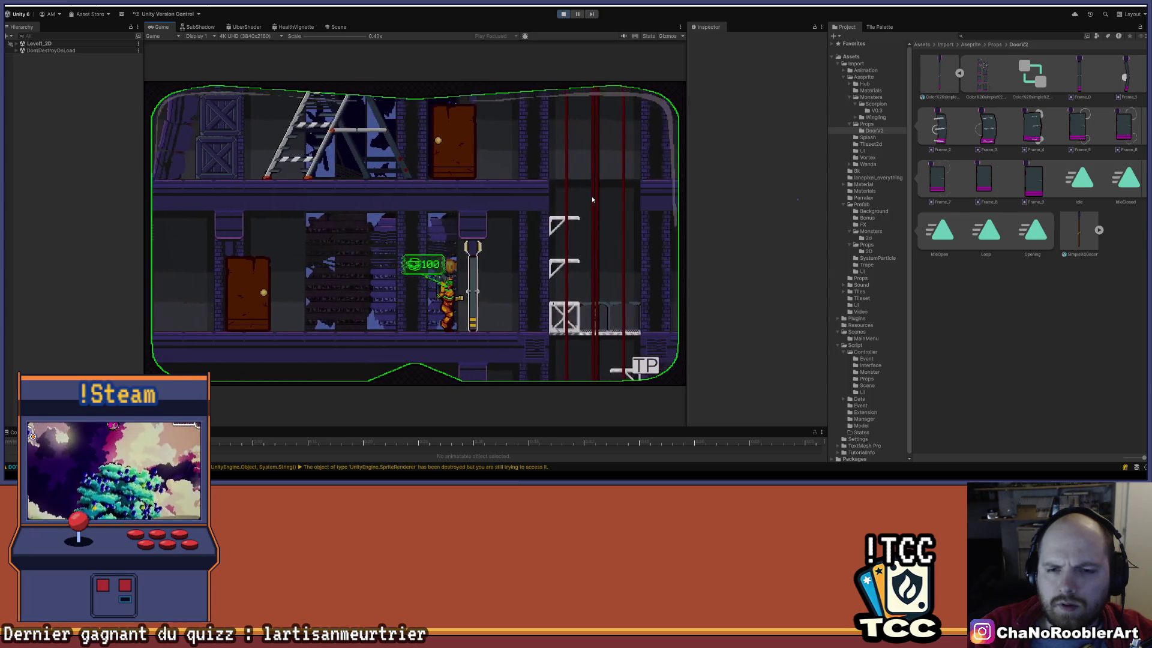
pyautogui.press('d')
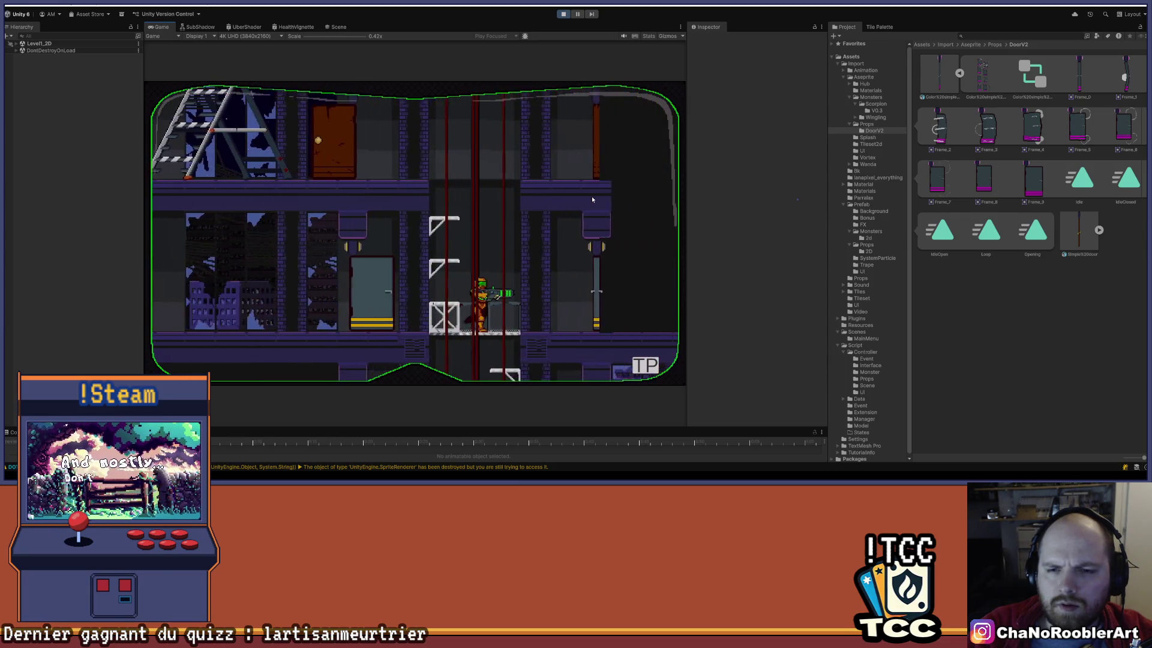
pyautogui.press('d')
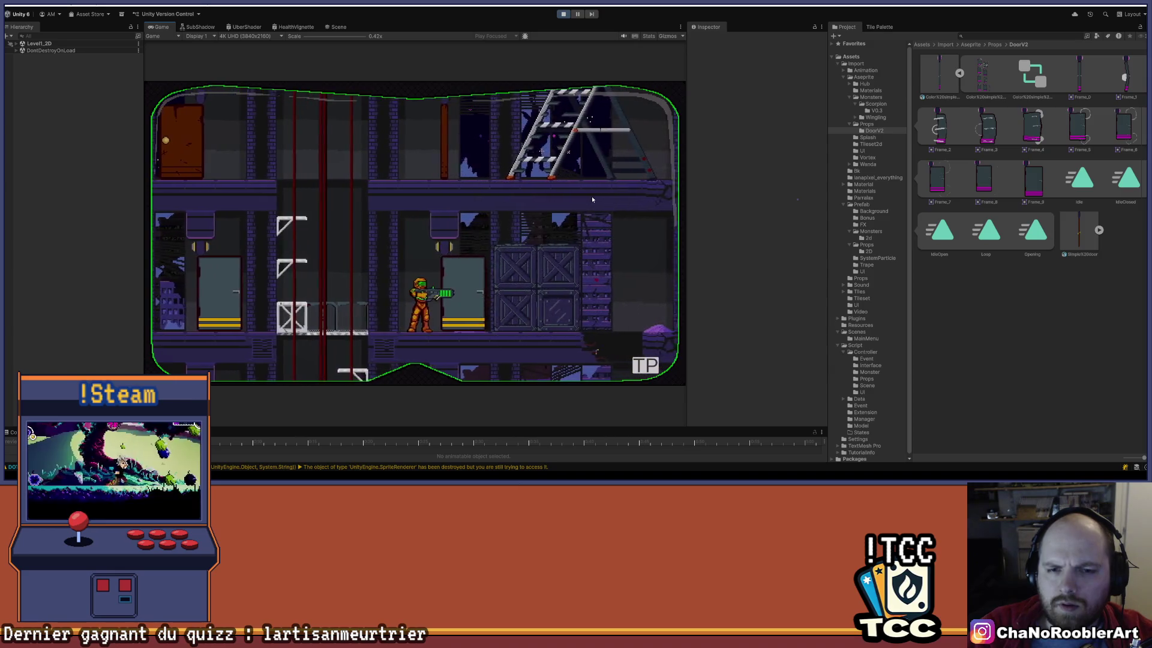
pyautogui.press('d')
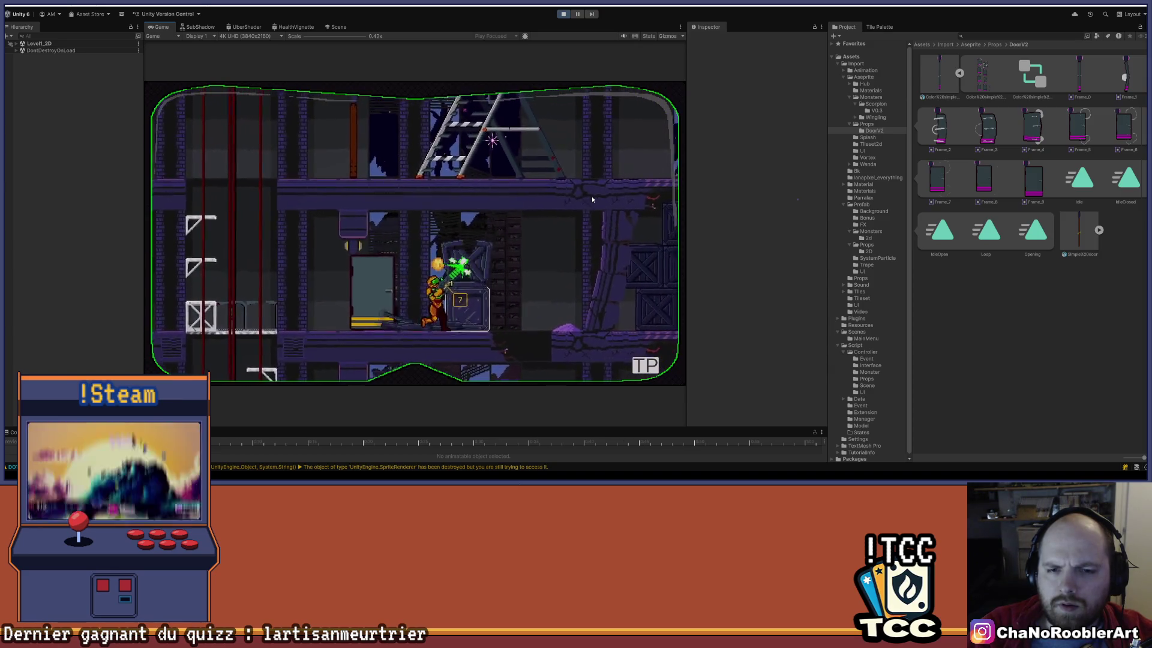
pyautogui.press('a')
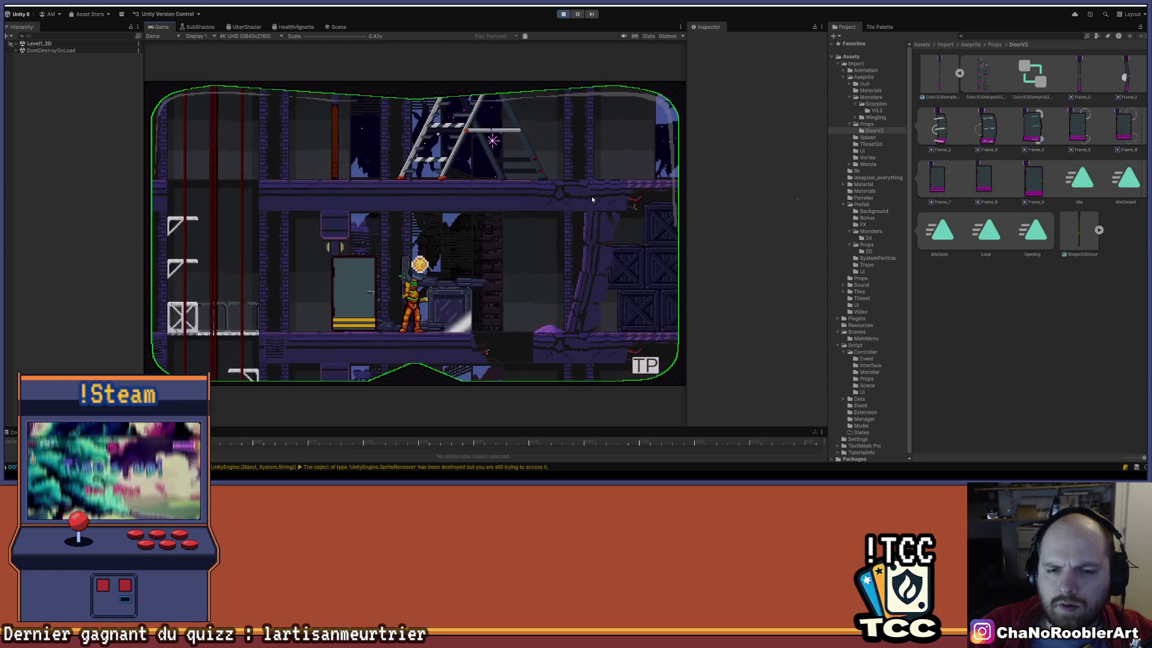
pyautogui.press('d')
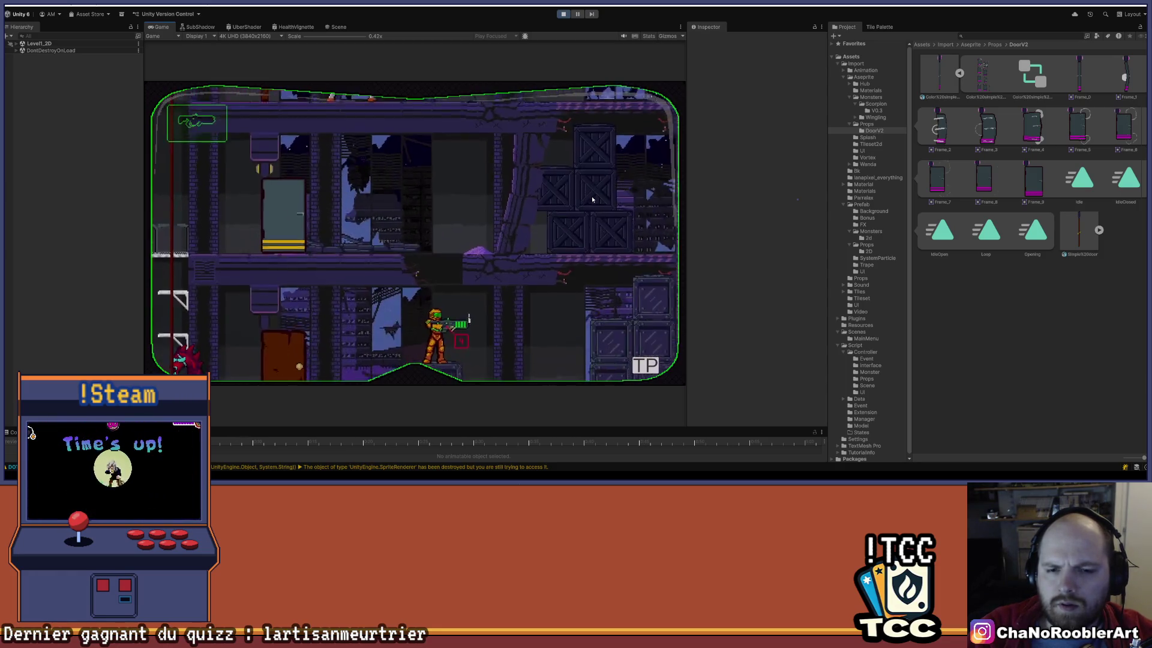
pyautogui.press('a')
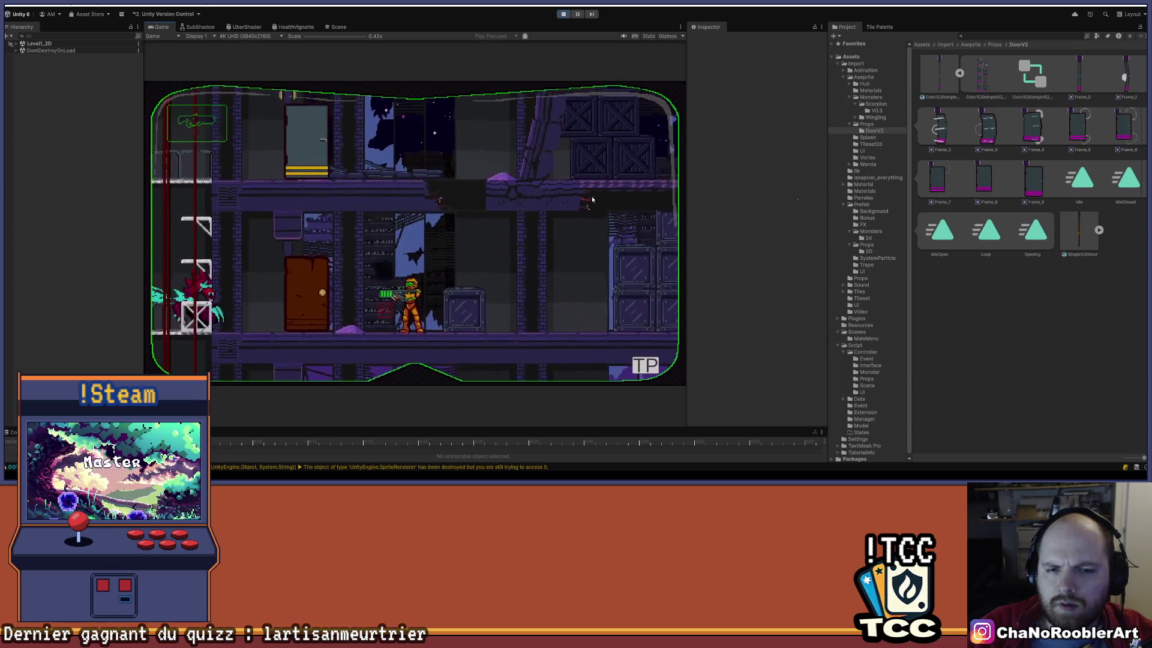
pyautogui.press('d')
pyautogui.press('d')
pyautogui.press('space')
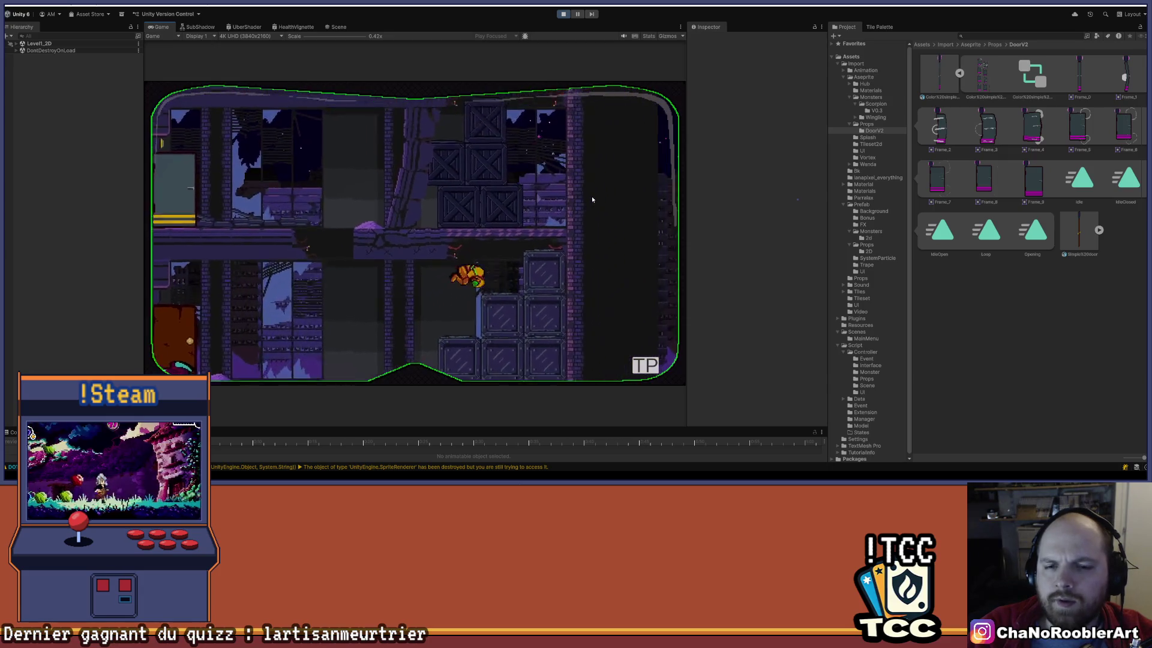
pyautogui.press('d')
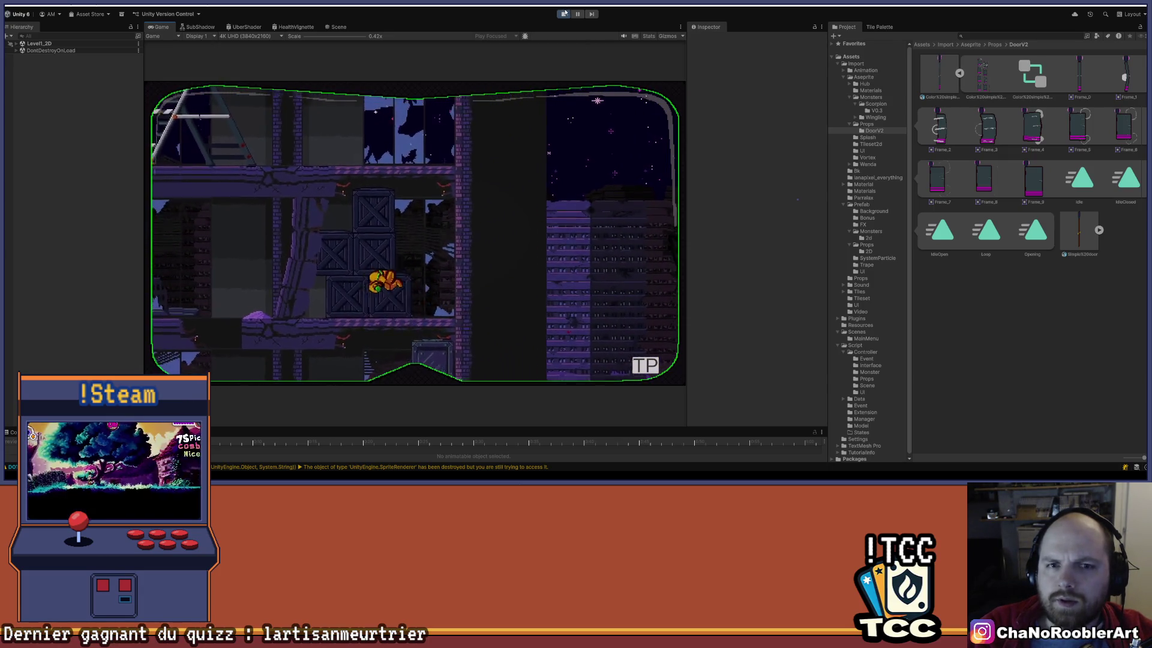
pyautogui.click(564, 14)
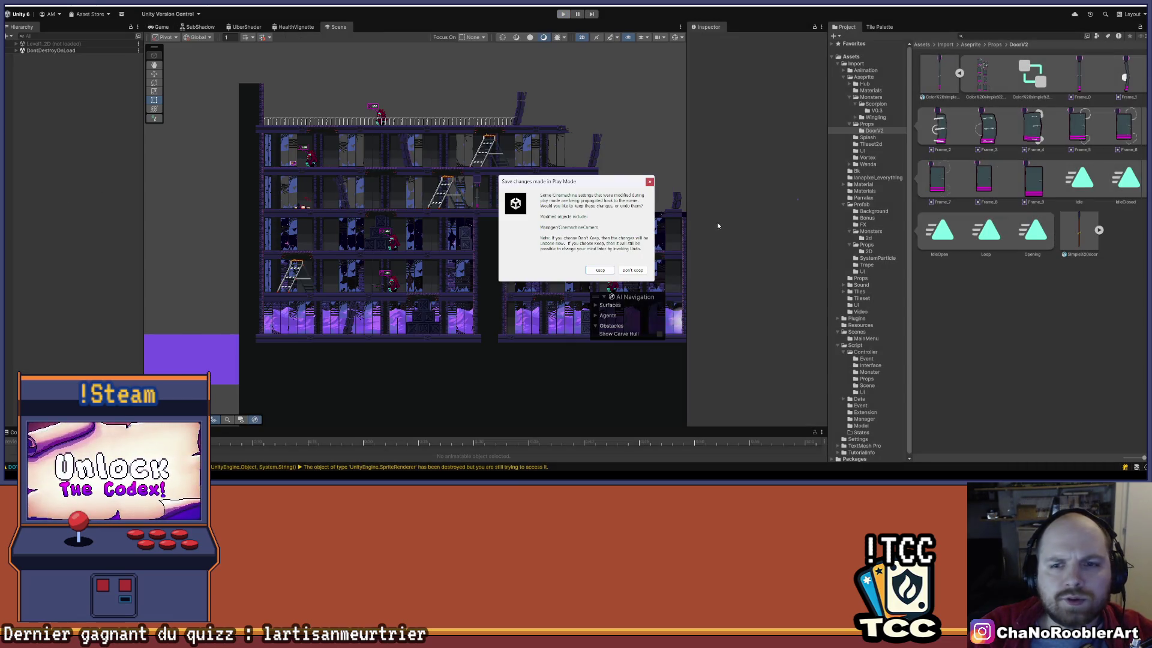
pyautogui.click(651, 182)
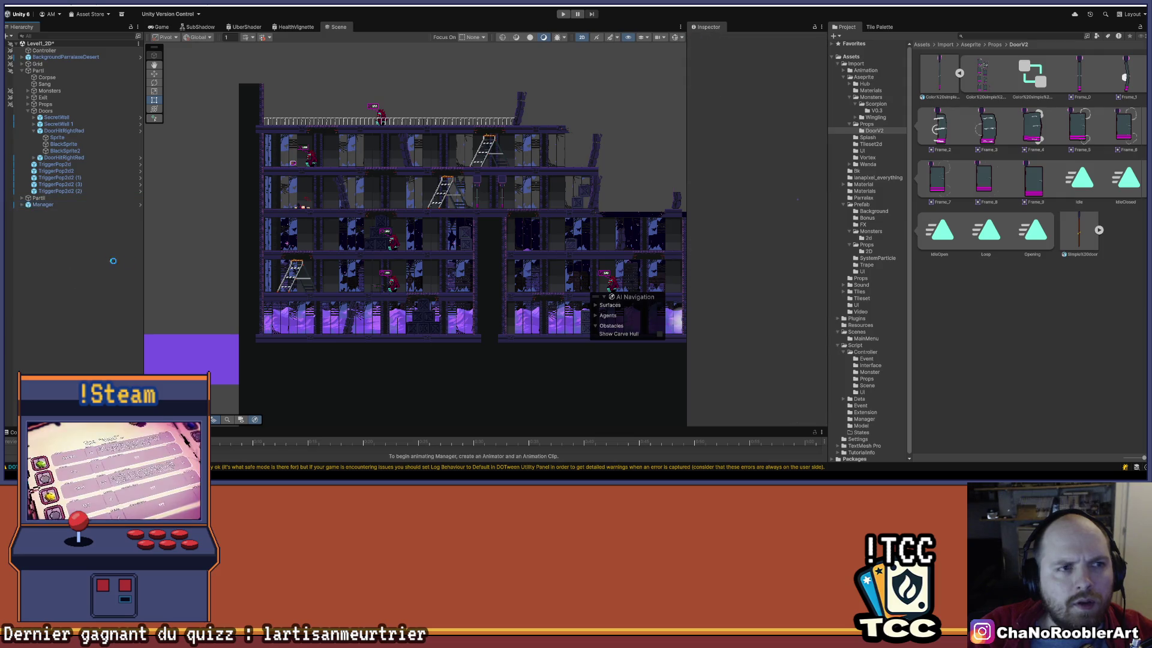
pyautogui.scroll(4, 447, 233)
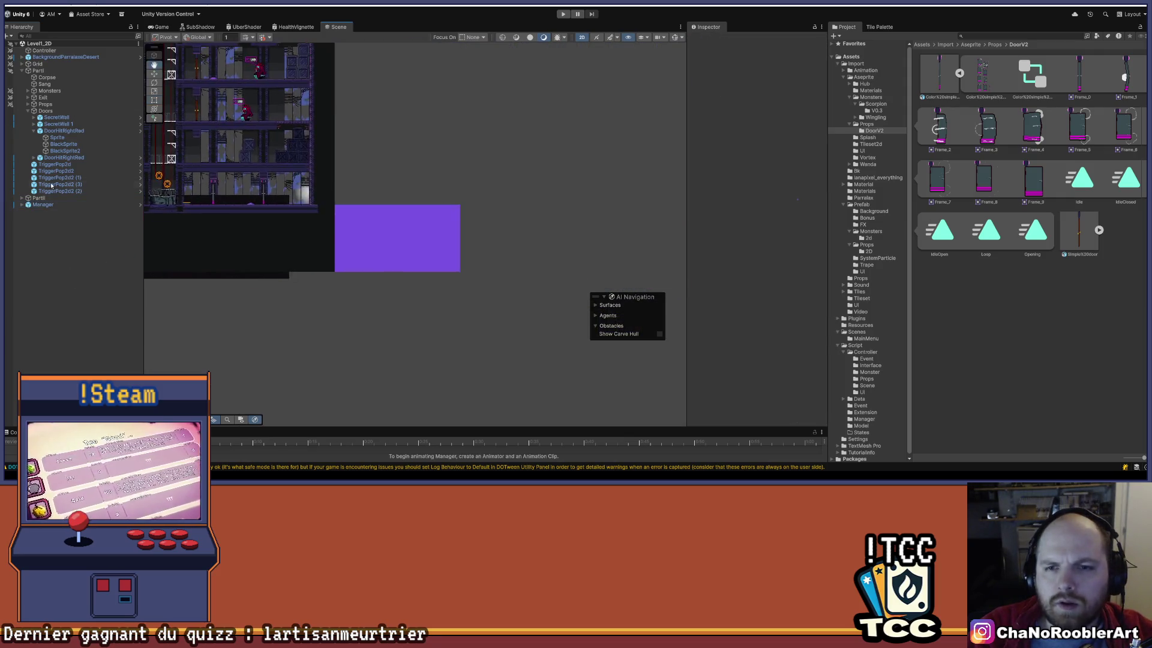
pyautogui.scroll(2, 377, 213)
pyautogui.click(340, 227)
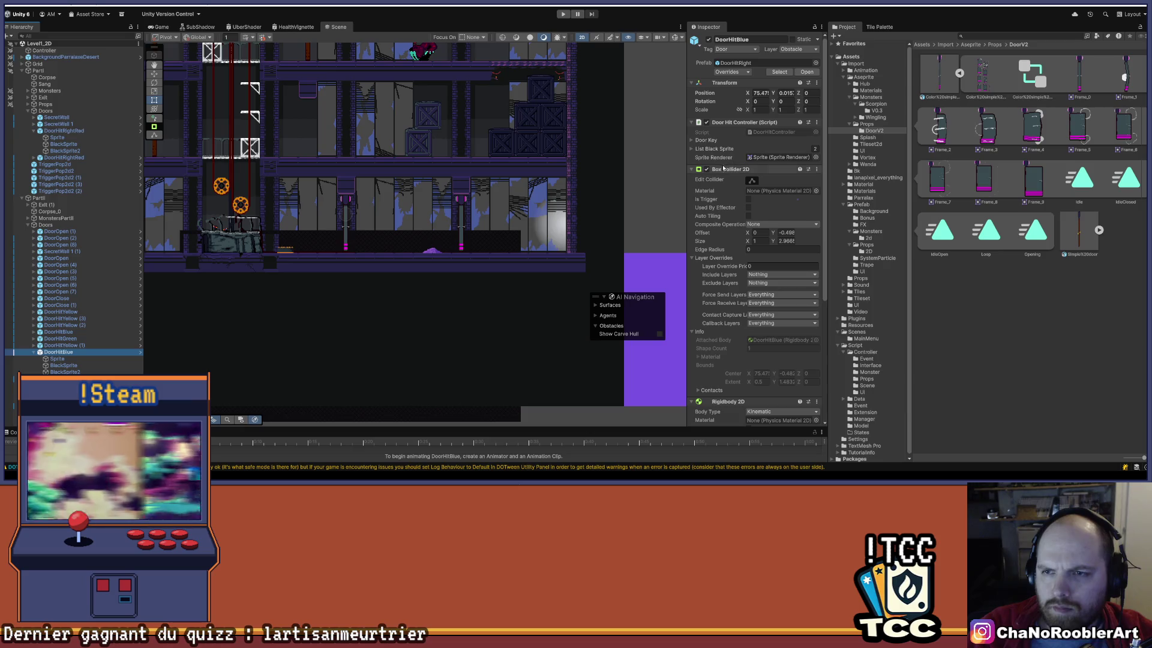
pyautogui.click(692, 141)
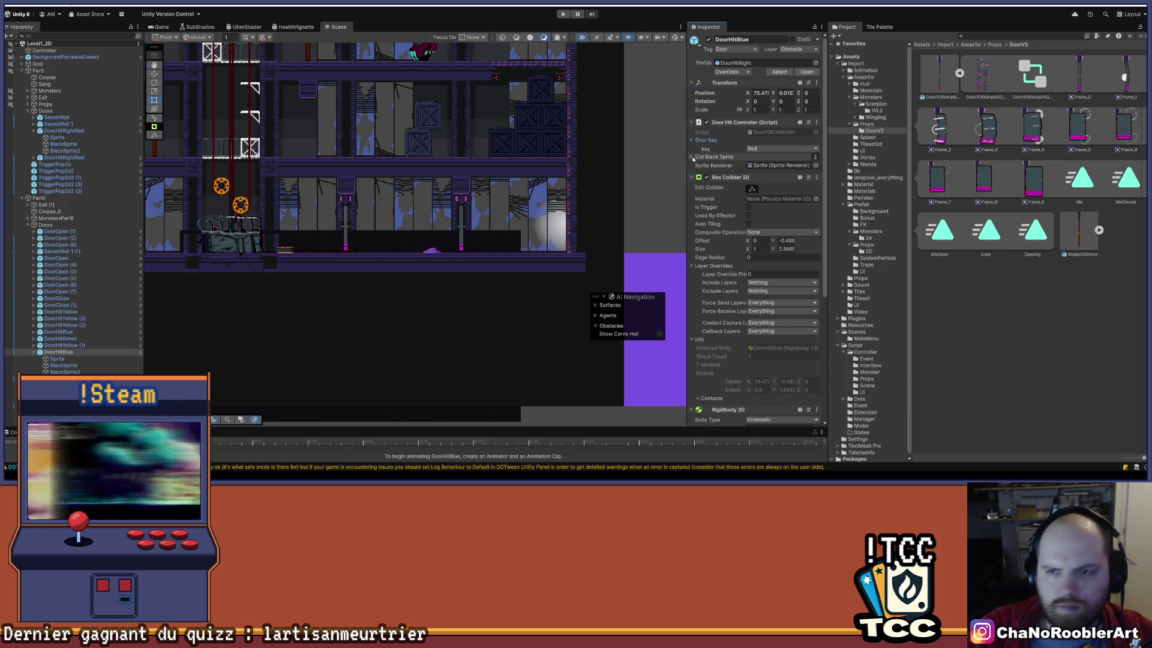
pyautogui.click(692, 157)
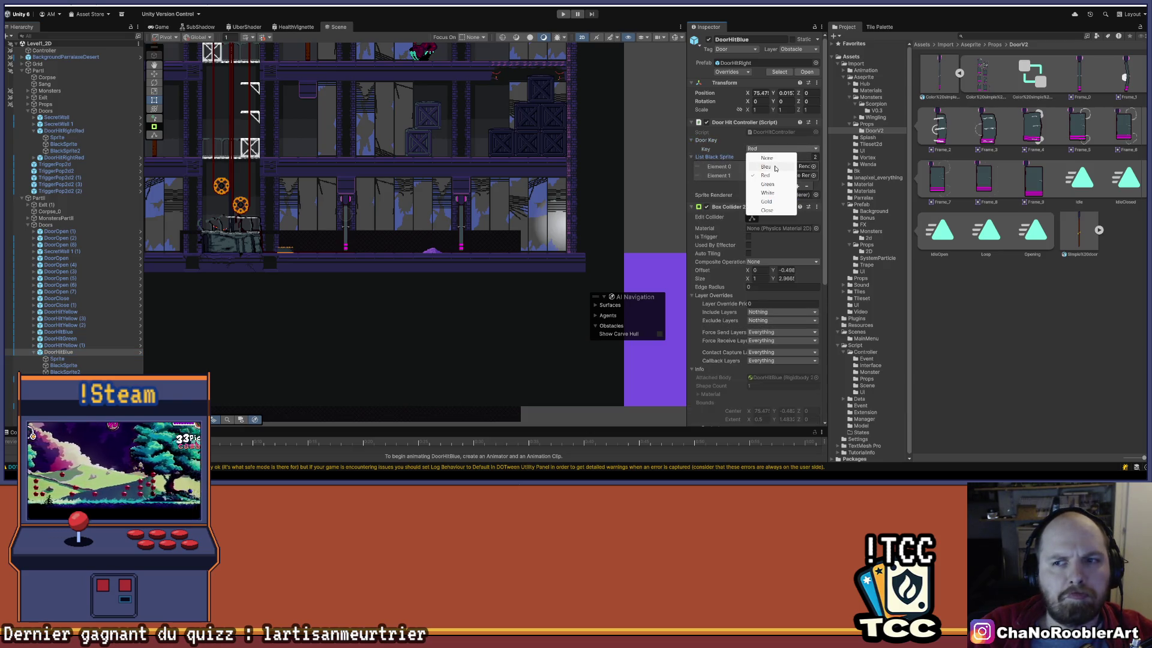
pyautogui.click(693, 141)
pyautogui.click(797, 199)
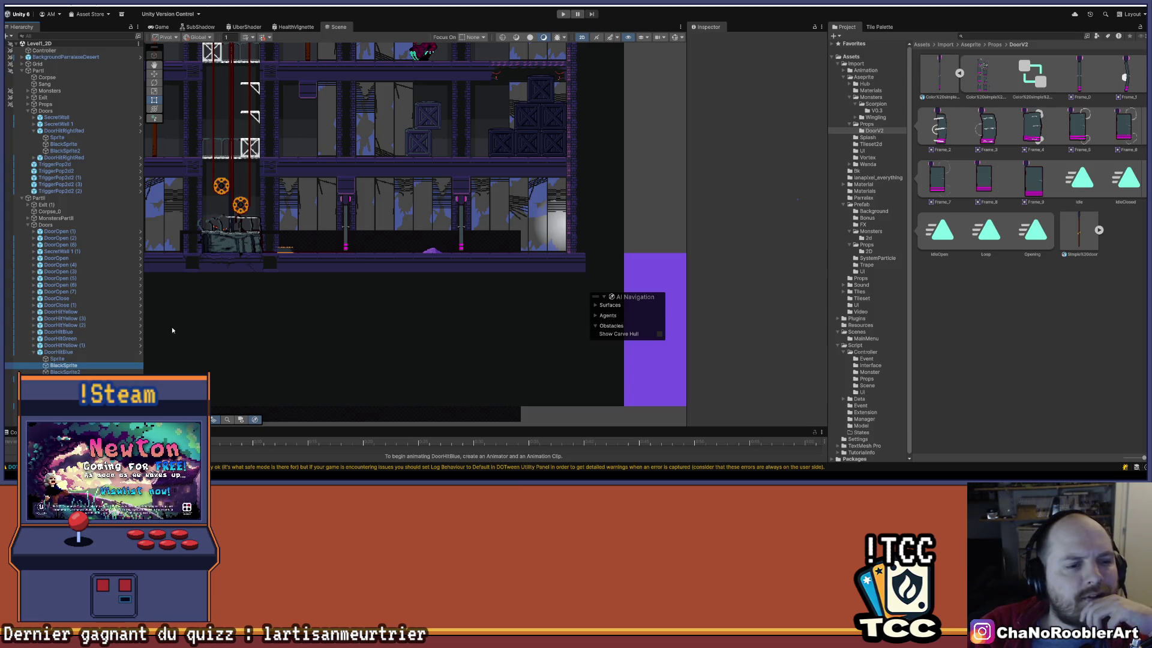
# Save the Level1_2D scene from the File menu.
pyautogui.scroll(-4, 456, 240)
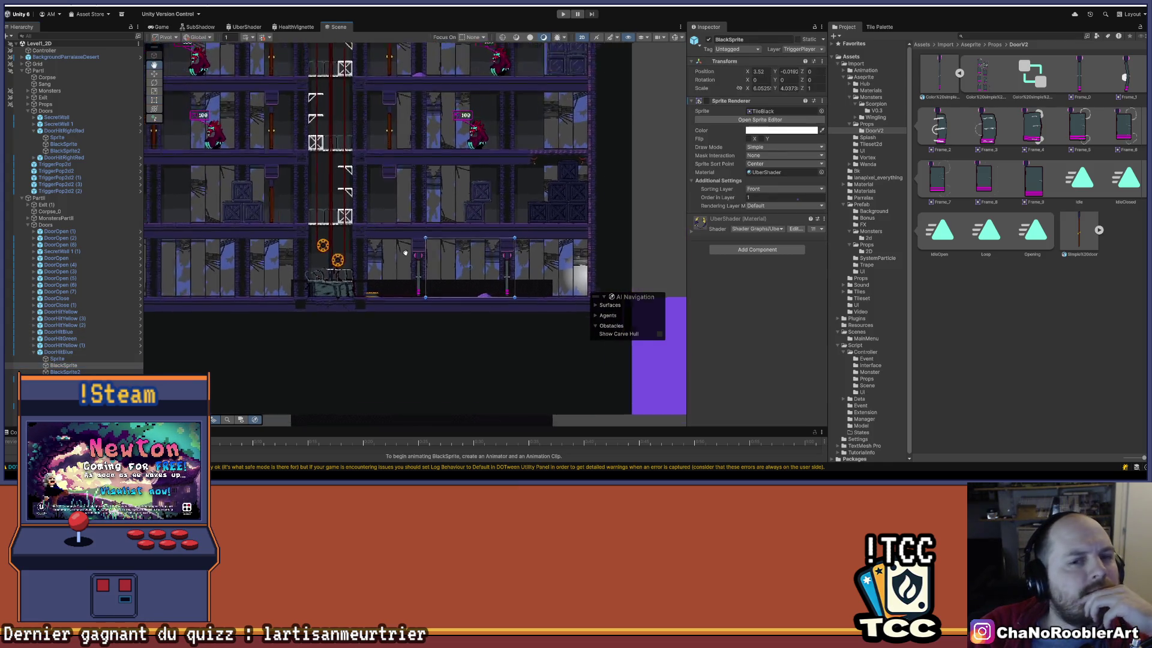
pyautogui.click(414, 322)
pyautogui.moveTo(414, 322); pyautogui.dragTo(474, 414)
pyautogui.click(12, 12)
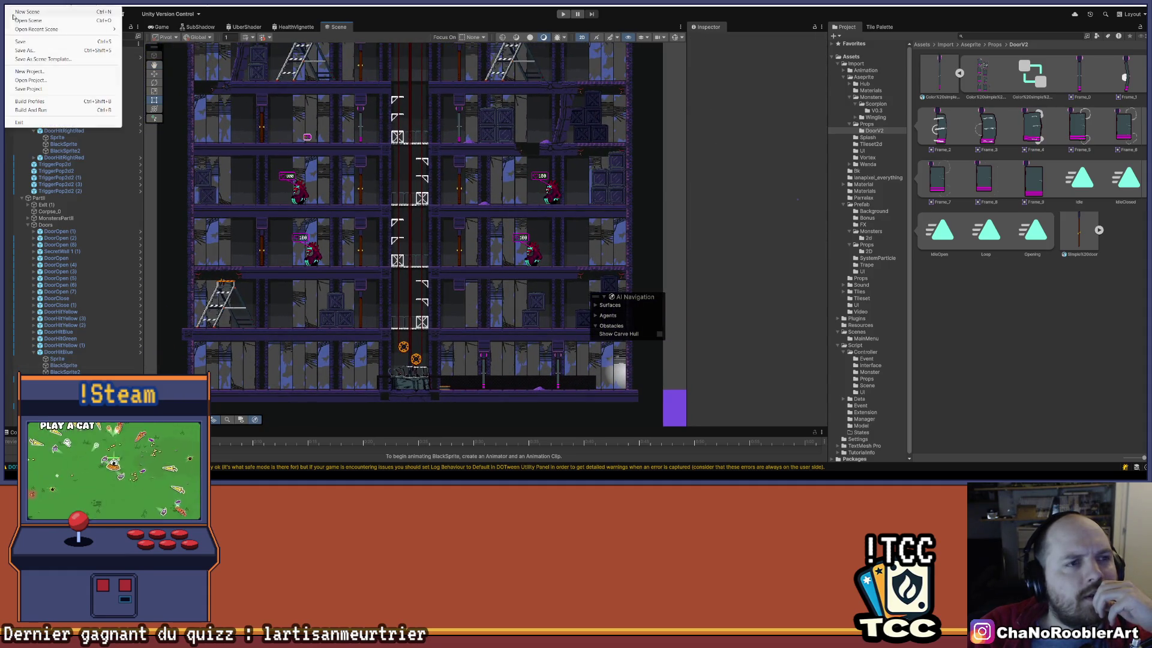
pyautogui.click(19, 42)
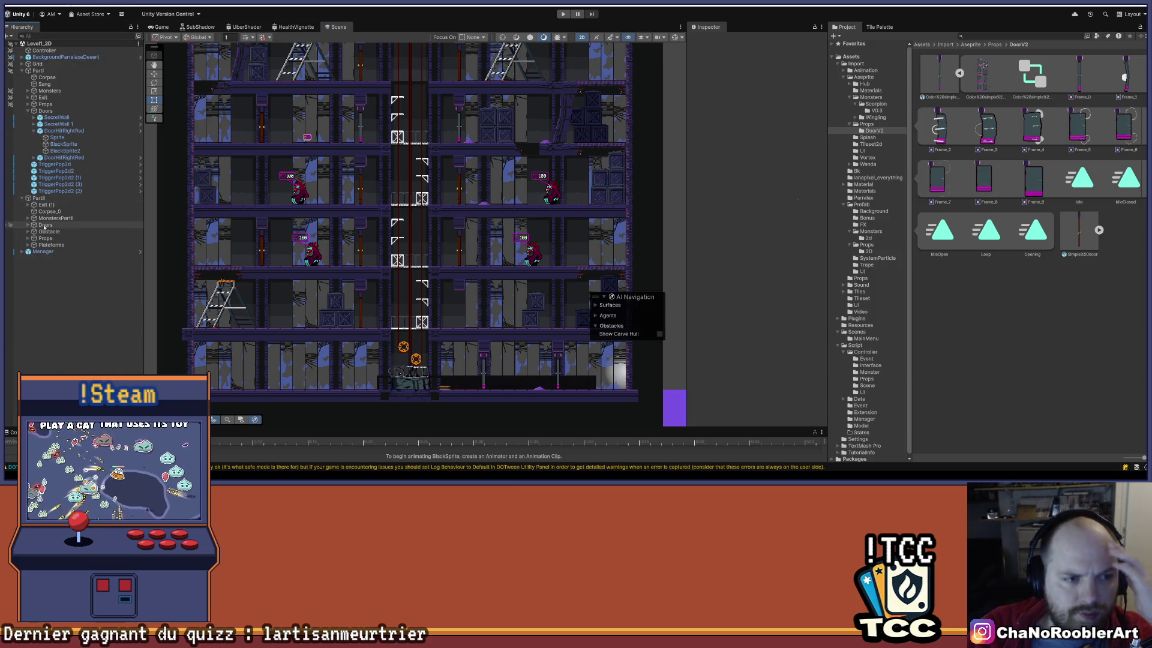
# Inspect ObstacleTraversable (7)'s box collider values, then select the monster on the upper floor.
pyautogui.scroll(6, 536, 228)
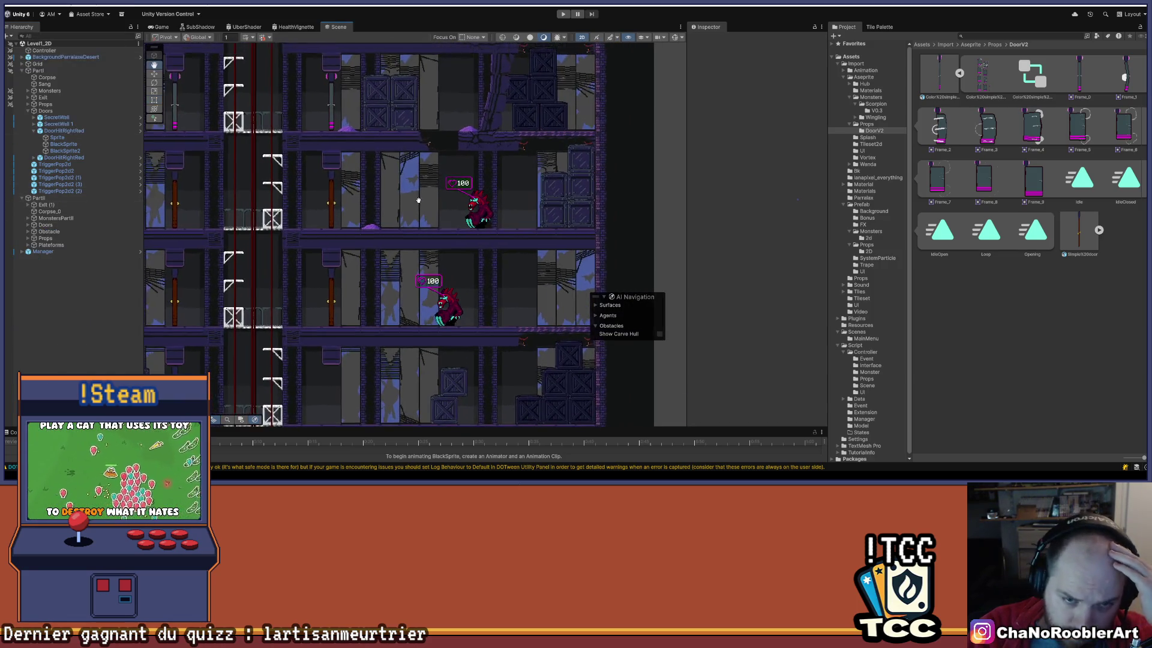
pyautogui.scroll(1, 373, 221)
pyautogui.click(379, 224)
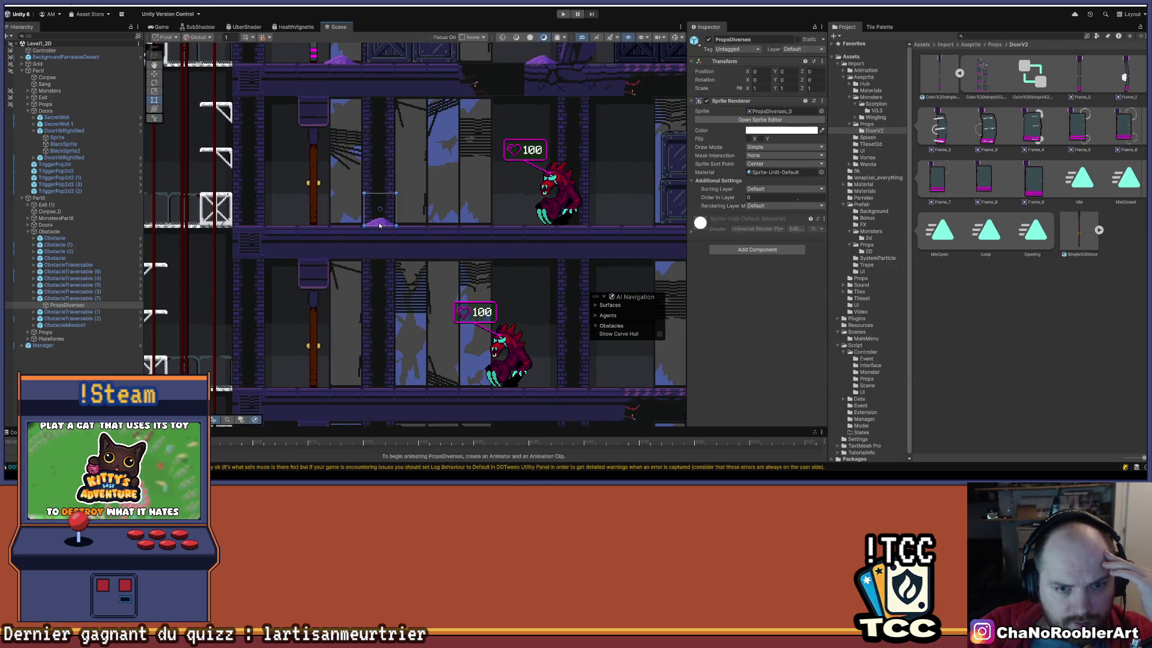
pyautogui.click(93, 302)
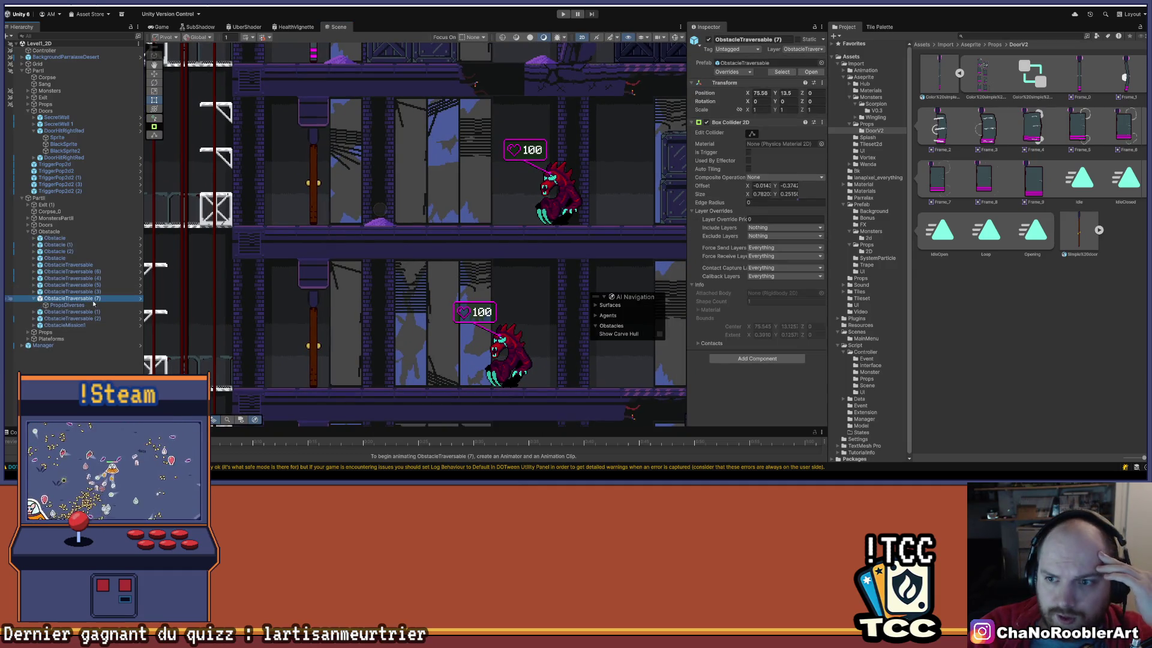
pyautogui.moveTo(687, 62)
pyautogui.mouseDown()
pyautogui.moveTo(592, 69)
pyautogui.moveTo(610, 72)
pyautogui.mouseUp()
pyautogui.moveTo(450, 196)
pyautogui.mouseDown()
pyautogui.moveTo(497, 221)
pyautogui.moveTo(482, 218)
pyautogui.mouseUp()
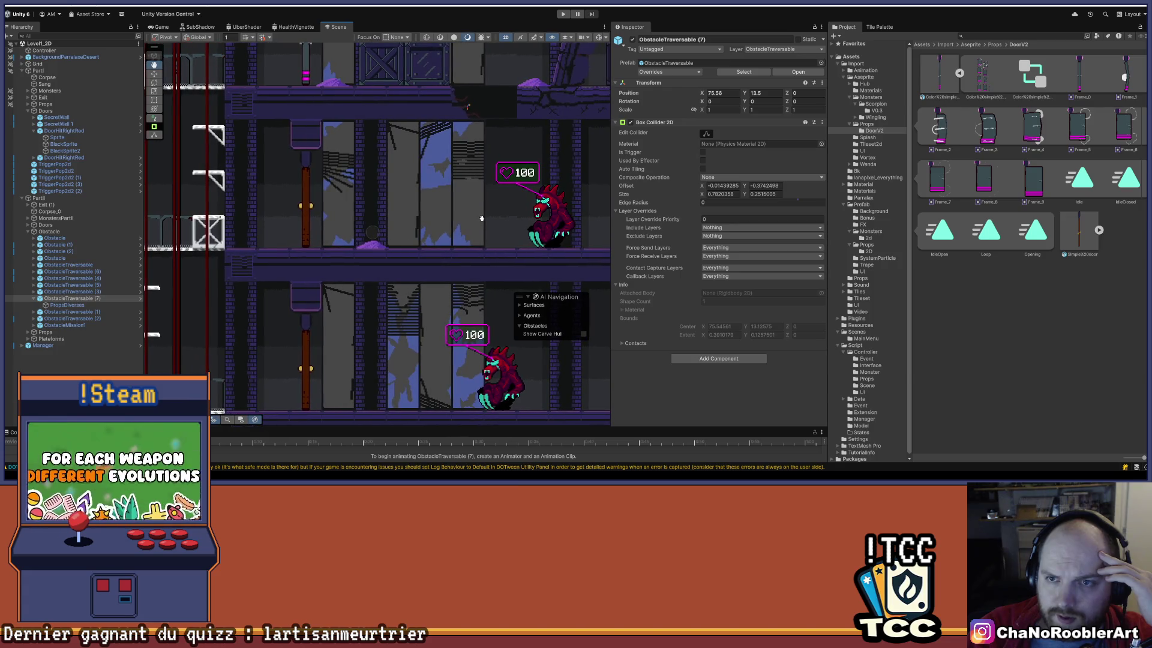
pyautogui.click(553, 210)
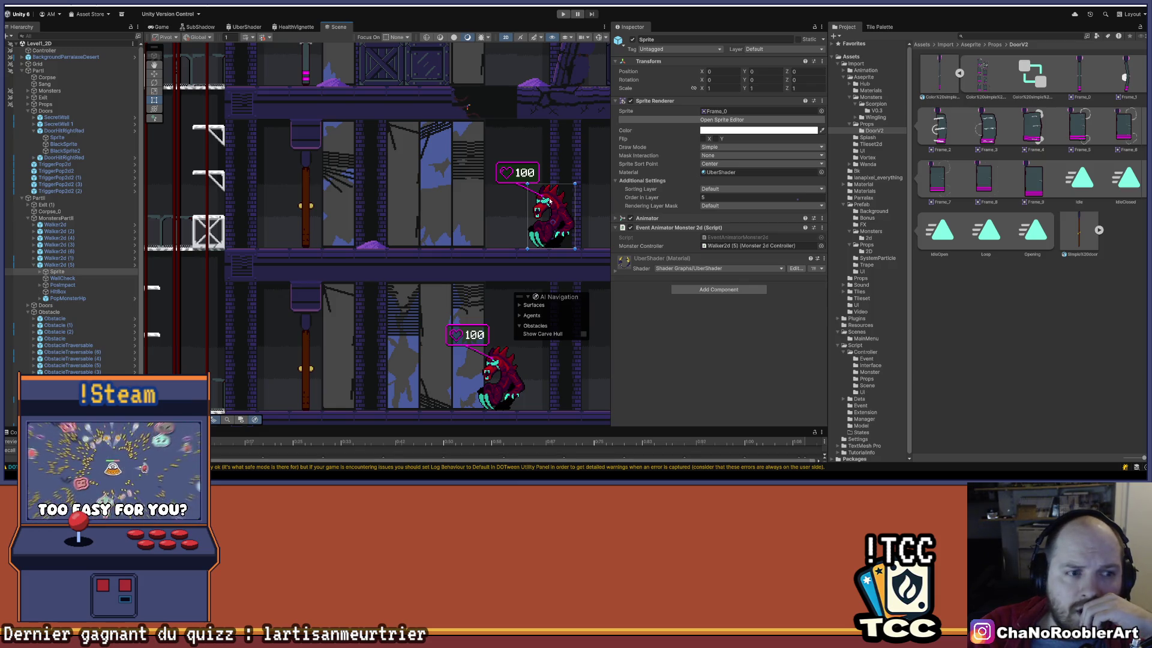
# Inspect Walker2d (5)'s components, then open Project Settings to the Physics layer collision matrix.
pyautogui.click(66, 264)
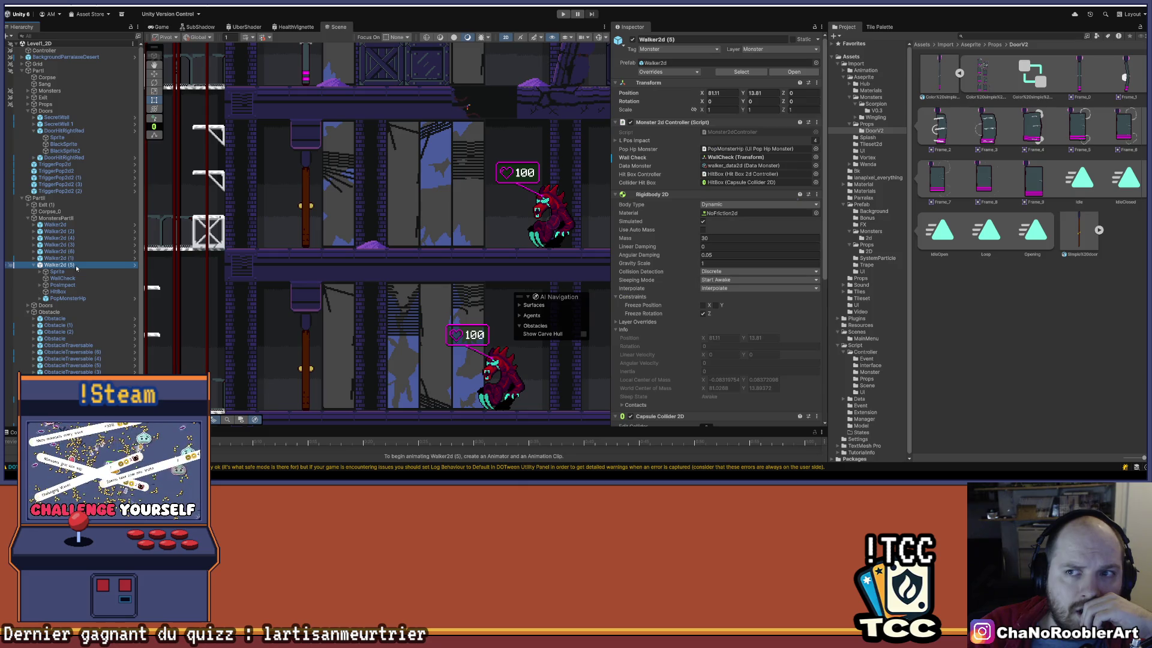
pyautogui.click(7, 9)
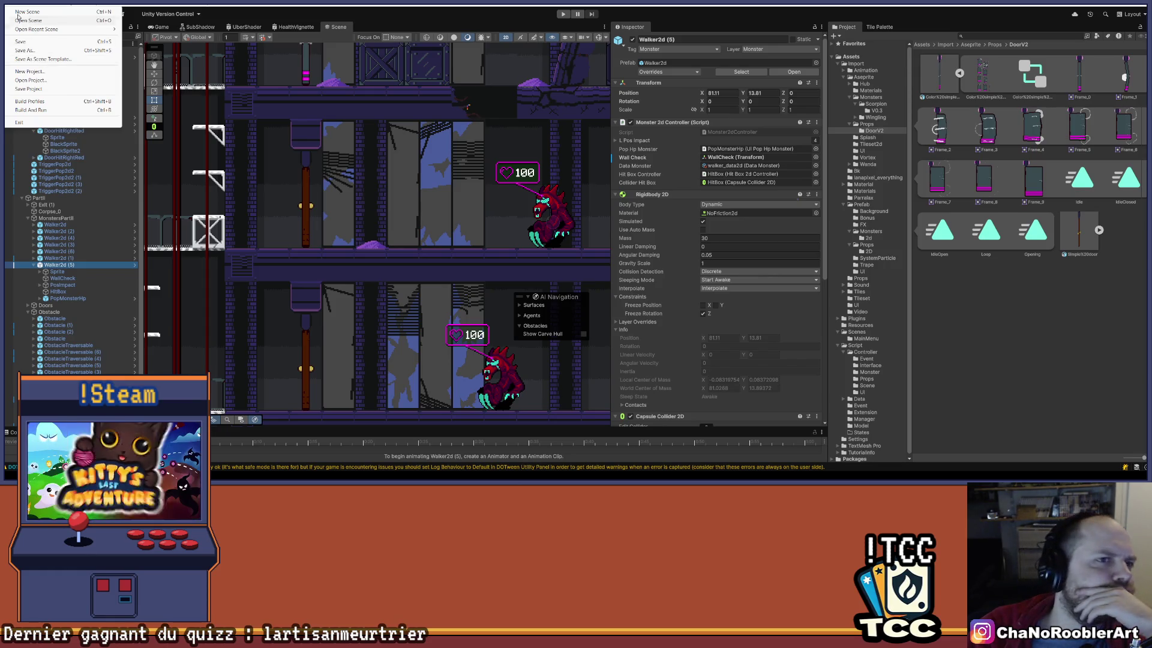
pyautogui.moveTo(27, 3)
pyautogui.click(48, 243)
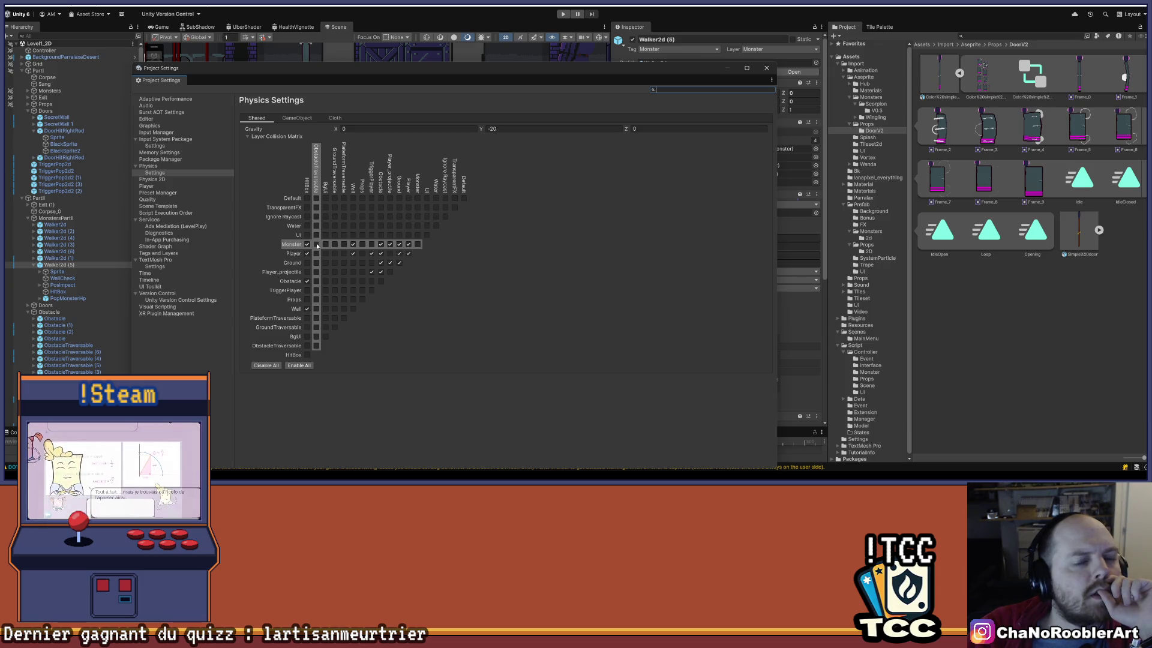
# Select ObstacleTraversable (7) in the level and review the full Physics layer collision matrix.
pyautogui.moveTo(468, 68)
pyautogui.mouseDown()
pyautogui.moveTo(535, 223)
pyautogui.moveTo(567, 347)
pyautogui.mouseUp()
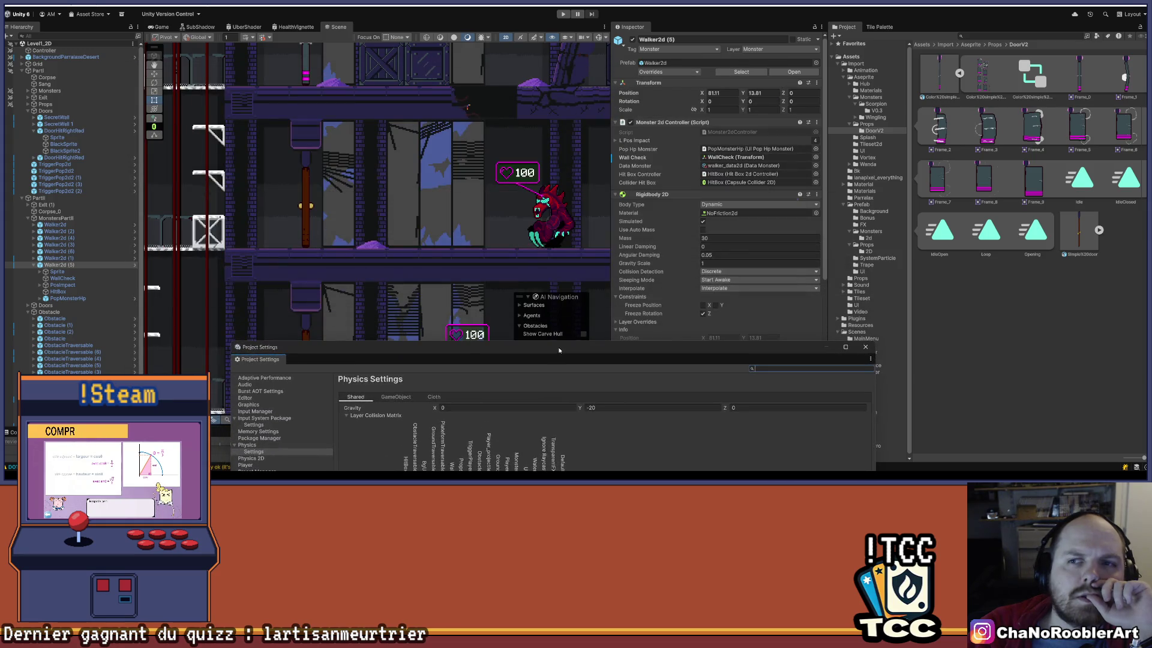
pyautogui.click(373, 246)
pyautogui.click(373, 247)
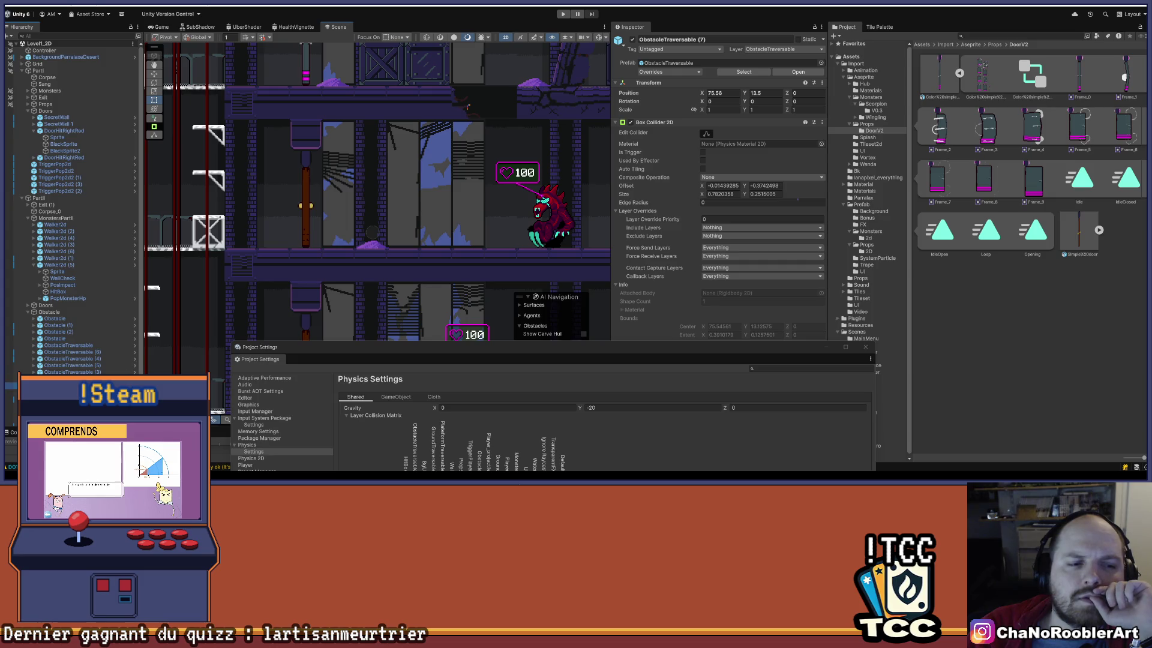
pyautogui.click(373, 237)
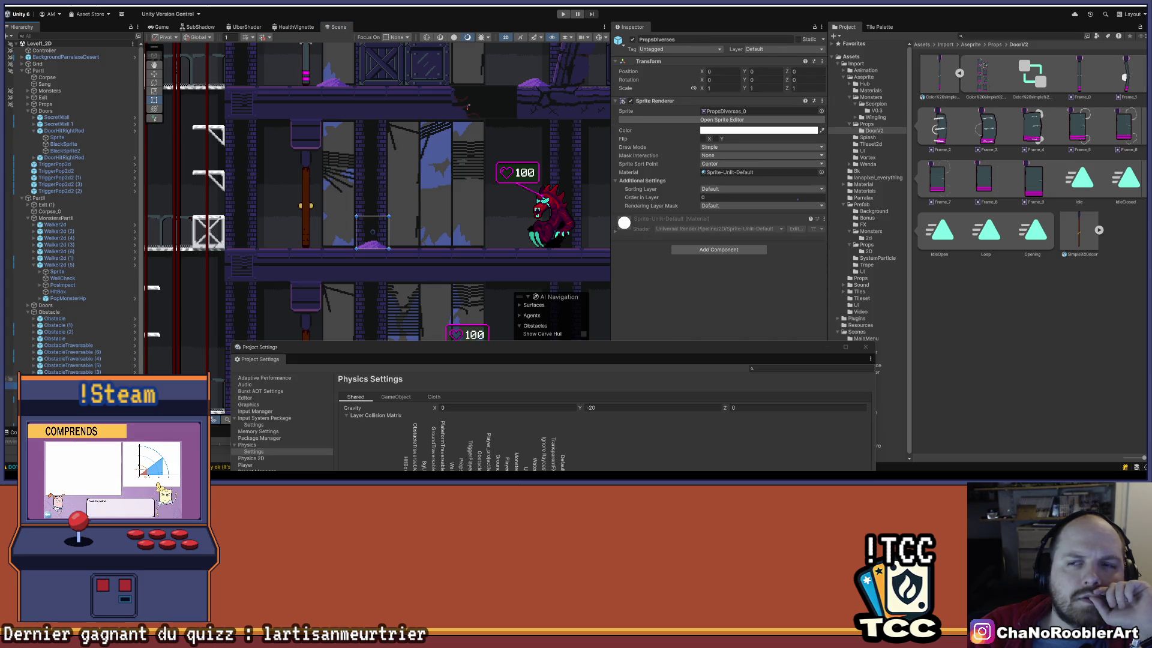
pyautogui.click(372, 233)
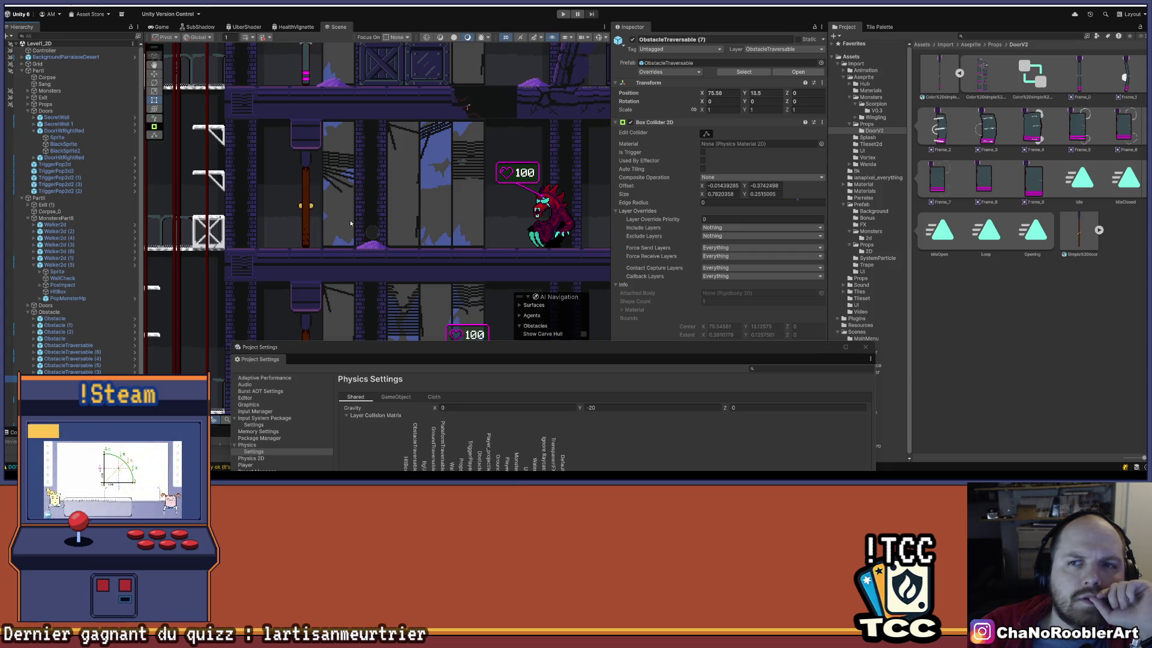
pyautogui.moveTo(442, 350); pyautogui.dragTo(448, 102)
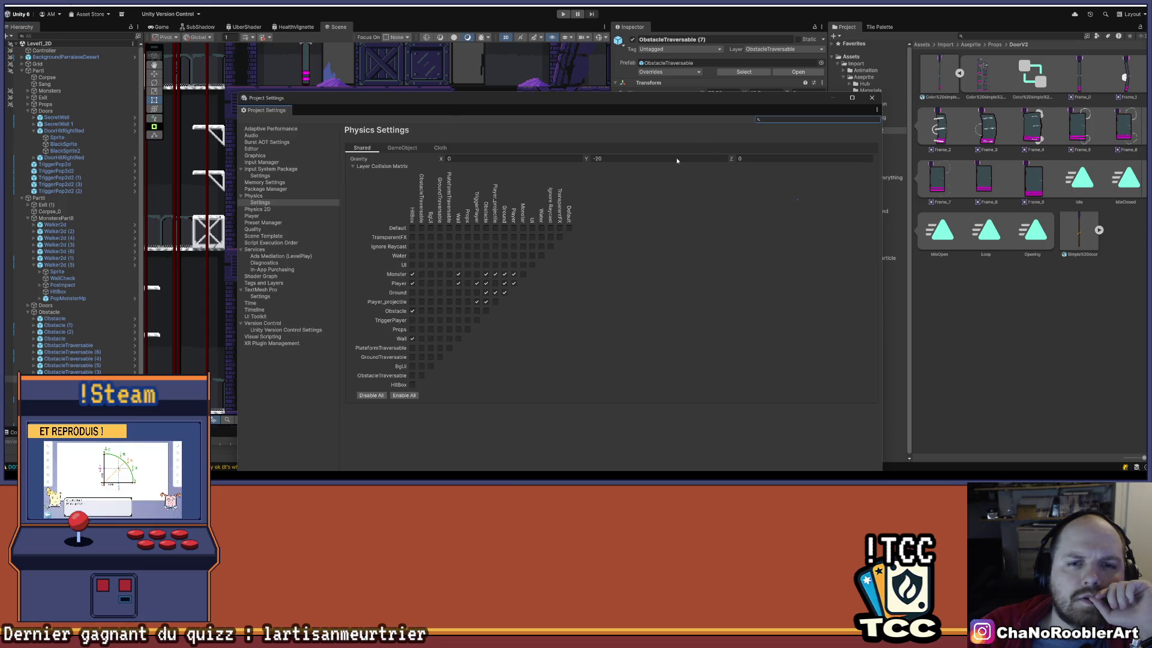
# Close Project Settings, collapse the PartII group in the Hierarchy, and start Play mode.
pyautogui.click(872, 97)
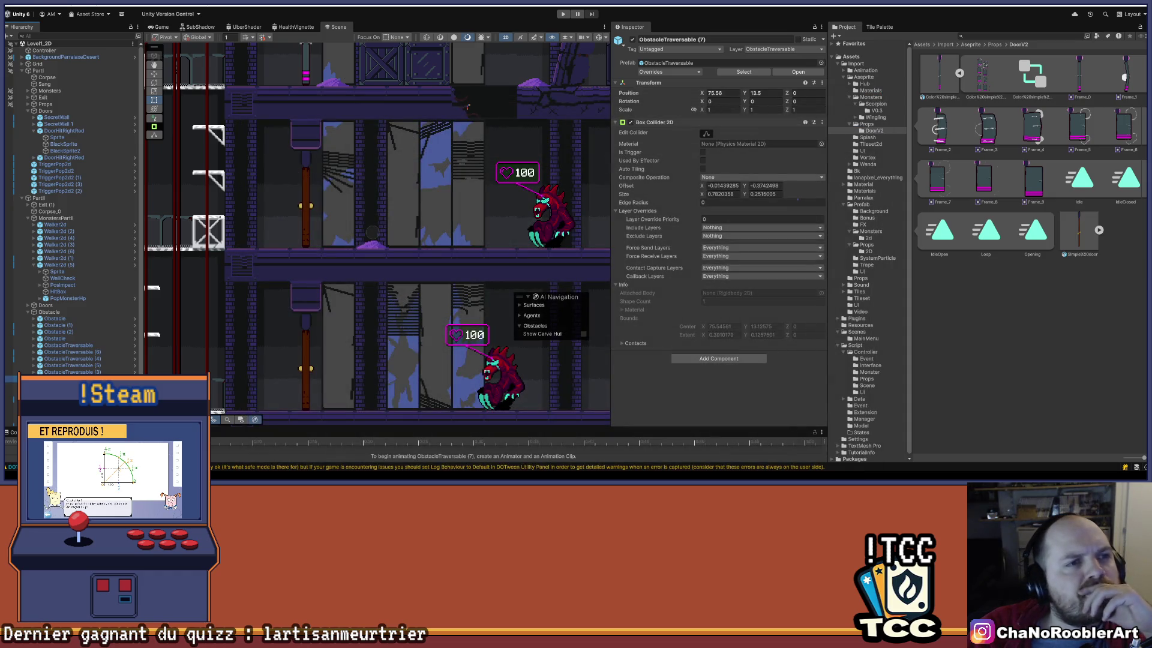
pyautogui.click(18, 13)
pyautogui.press('Escape')
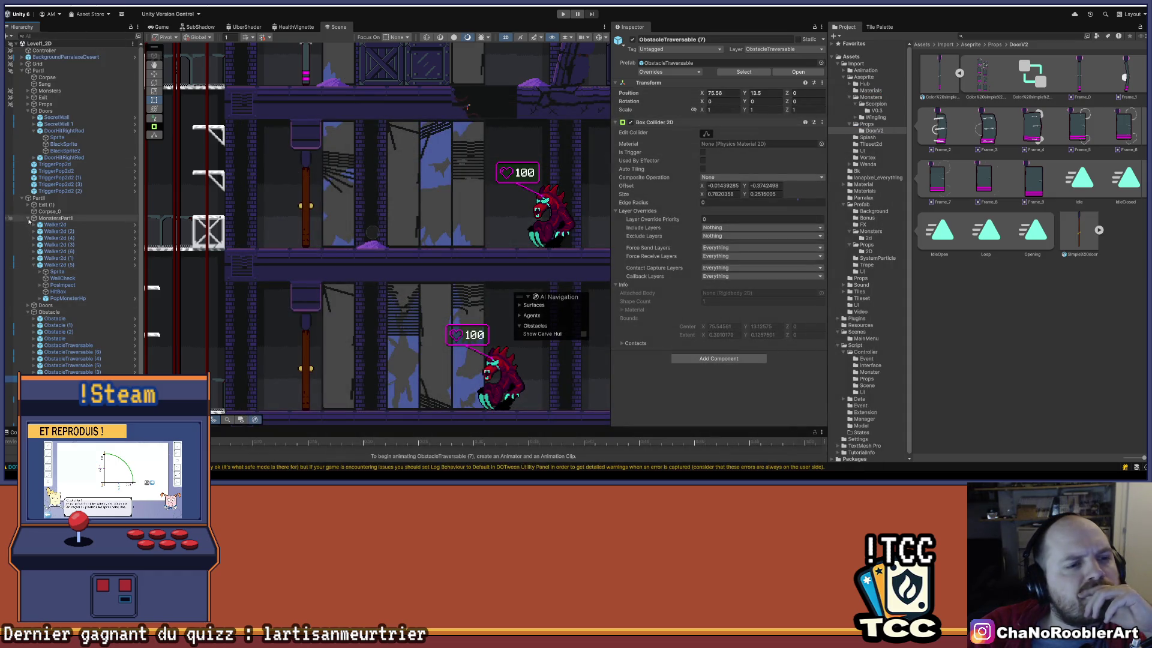
pyautogui.click(21, 197)
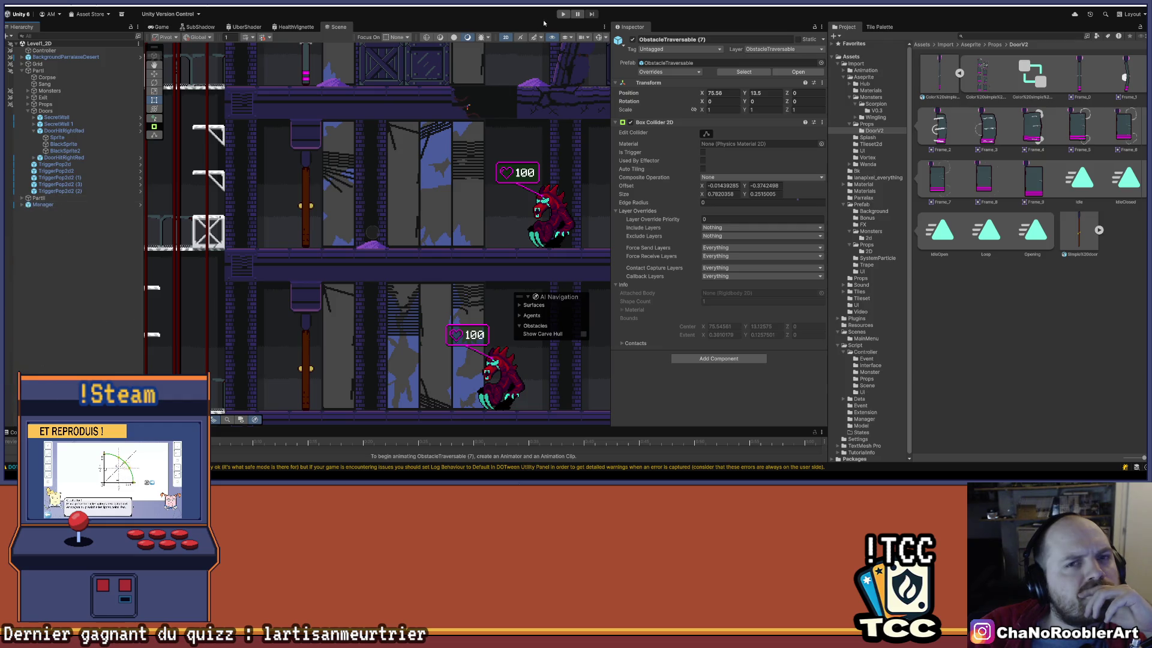
pyautogui.hotkey('ctrl', 'p')
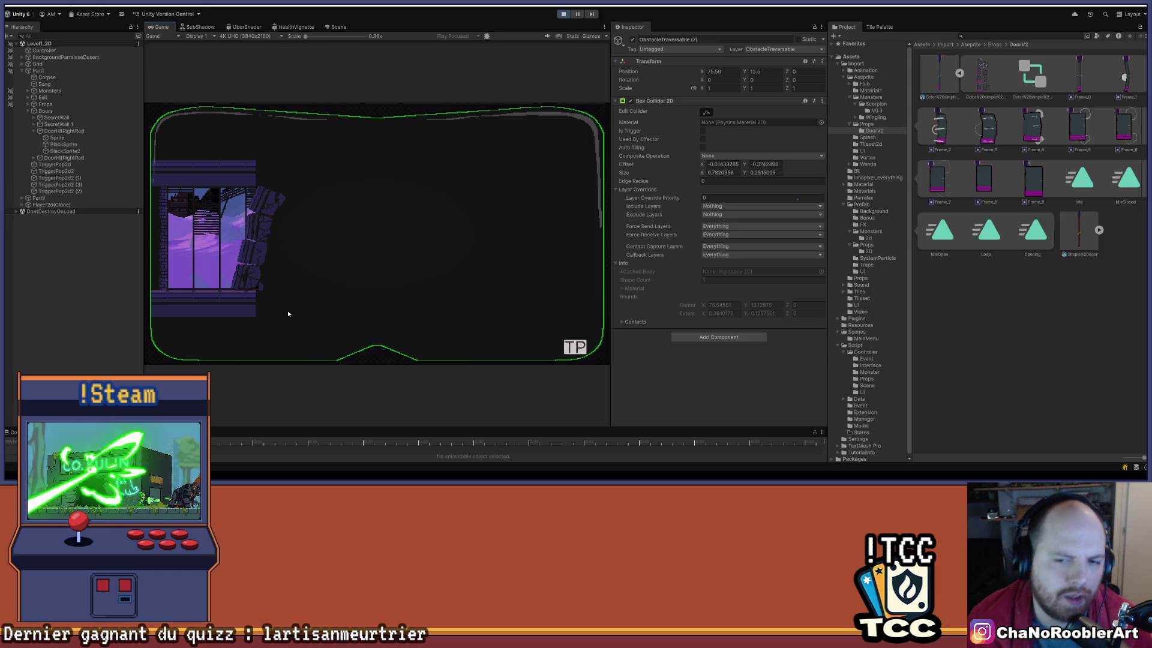
# Open the TP teleport list offering 3D-1, 2D-1, 3D-2, 2D-2, 3D-Boss and Arena.
pyautogui.click(580, 349)
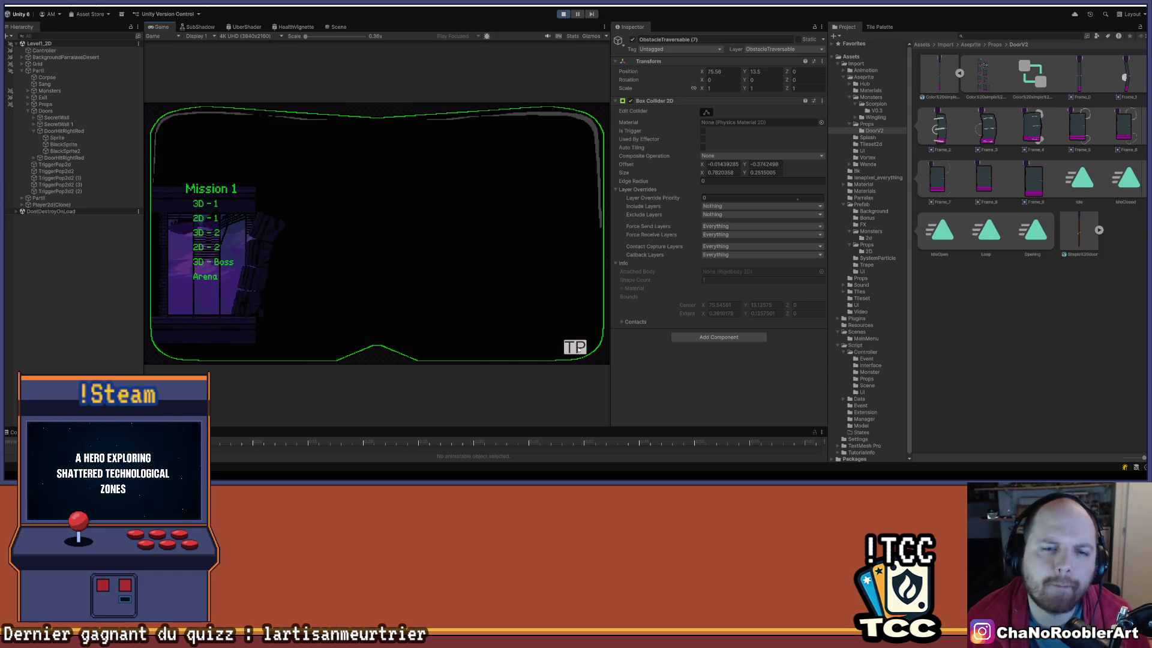
# Teleport into the 2D level, walk right and jump along the corridor, then stop Play mode.
pyautogui.click(217, 246)
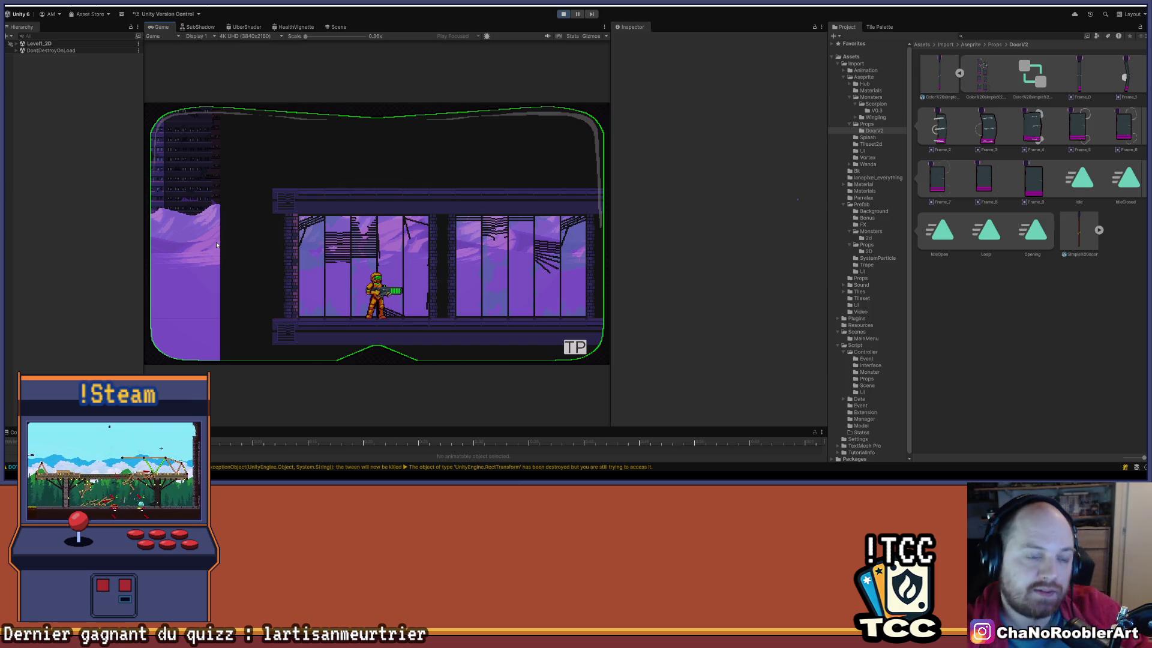
pyautogui.press('d')
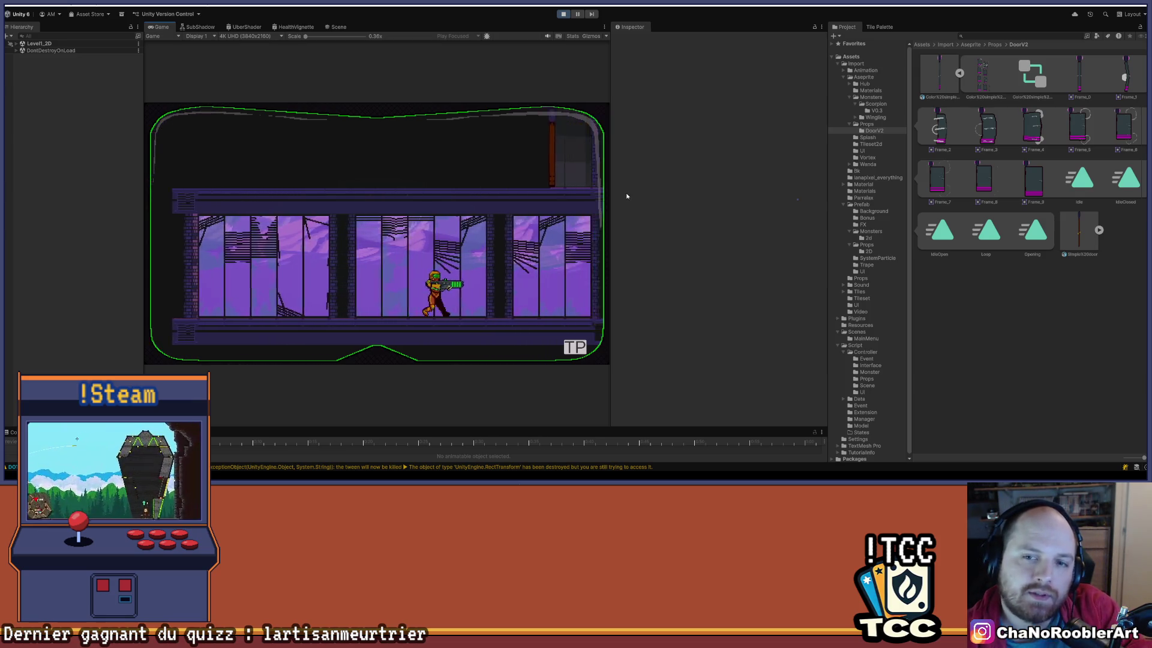
pyautogui.press('d')
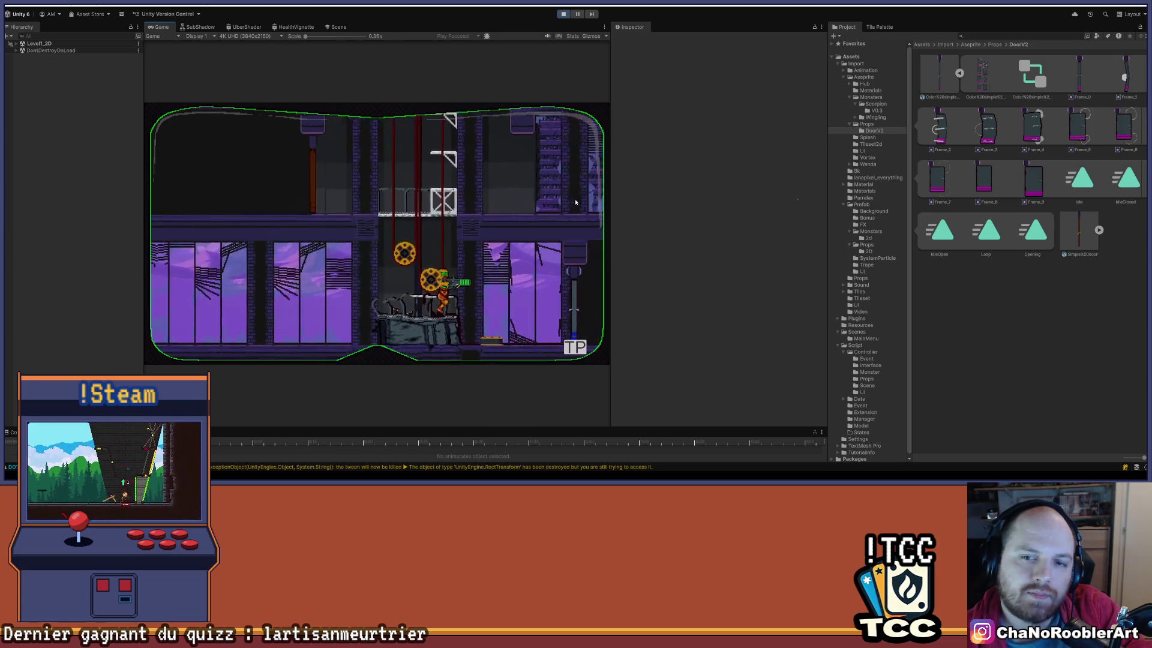
pyautogui.press('space')
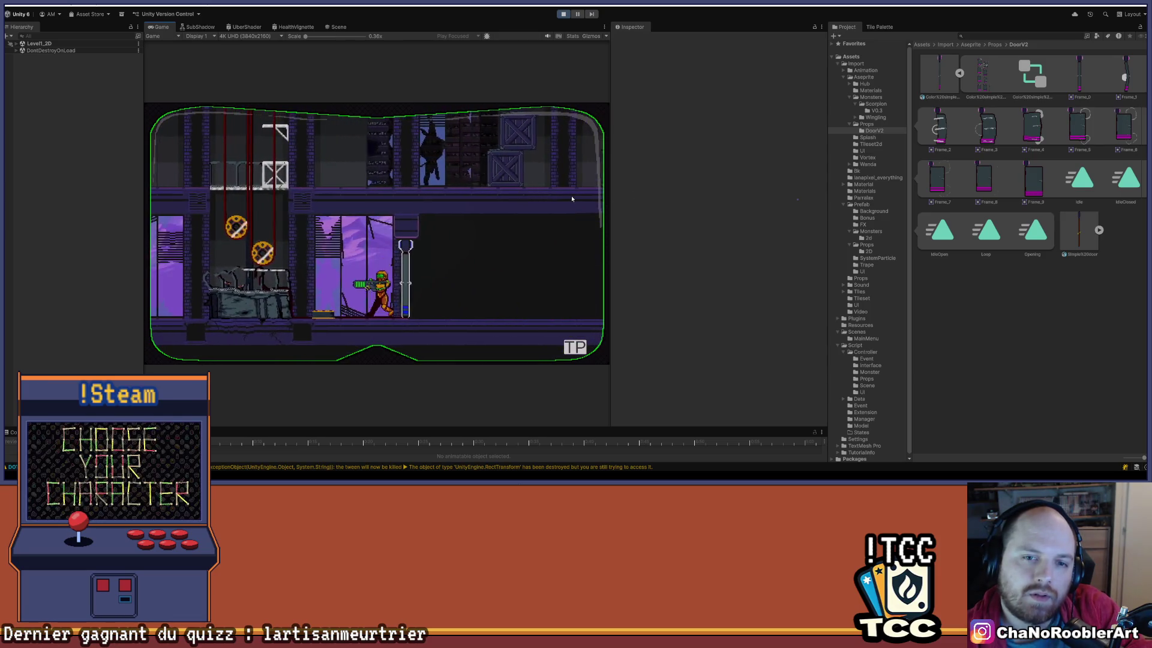
pyautogui.click(564, 14)
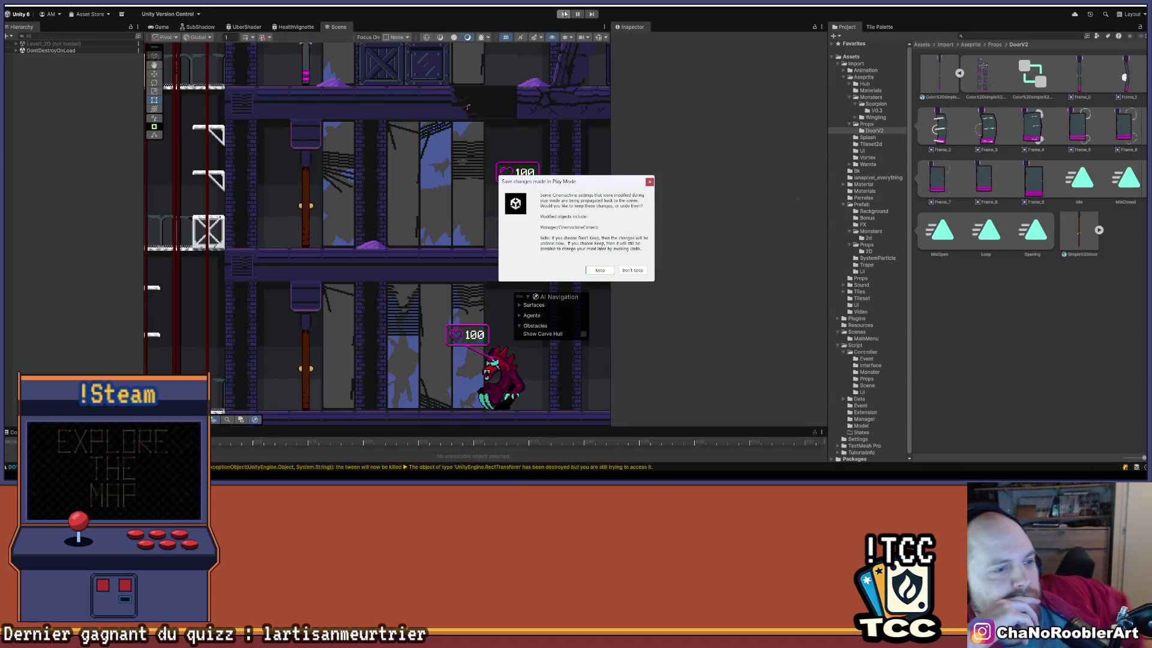
pyautogui.click(649, 181)
pyautogui.click(25, 4)
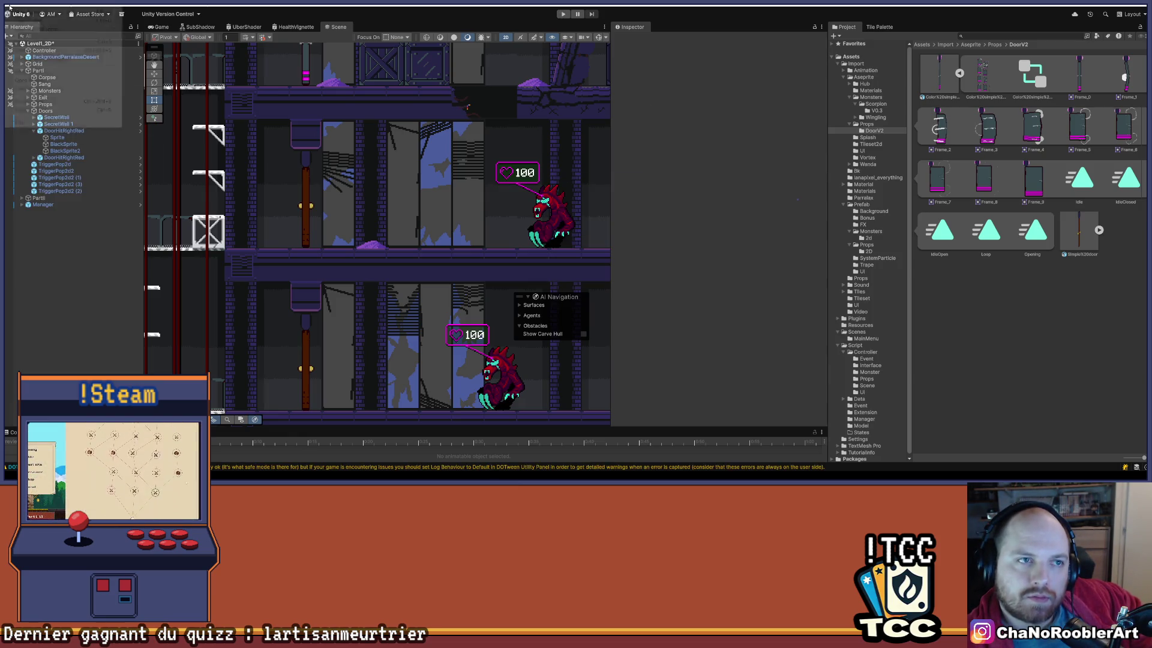
pyautogui.click(48, 42)
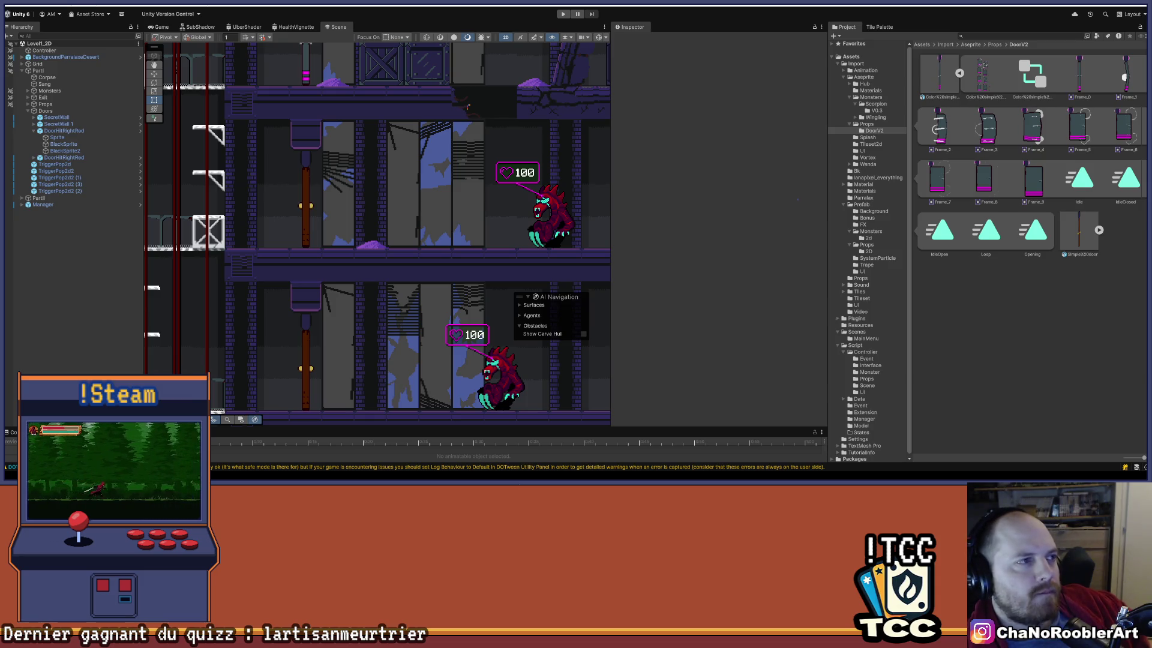
pyautogui.hotkey('alt', 'Tab')
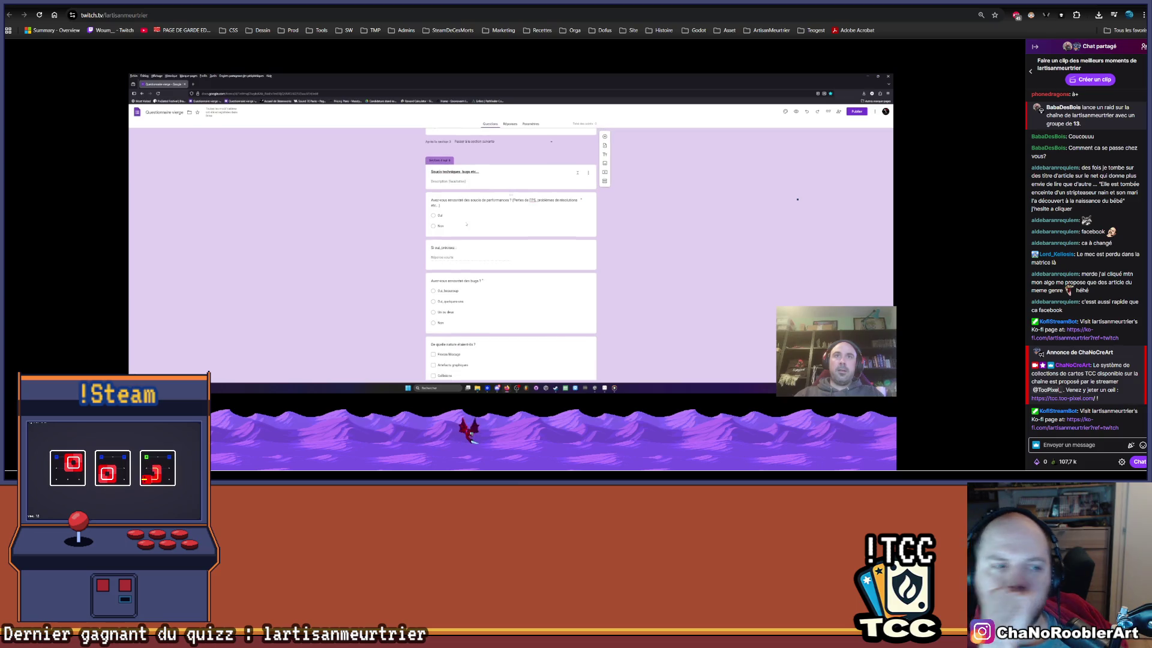
# Send the fallen party to town to recruit and train folks, then exit theatre mode with Alt+T.
pyautogui.moveTo(990, 347)
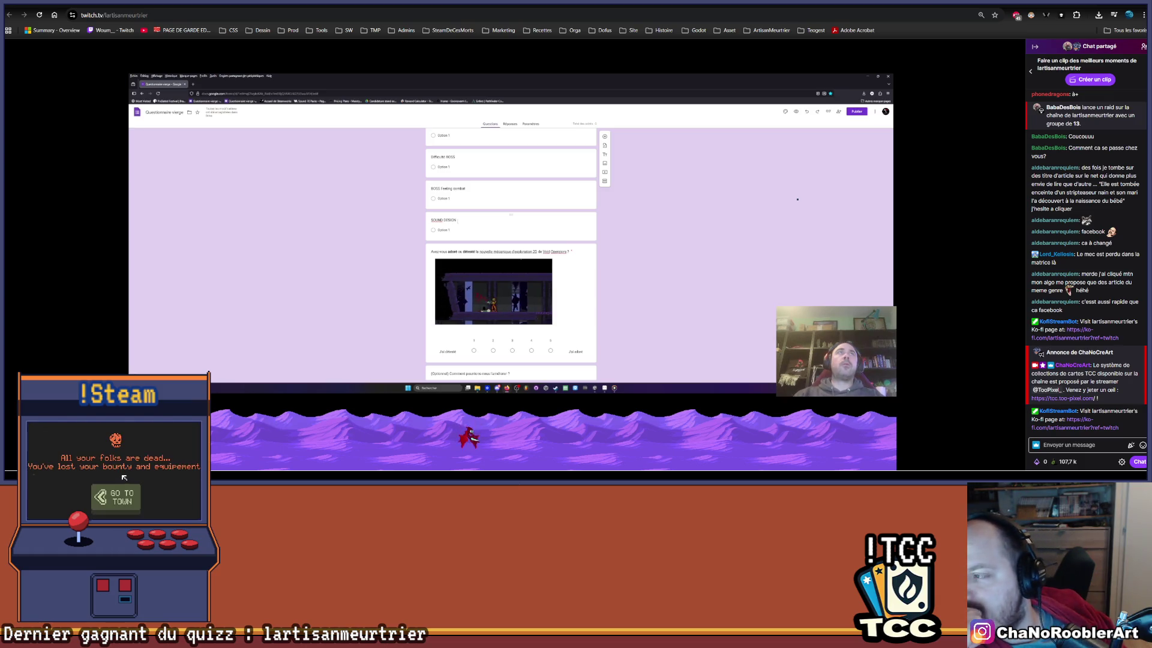
pyautogui.click(122, 497)
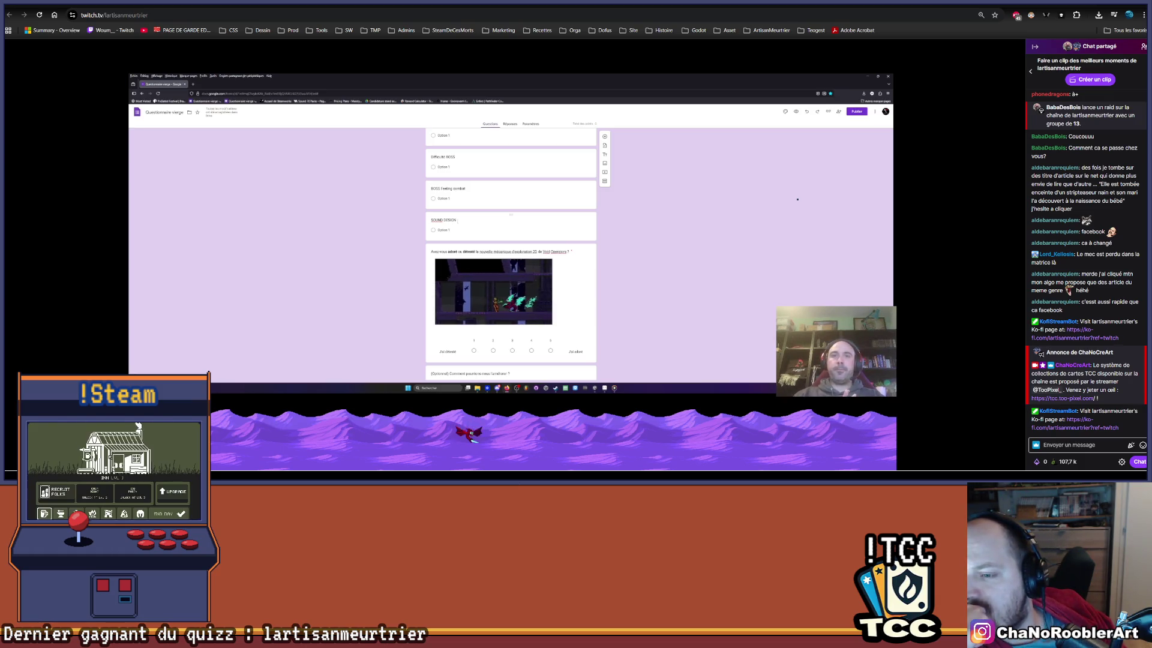
pyautogui.click(66, 492)
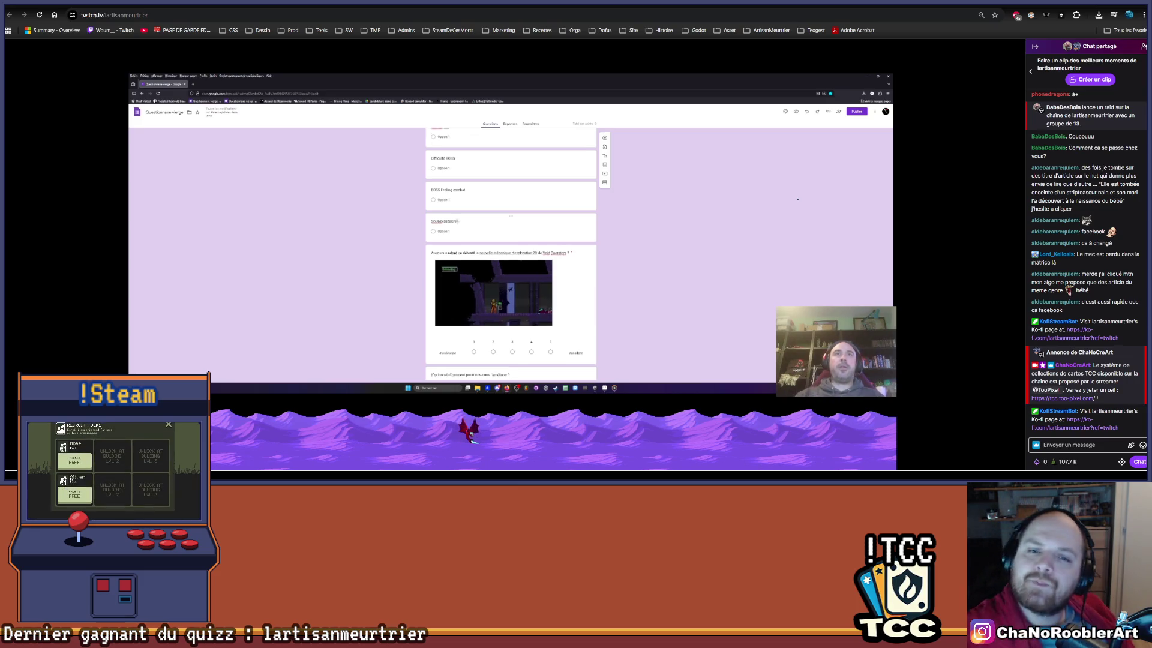
pyautogui.click(75, 463)
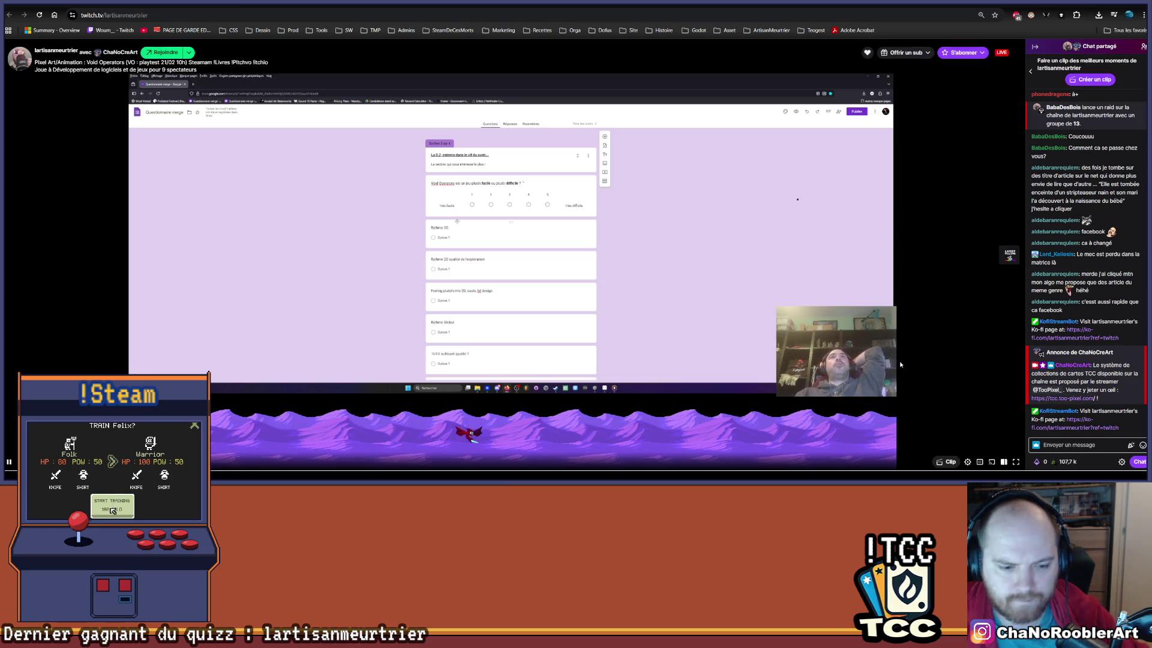
pyautogui.hotkey('alt', 't')
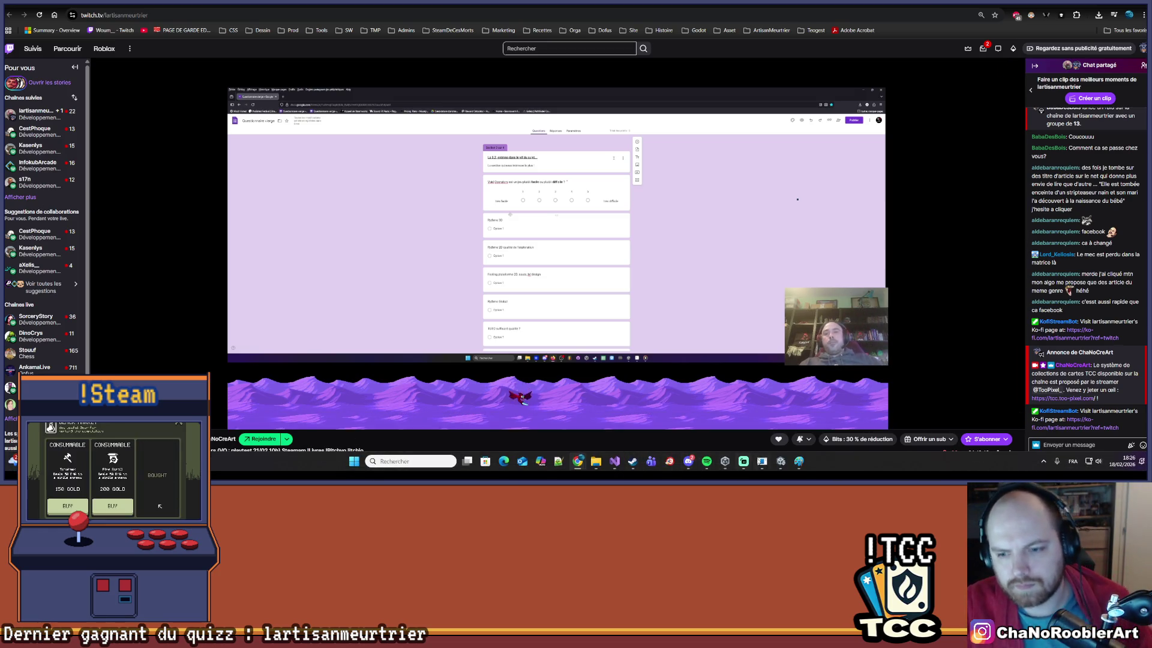
pyautogui.click(780, 461)
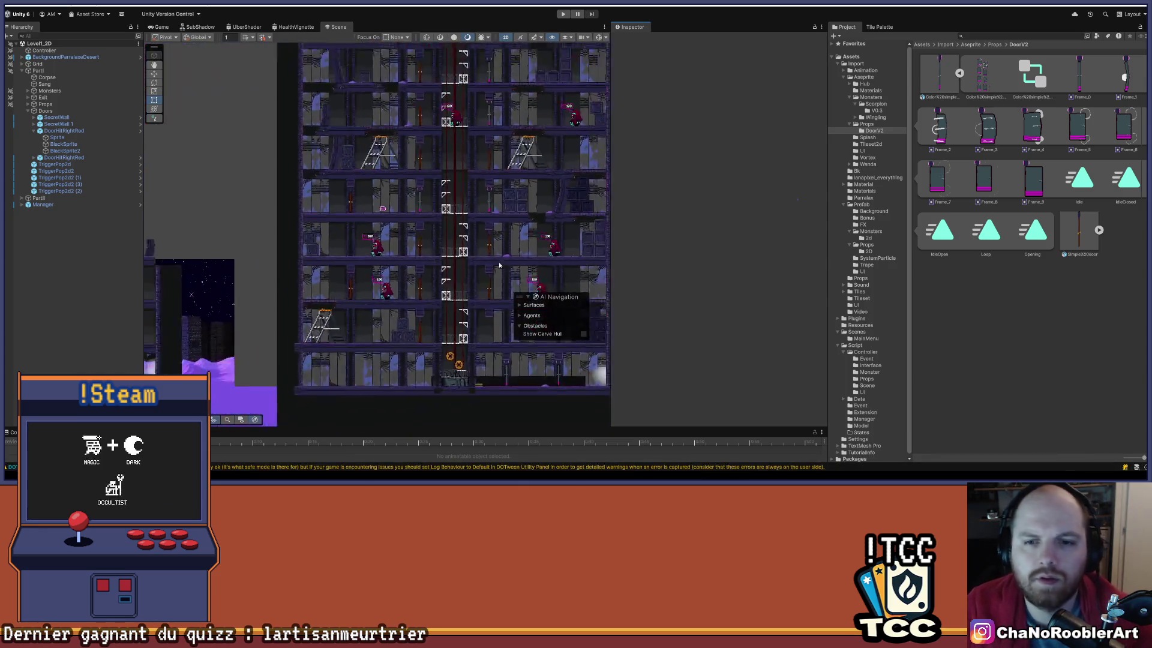
# Zoom the Scene view out and back in, then select the Manager object and deactivate it.
pyautogui.scroll(-6, 499, 264)
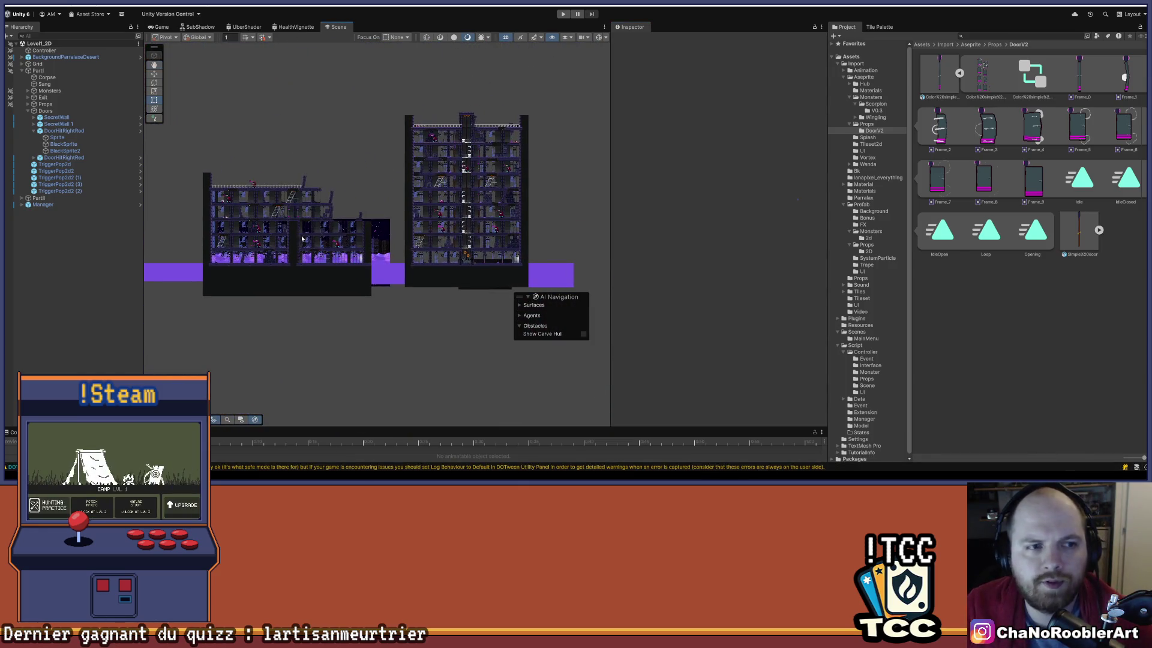
pyautogui.scroll(3, 282, 198)
pyautogui.click(42, 204)
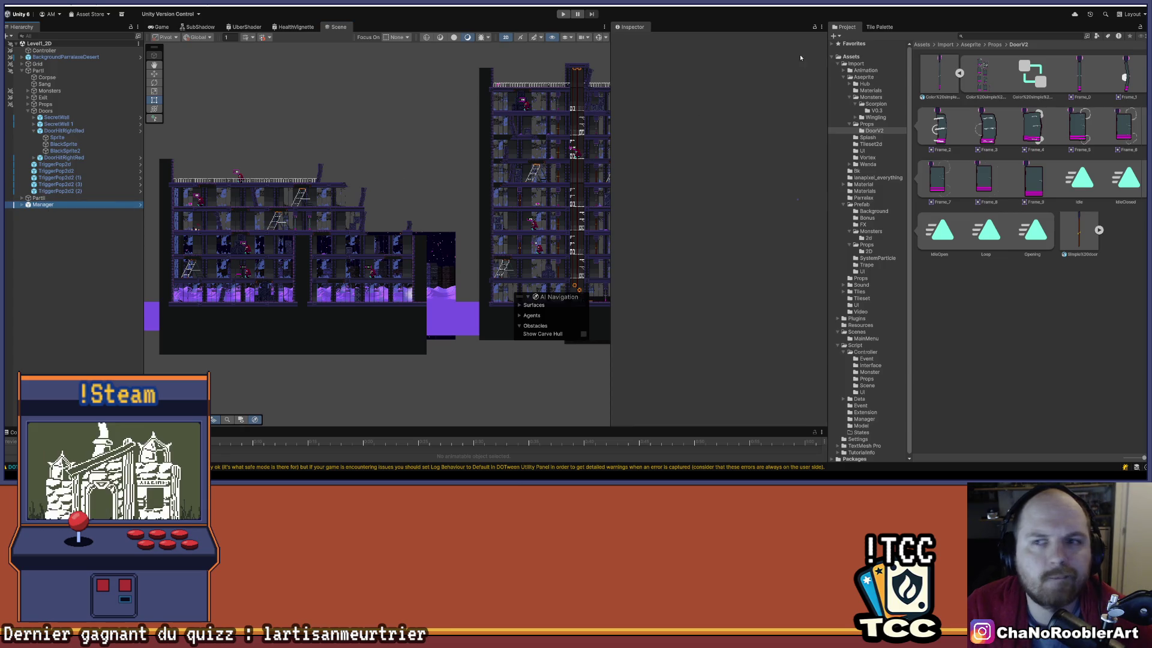
pyautogui.click(84, 270)
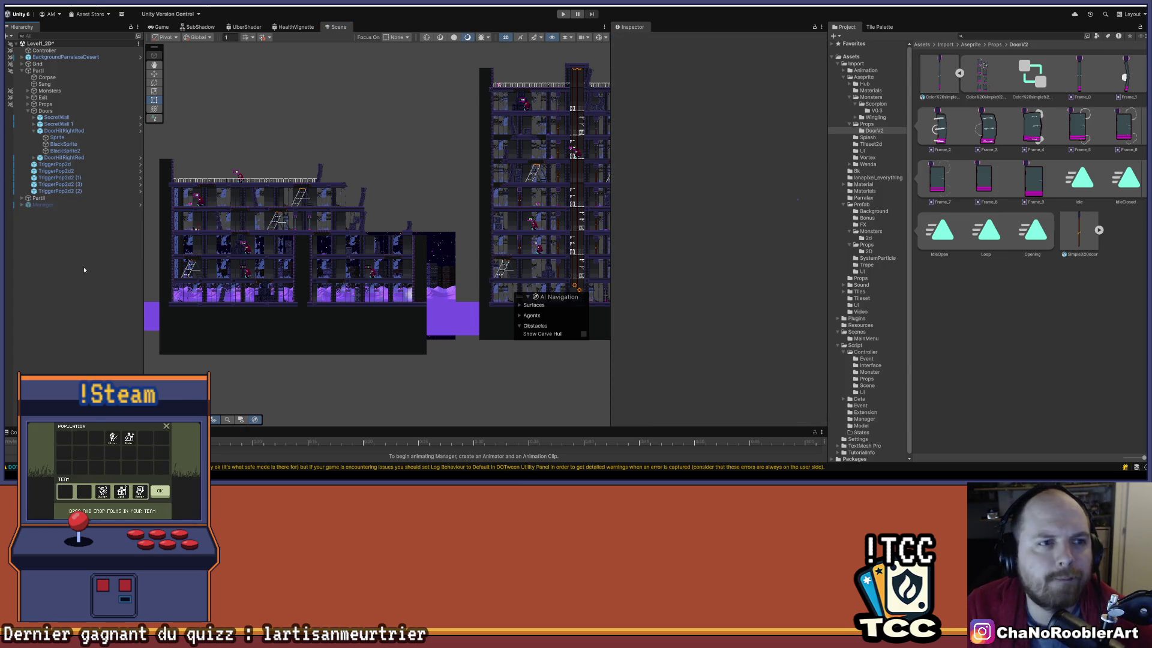